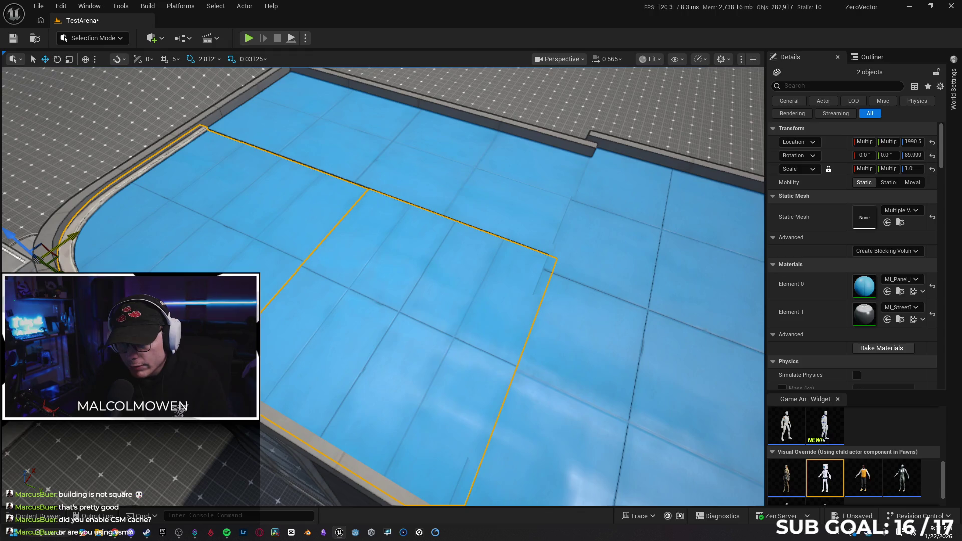
# Undo the last floor move and zoom in over the rooftop floor.
pyautogui.hotkey('ctrl', 'z')
pyautogui.hotkey('ctrl', 'z')
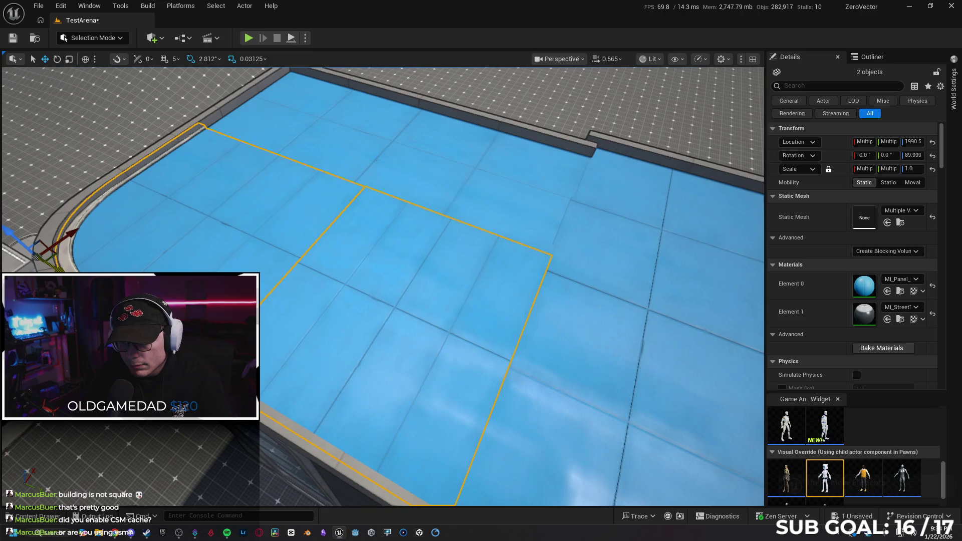
pyautogui.moveTo(402, 294); pyautogui.dragTo(440, 286)
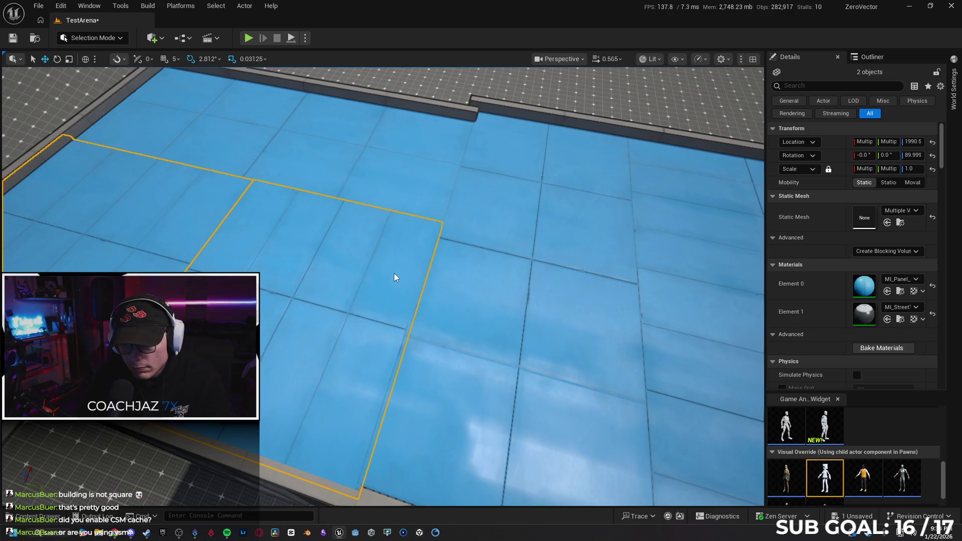
pyautogui.moveTo(395, 275)
pyautogui.mouseDown()
pyautogui.moveTo(406, 215)
pyautogui.moveTo(510, 265)
pyautogui.mouseUp()
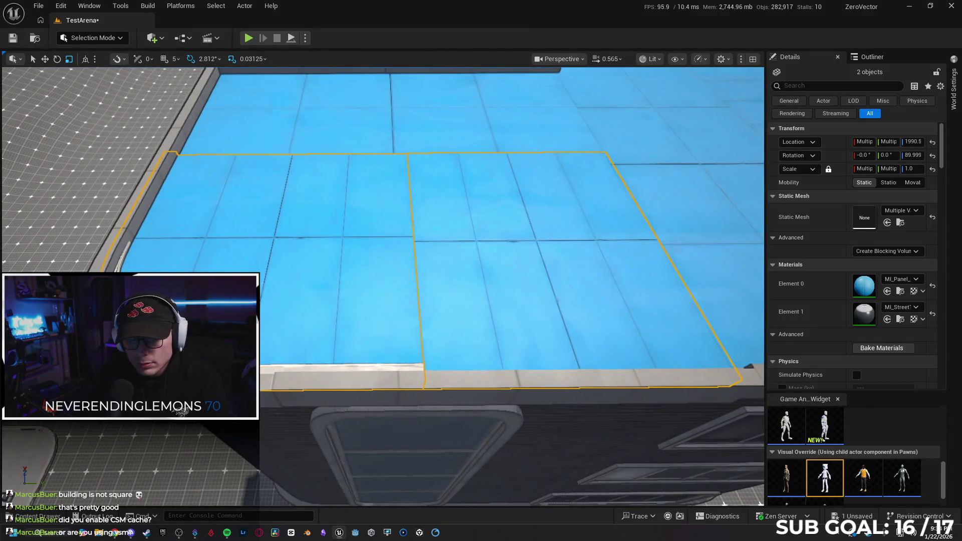
pyautogui.click(265, 323)
pyautogui.moveTo(270, 295); pyautogui.dragTo(274, 282)
# Select SM_Floor_400x410 and a second floor piece, undo the rescale, and slide them flush to close the gap.
pyautogui.click(274, 282)
pyautogui.keyDown('ctrl'); pyautogui.click(356, 266); pyautogui.keyUp('ctrl')
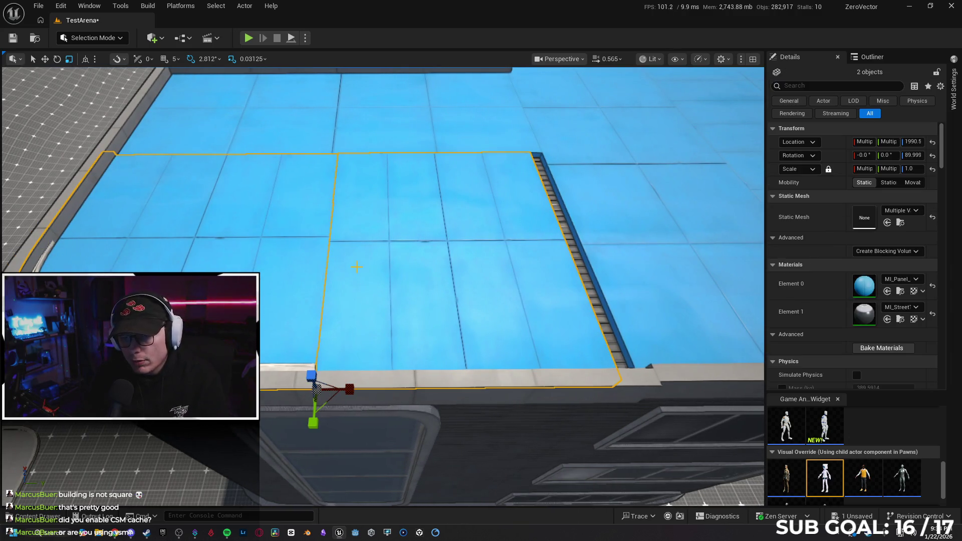
pyautogui.moveTo(436, 274)
pyautogui.mouseDown()
pyautogui.moveTo(393, 269)
pyautogui.moveTo(375, 253)
pyautogui.mouseUp()
pyautogui.hotkey('ctrl', 'z')
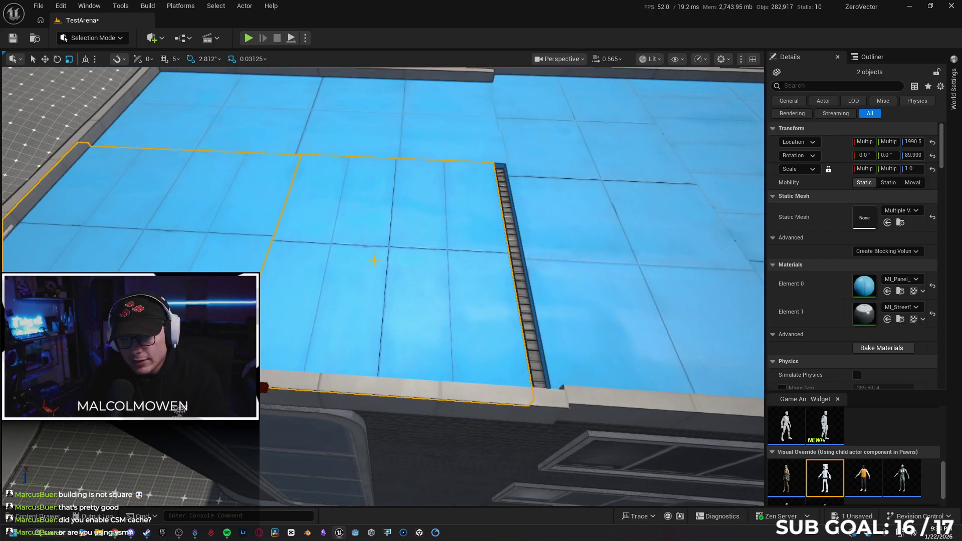
pyautogui.moveTo(360, 257); pyautogui.dragTo(371, 255)
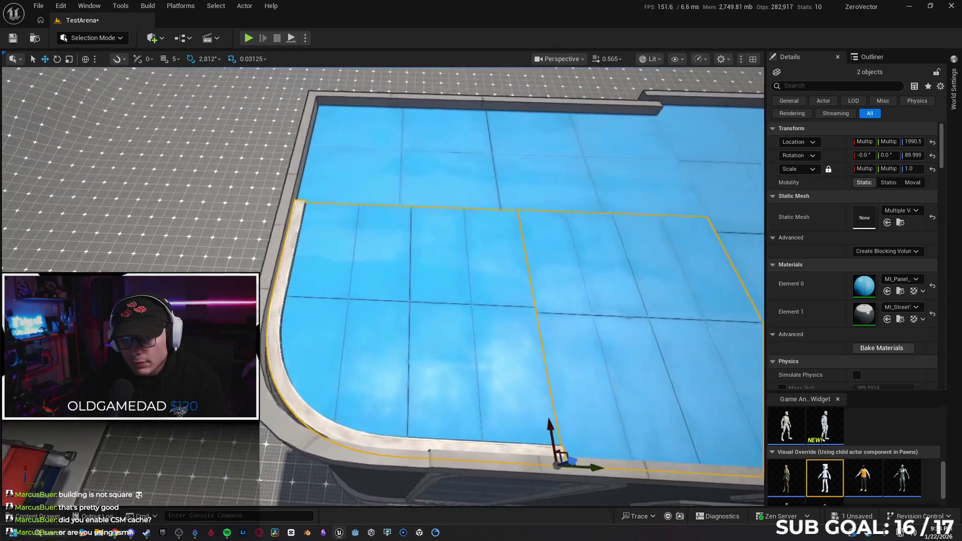
pyautogui.hotkey('ctrl', 'z')
pyautogui.hotkey('ctrl', 'z')
pyautogui.hotkey('ctrl', 'z')
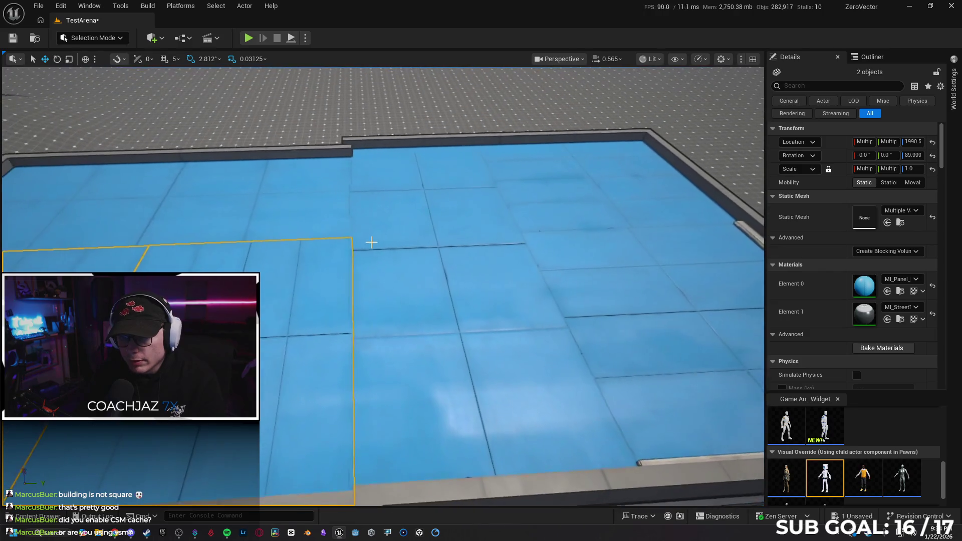
pyautogui.click(367, 215)
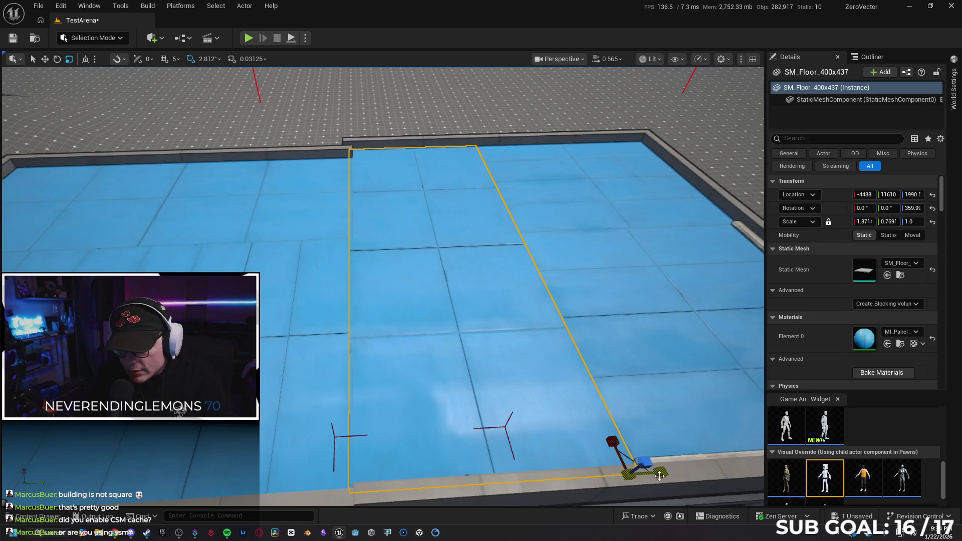
# Select the SM_Wall_400x466 parapet wall next to the fitted middle floor panel.
pyautogui.click(659, 476)
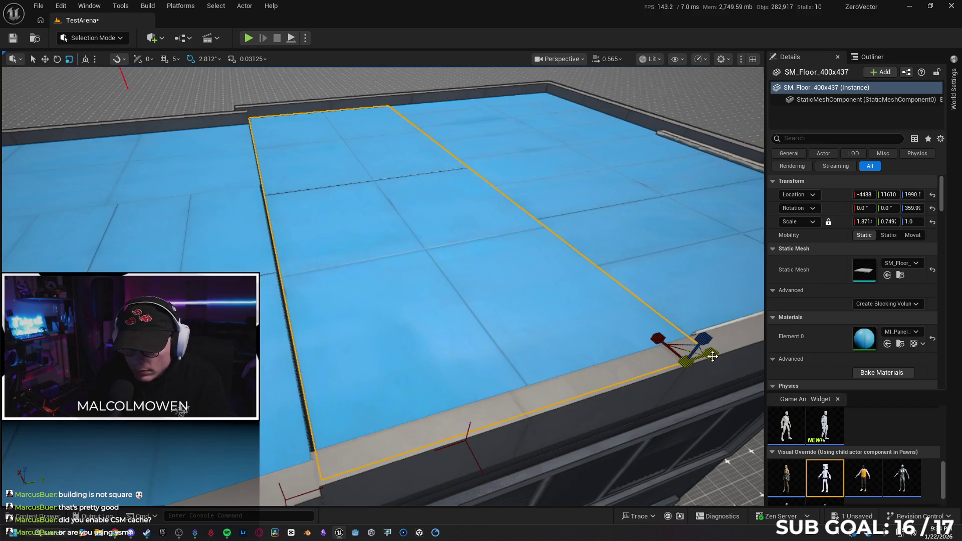
pyautogui.click(713, 356)
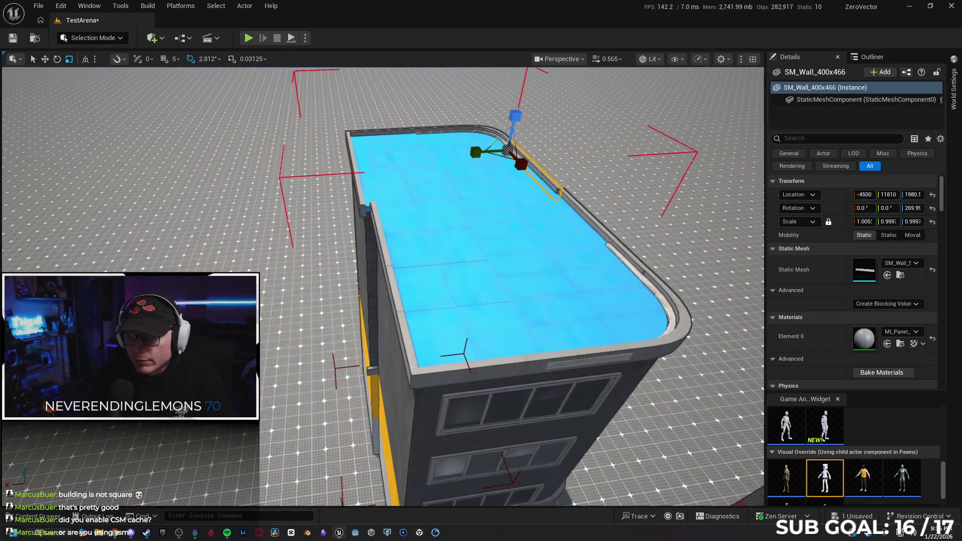
# Delete the overlapping SM_Wall_400x497 side wall piece, confirming despite its GroupActor84 membership.
pyautogui.press('d')
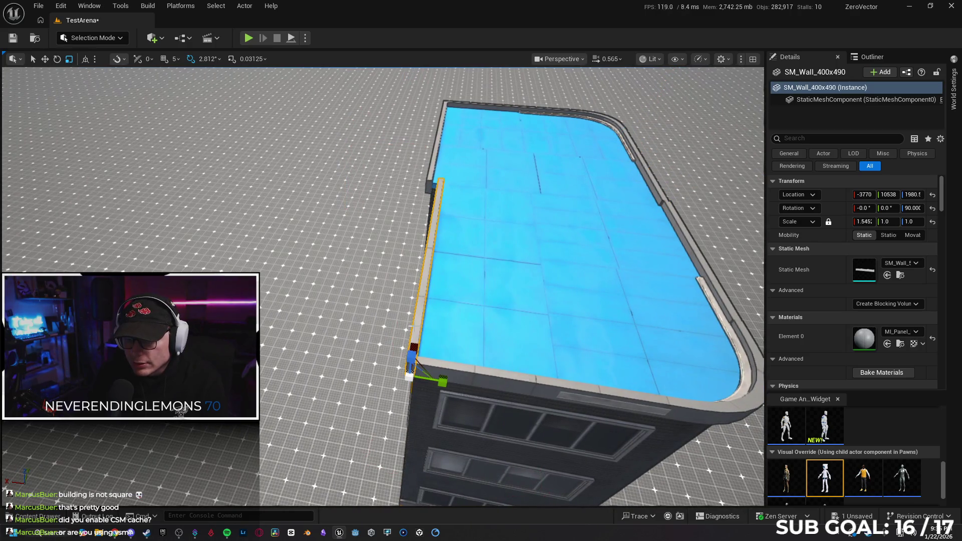
pyautogui.press('w')
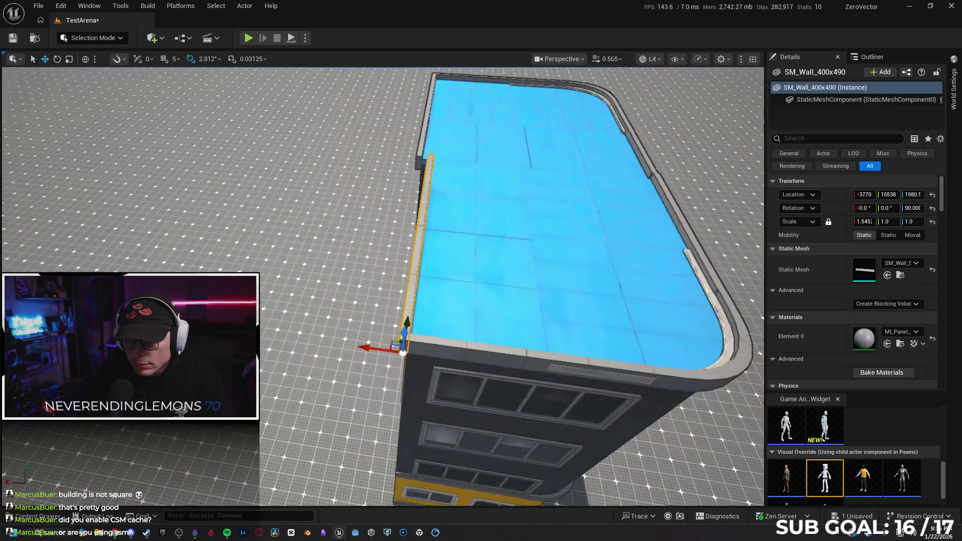
pyautogui.press('s')
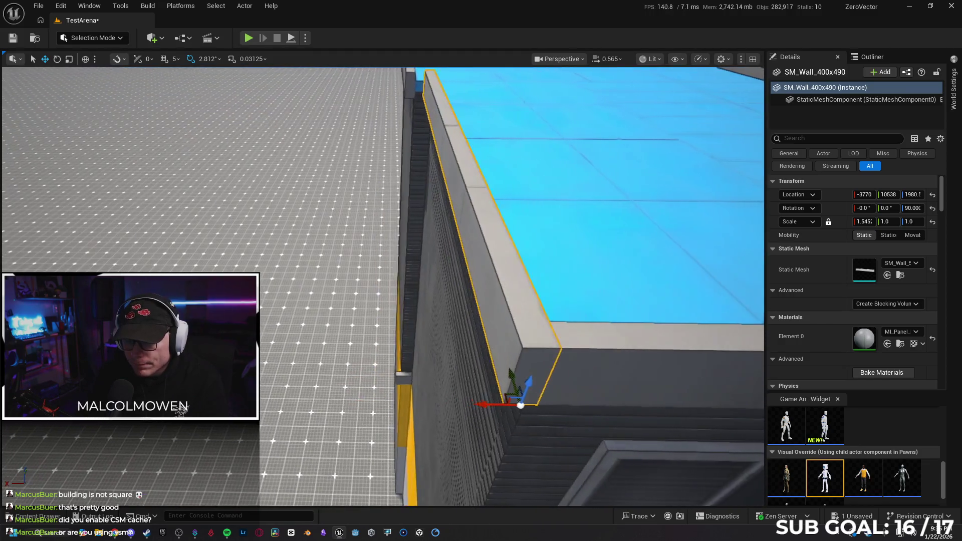
pyautogui.press('a')
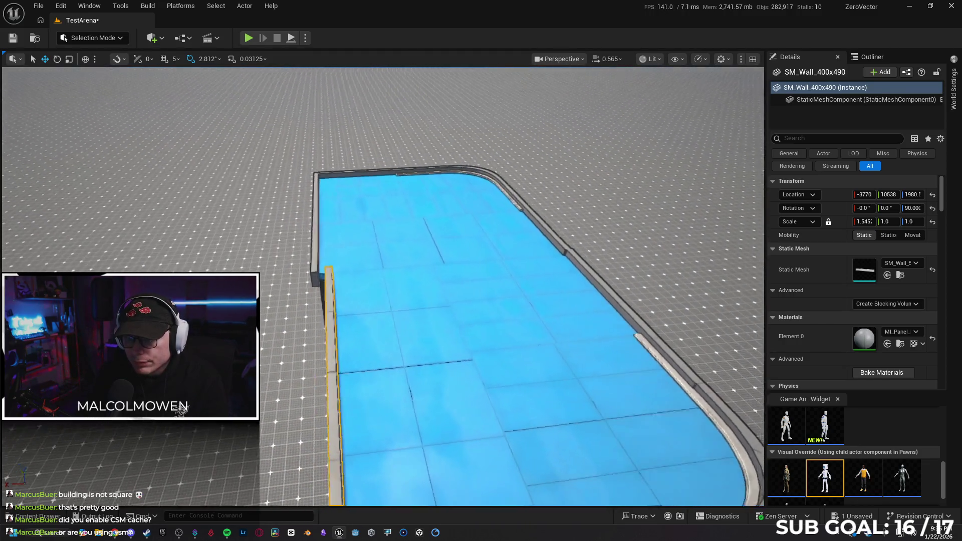
pyautogui.press('e')
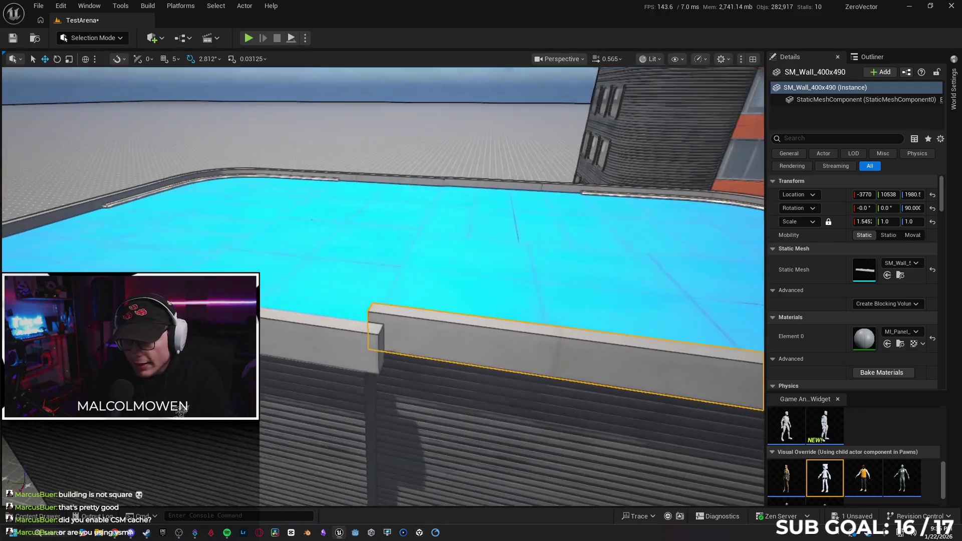
pyautogui.press('s')
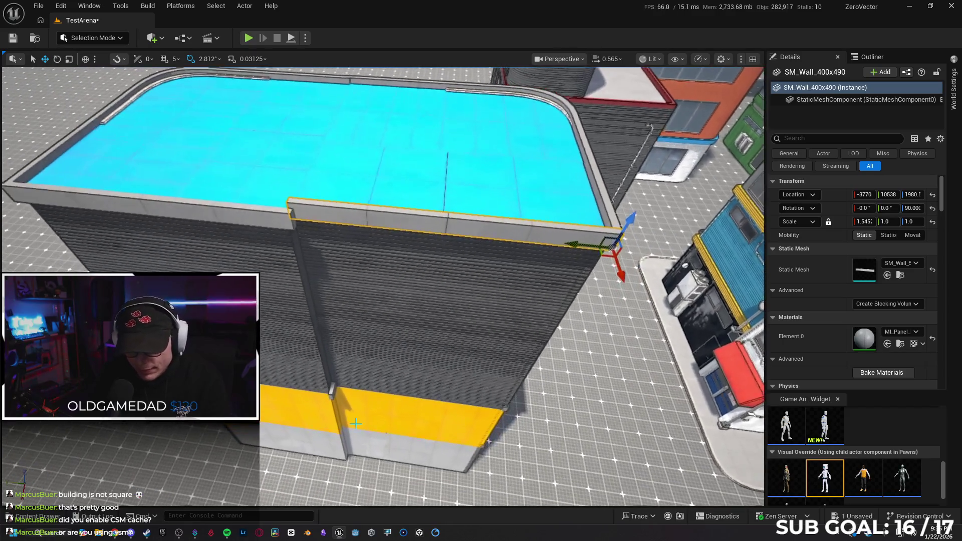
pyautogui.click(331, 392)
pyautogui.press('Delete')
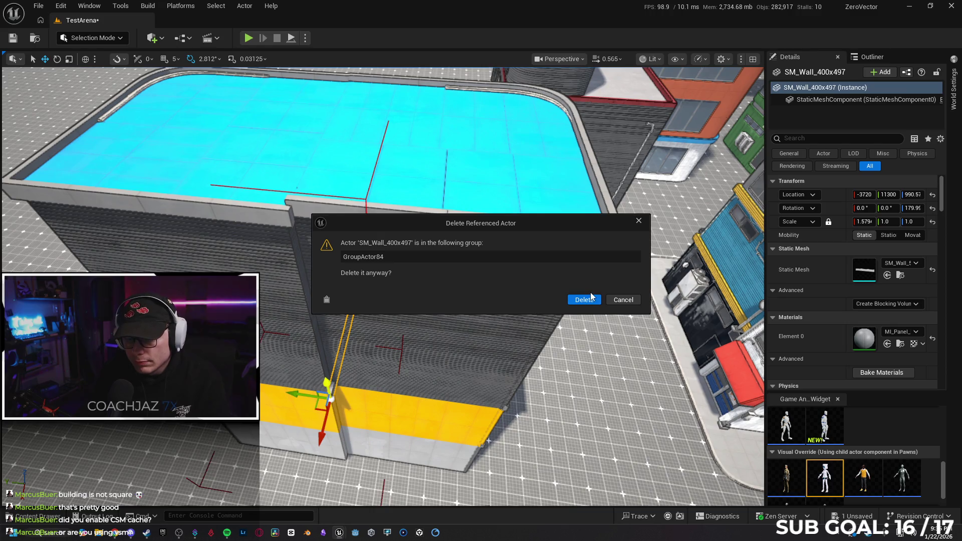
pyautogui.click(576, 300)
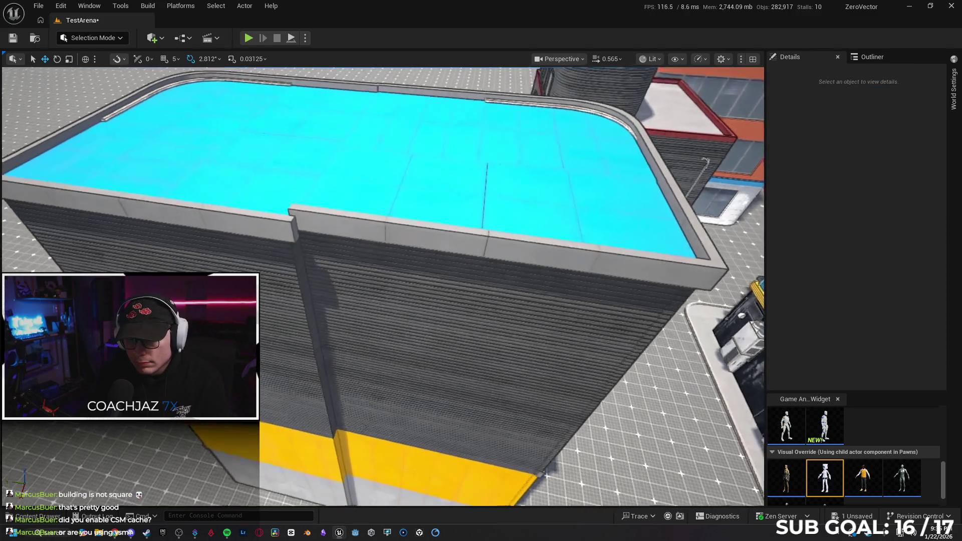
# Zoom the view out and bring up the Content Drawer.
pyautogui.scroll(2, 383, 286)
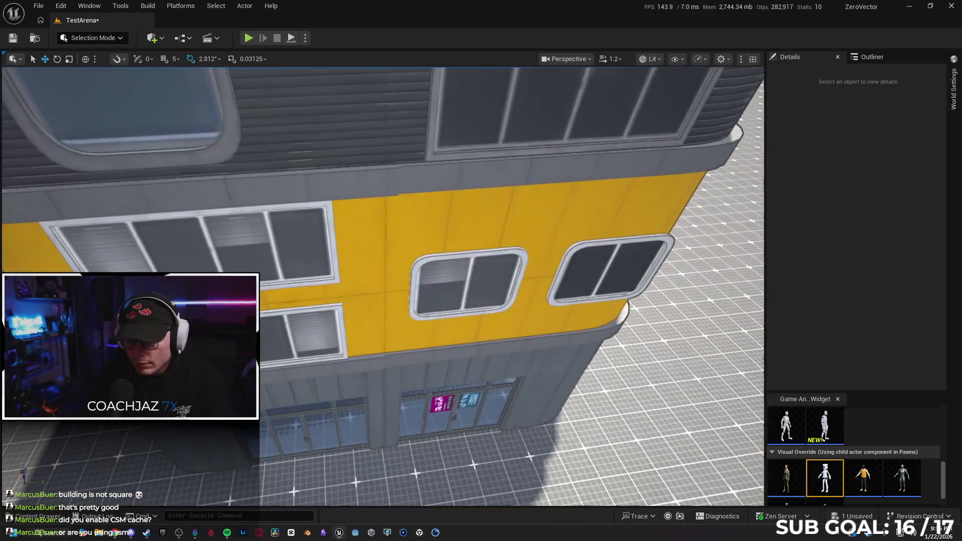
pyautogui.scroll(5, 473, 329)
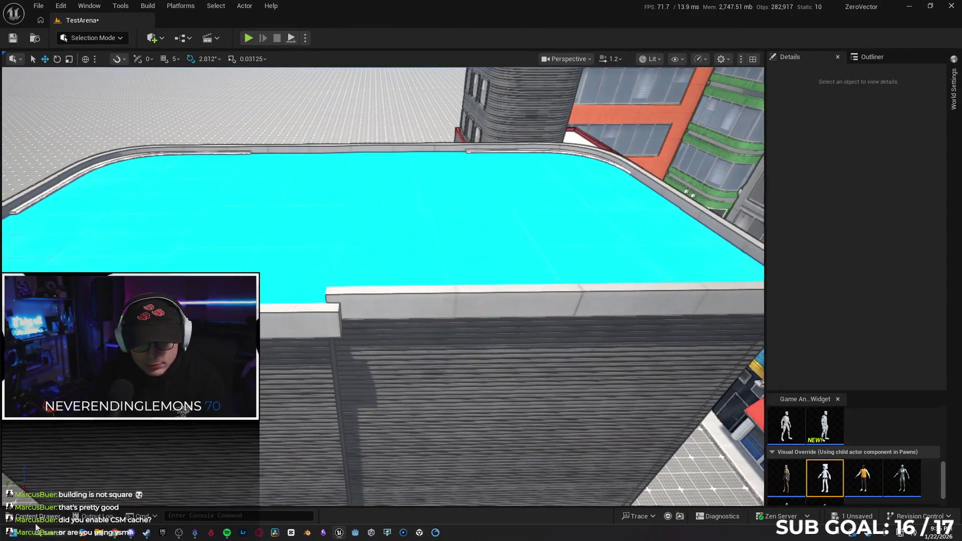
pyautogui.click(38, 516)
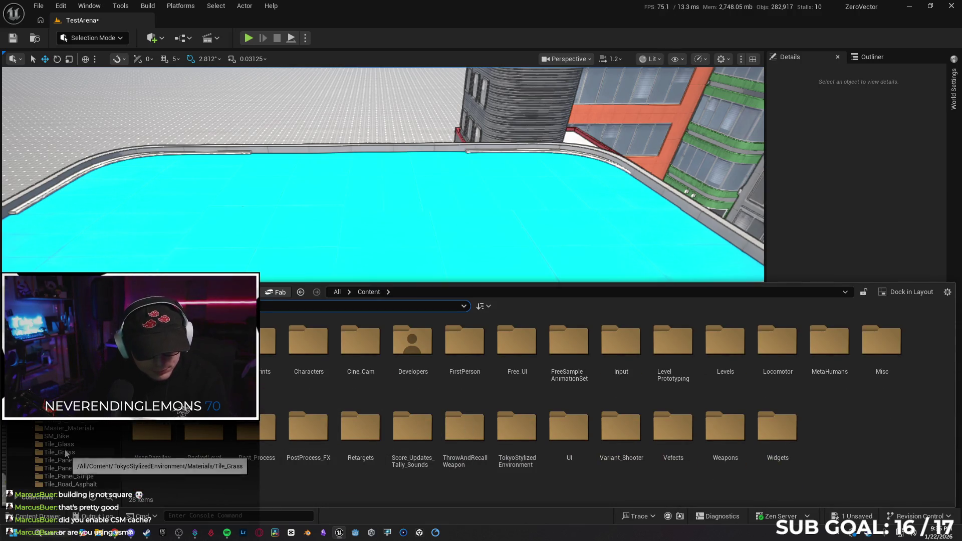
# Browse to TokyoStylizedEnvironment > Meshes > Building_Decor and drag SM_Antenna01 onto the rooftop.
pyautogui.click(72, 452)
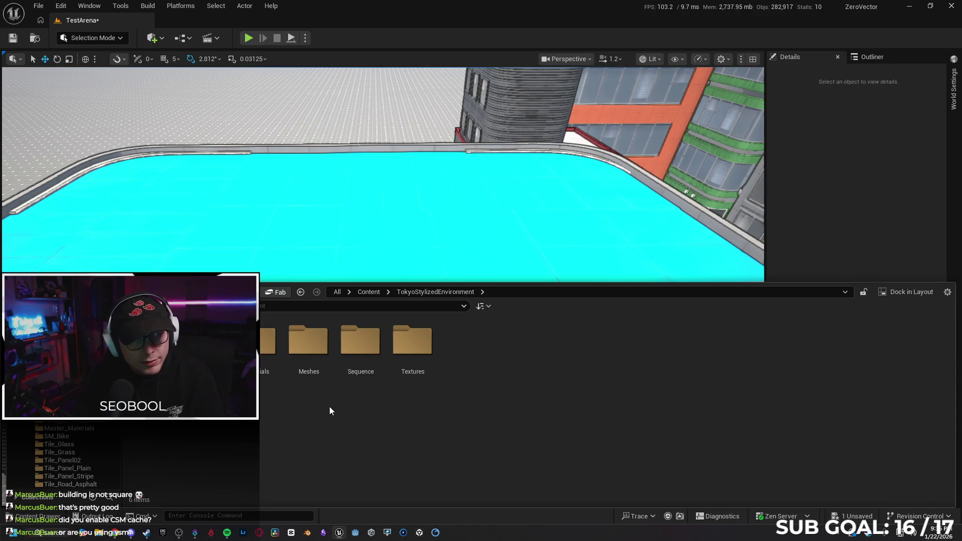
pyautogui.doubleClick(321, 353)
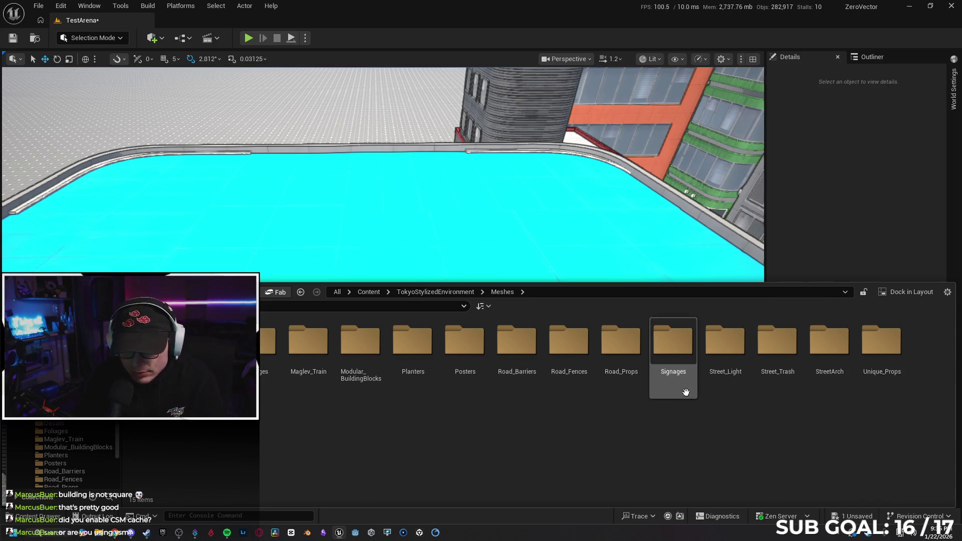
pyautogui.doubleClick(152, 341)
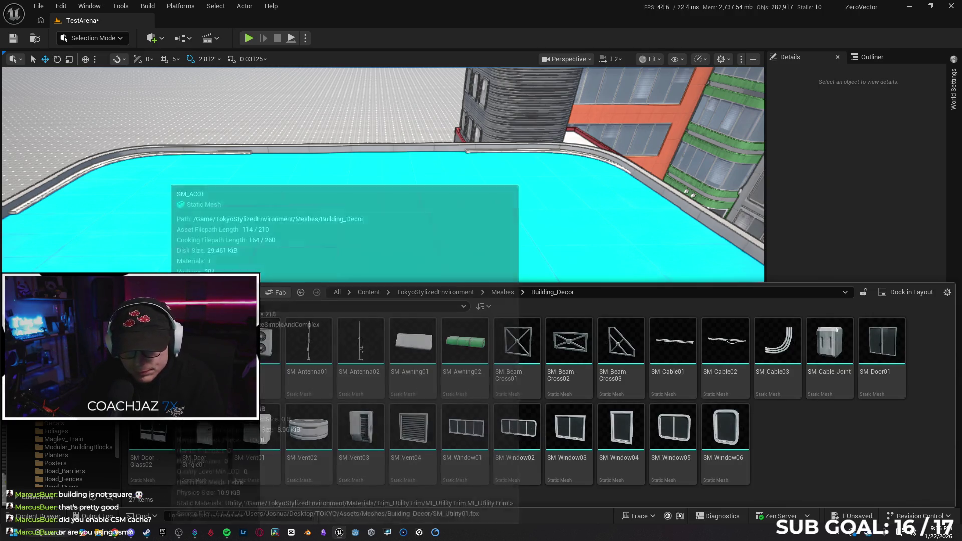
pyautogui.moveTo(329, 349)
pyautogui.mouseDown()
pyautogui.moveTo(396, 221)
pyautogui.moveTo(330, 320)
pyautogui.moveTo(333, 305)
pyautogui.mouseUp()
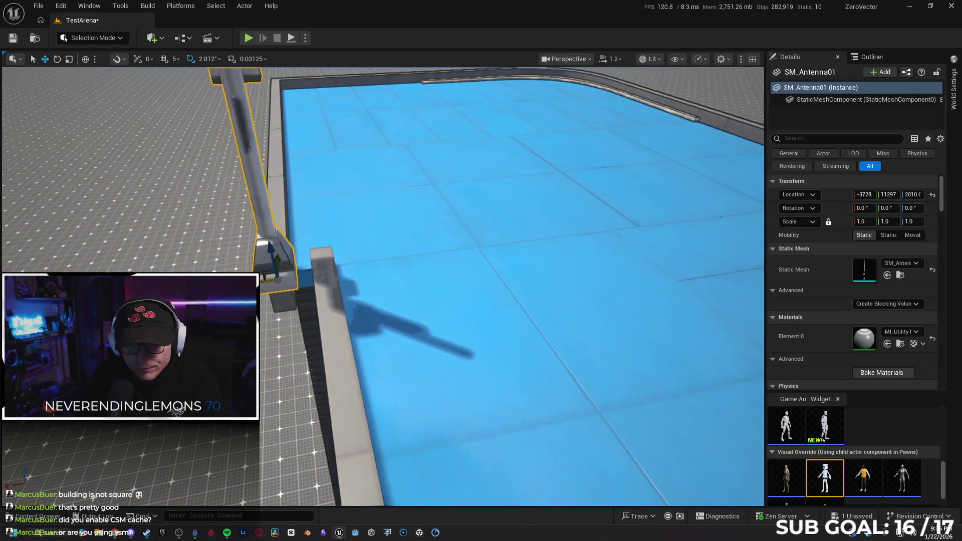
# Frame SM_Antenna01 and seat its base on the rooftop parapet at -3747, 11295, 1980.
pyautogui.press('f')
pyautogui.moveTo(481, 270); pyautogui.dragTo(360, 271)
pyautogui.scroll(-2, 323, 373)
pyautogui.moveTo(323, 373)
pyautogui.mouseDown()
pyautogui.moveTo(332, 362)
pyautogui.moveTo(315, 342)
pyautogui.mouseUp()
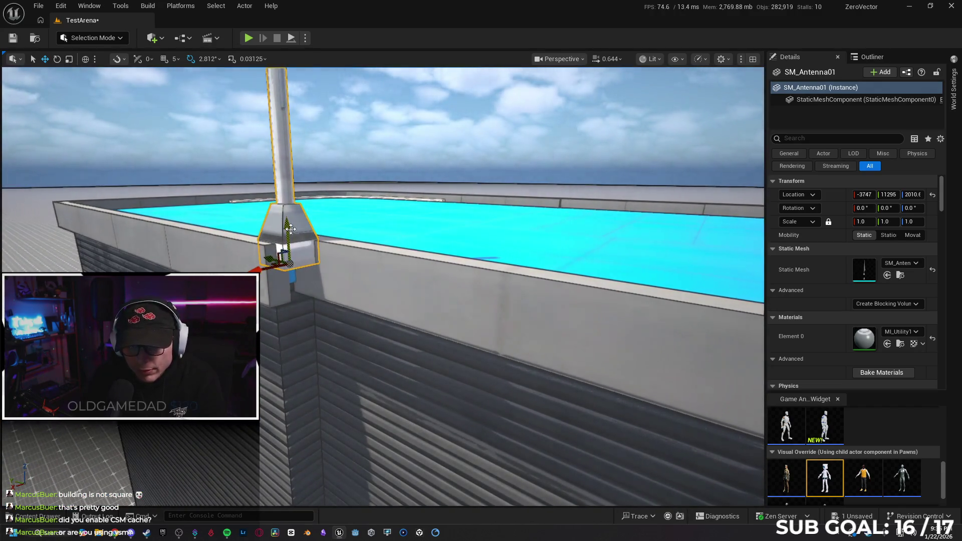
pyautogui.scroll(-2, 295, 264)
pyautogui.moveTo(295, 264)
pyautogui.mouseDown()
pyautogui.moveTo(324, 285)
pyautogui.moveTo(298, 230)
pyautogui.mouseUp()
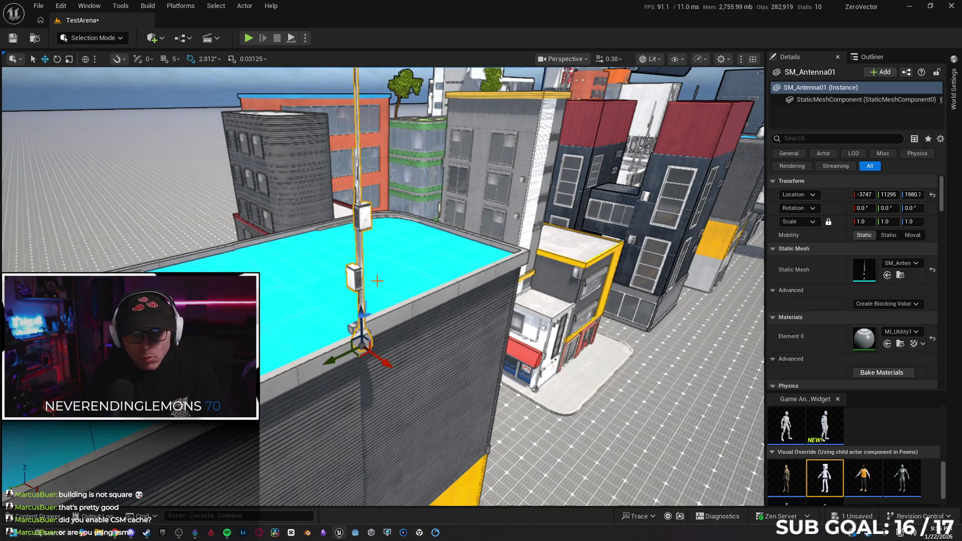
pyautogui.moveTo(426, 308); pyautogui.dragTo(422, 307)
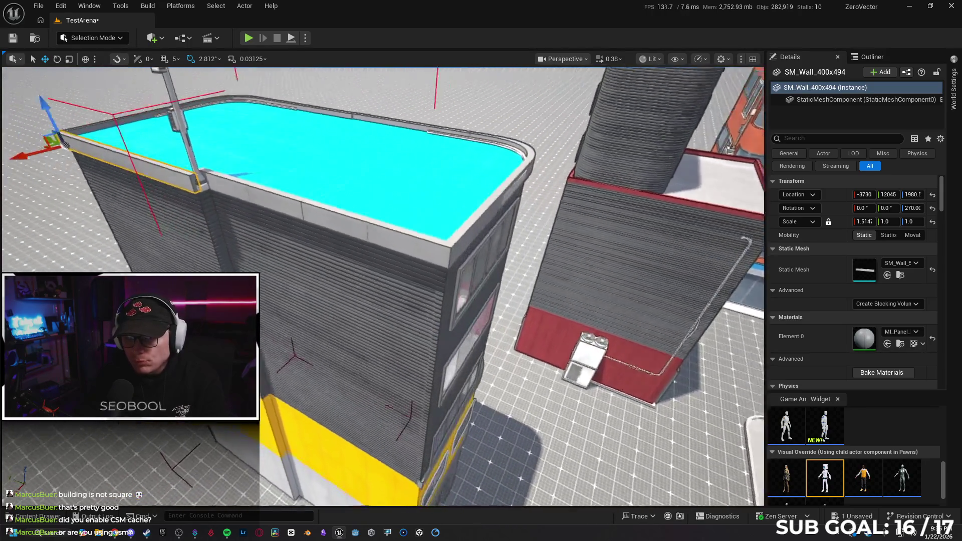
# Orbit around the tower to view its yellow window storeys, selecting a window and the building pieces.
pyautogui.moveTo(422, 308); pyautogui.dragTo(422, 308)
pyautogui.scroll(2, 422, 308)
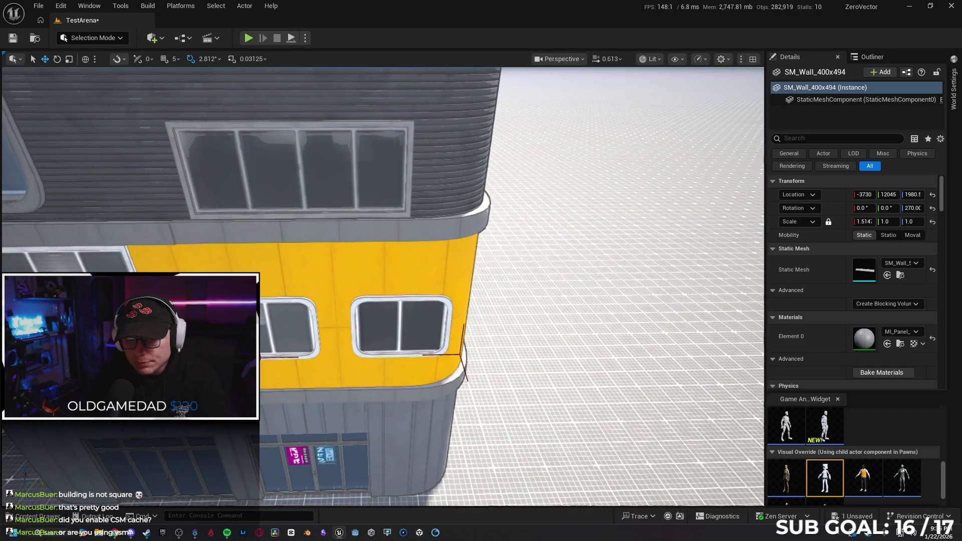
pyautogui.keyDown('ctrl'); pyautogui.click(384, 341); pyautogui.keyUp('ctrl')
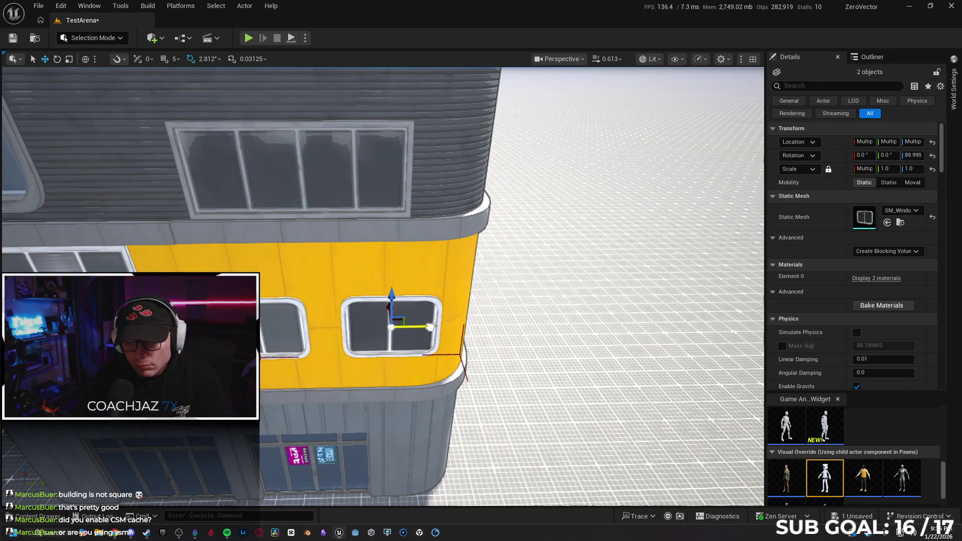
pyautogui.moveTo(427, 326); pyautogui.dragTo(426, 326)
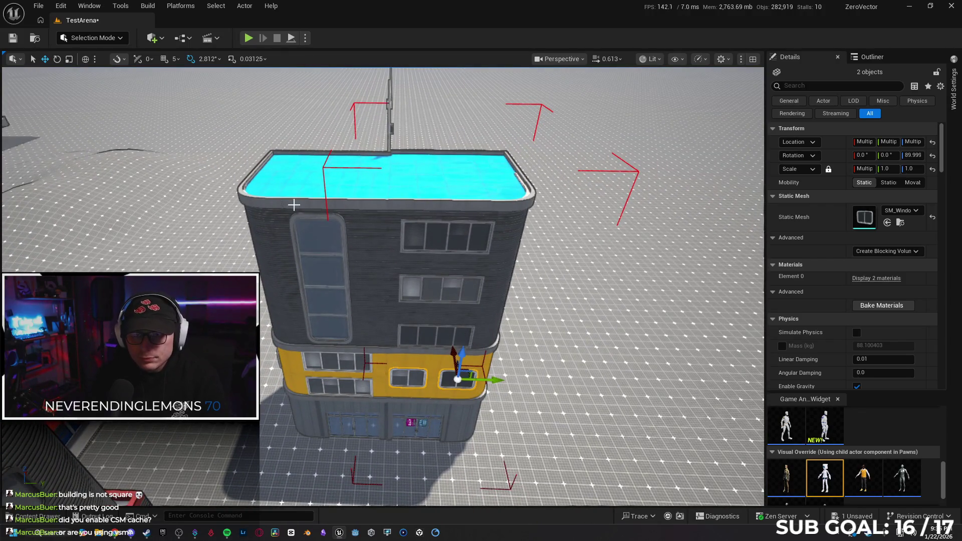
pyautogui.moveTo(503, 454); pyautogui.dragTo(524, 475)
# Marquee-select the tower's pieces, excluding the ground and floor, frame them, then clear the selection.
pyautogui.keyDown('ctrl'); pyautogui.click(128, 250); pyautogui.keyUp('ctrl')
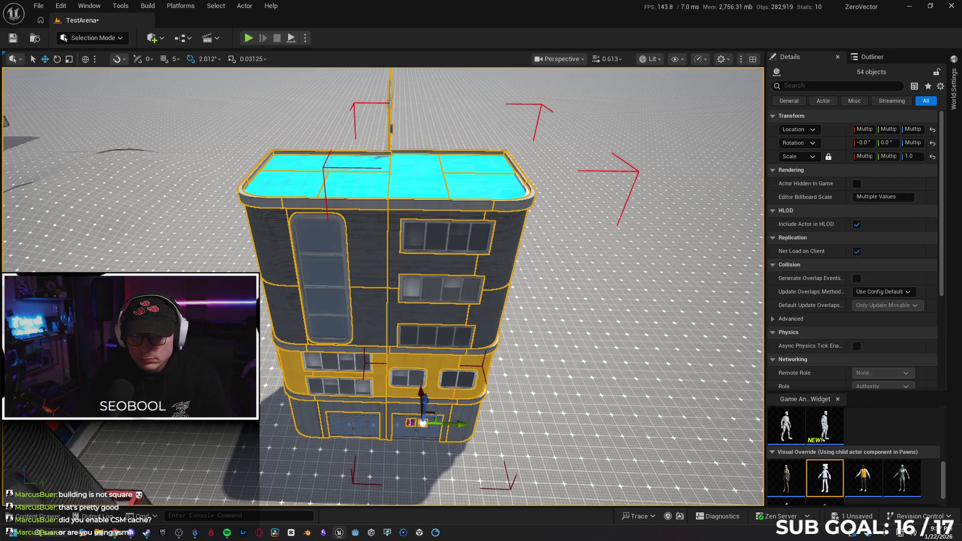
pyautogui.keyDown('ctrl'); pyautogui.click(128, 250); pyautogui.keyUp('ctrl')
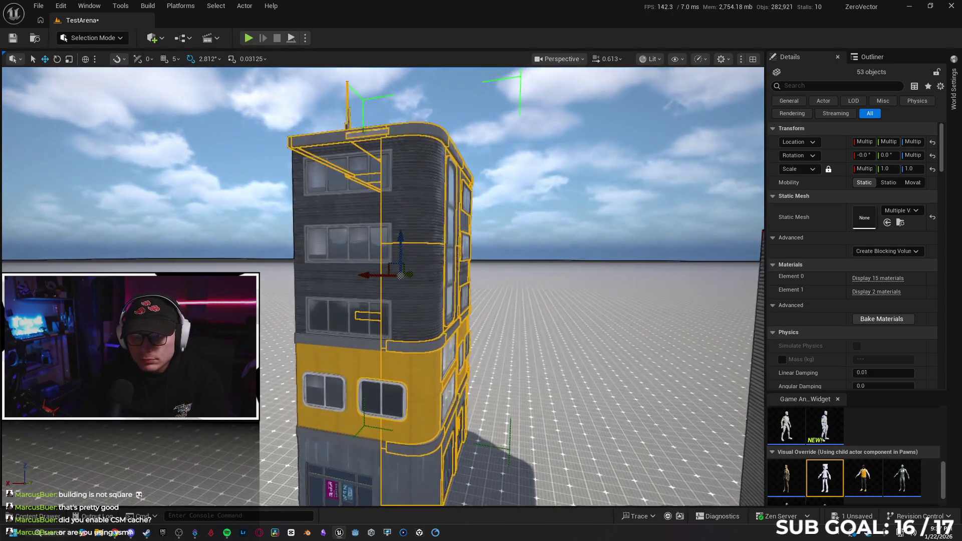
pyautogui.moveTo(284, 178)
pyautogui.mouseDown()
pyautogui.moveTo(434, 479)
pyautogui.moveTo(484, 487)
pyautogui.mouseUp()
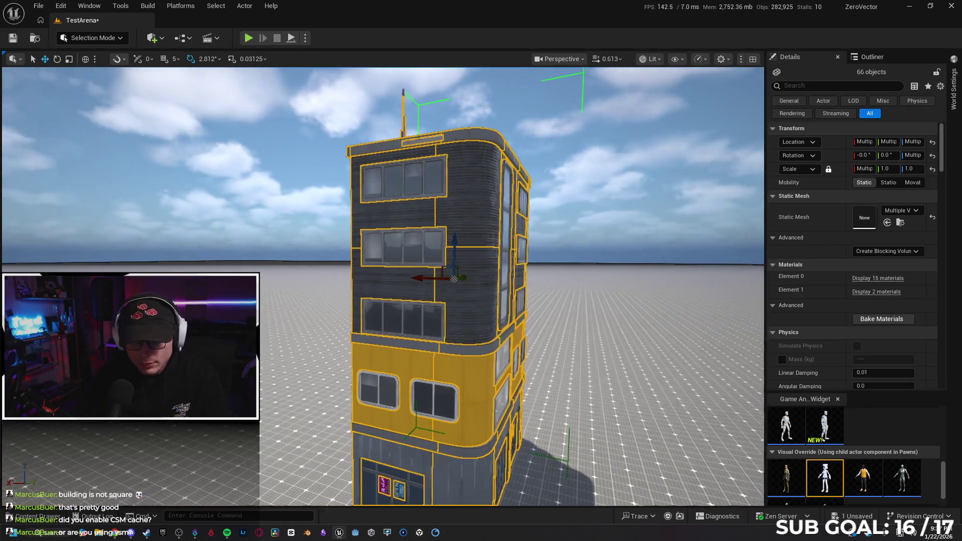
pyautogui.press('f')
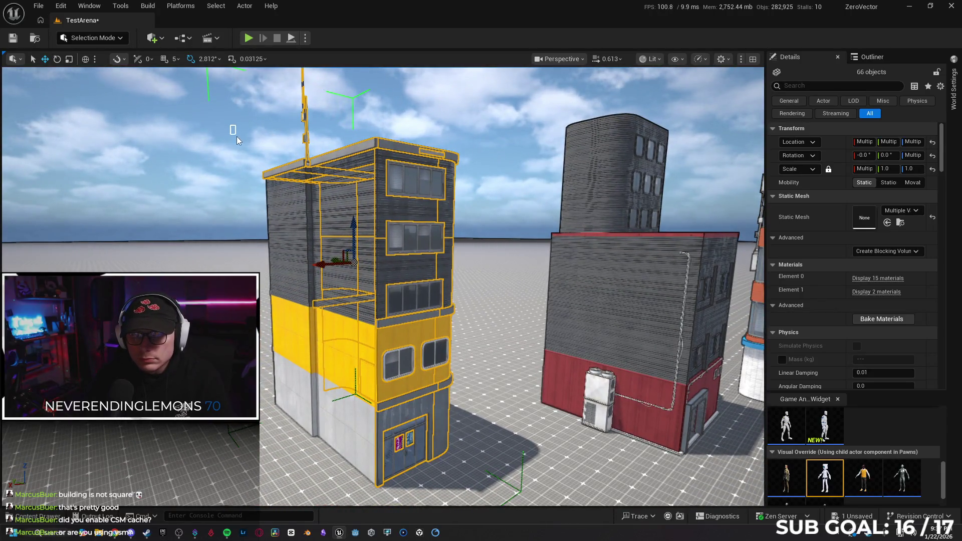
pyautogui.moveTo(463, 485); pyautogui.dragTo(464, 484)
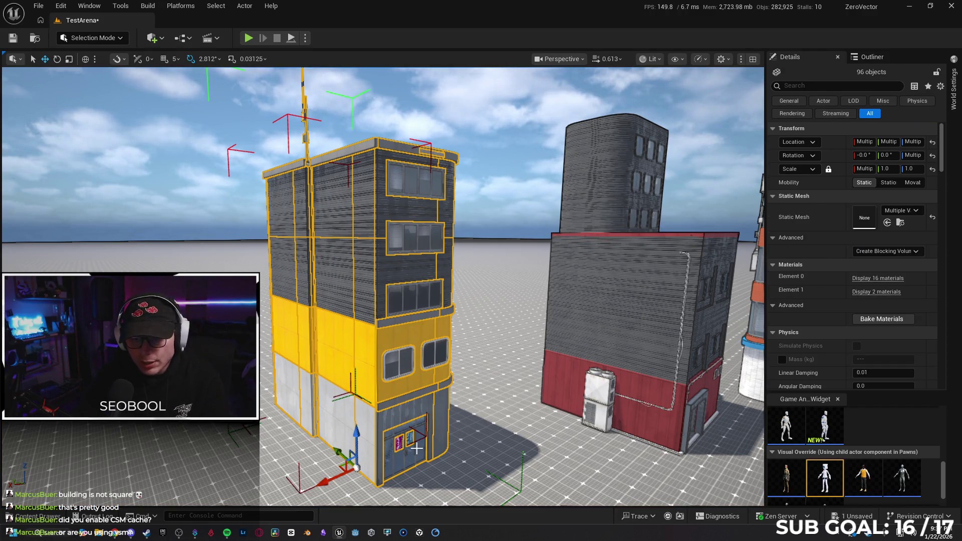
pyautogui.moveTo(354, 262); pyautogui.dragTo(417, 264)
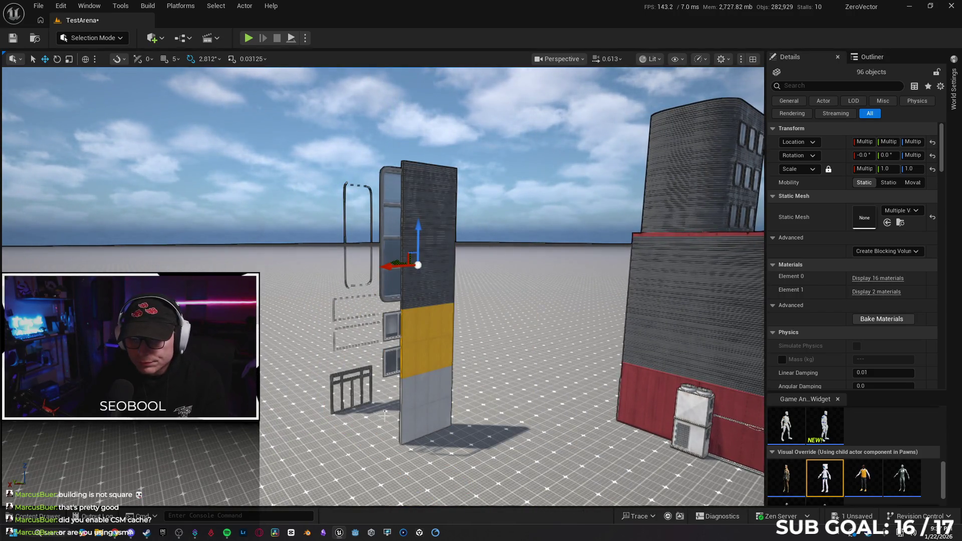
pyautogui.moveTo(396, 415)
pyautogui.mouseDown()
pyautogui.moveTo(324, 404)
pyautogui.moveTo(346, 419)
pyautogui.mouseUp()
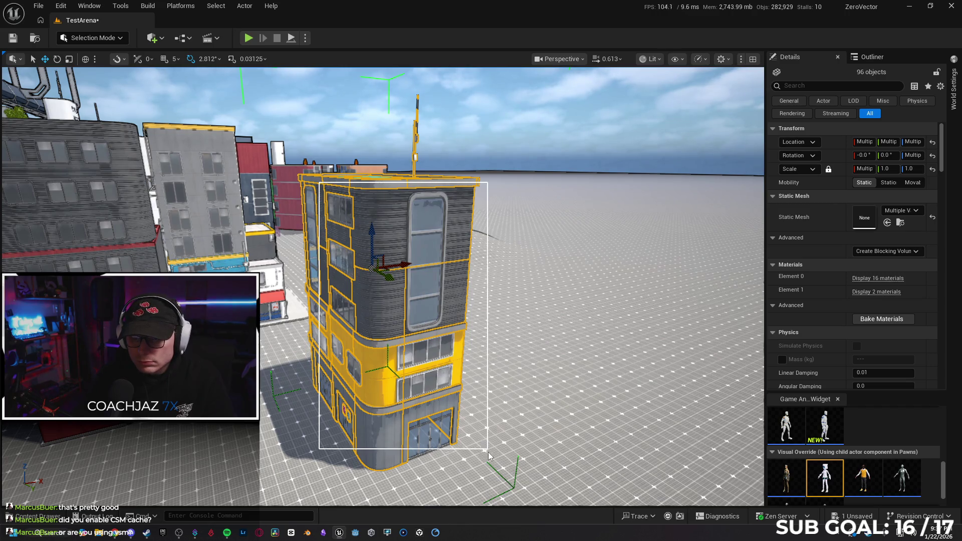
pyautogui.moveTo(490, 482); pyautogui.dragTo(491, 481)
pyautogui.keyDown('ctrl'); pyautogui.click(531, 437); pyautogui.keyUp('ctrl')
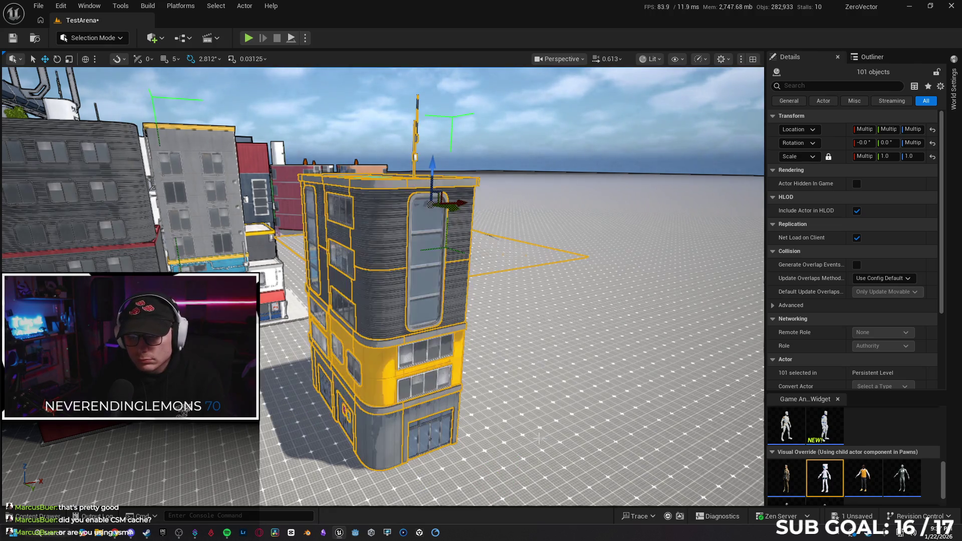
pyautogui.press('Escape')
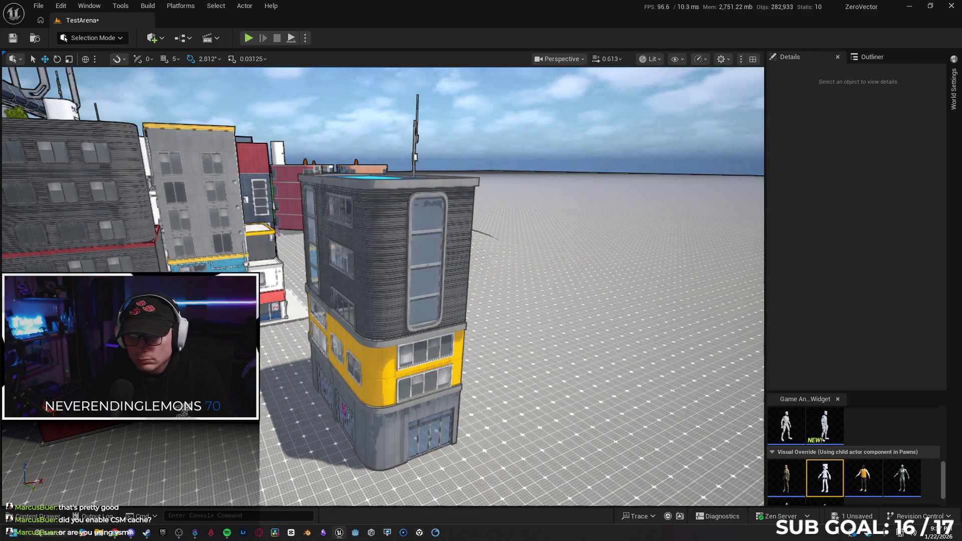
# Restore the 101-piece building selection and unlock its group.
pyautogui.hotkey('ctrl', 'z')
pyautogui.rightClick(494, 157)
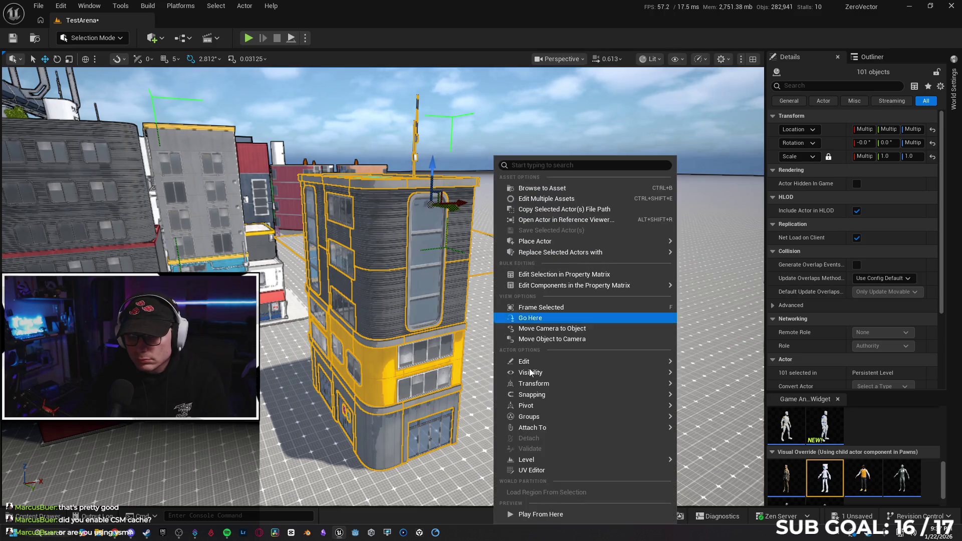
pyautogui.moveTo(558, 420)
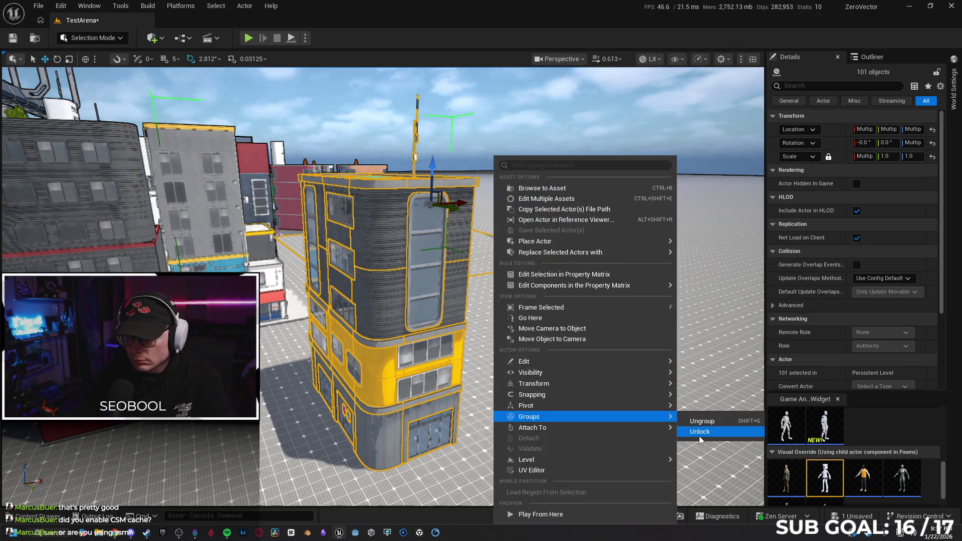
pyautogui.click(699, 432)
# Select the Landscape and delete it from the level.
pyautogui.click(699, 433)
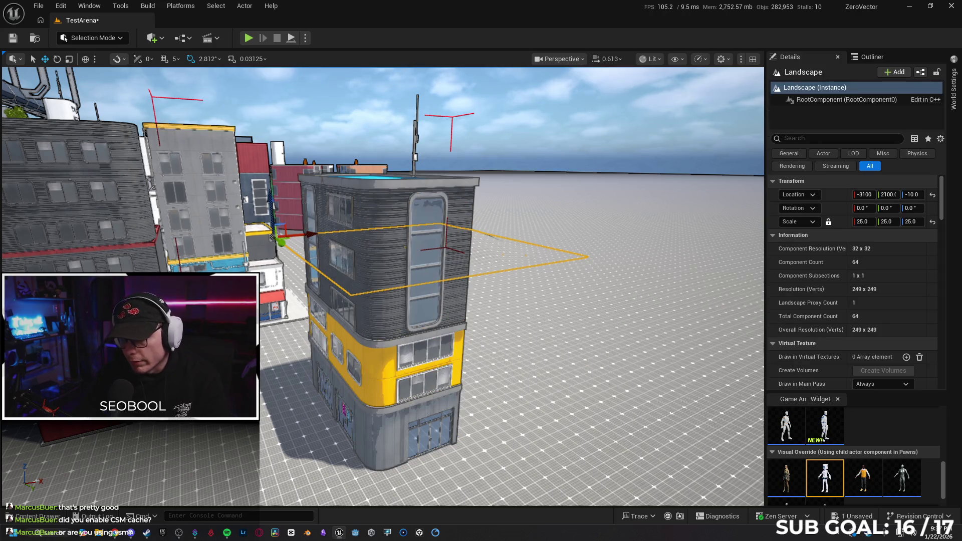
pyautogui.press('Delete')
pyautogui.click(593, 302)
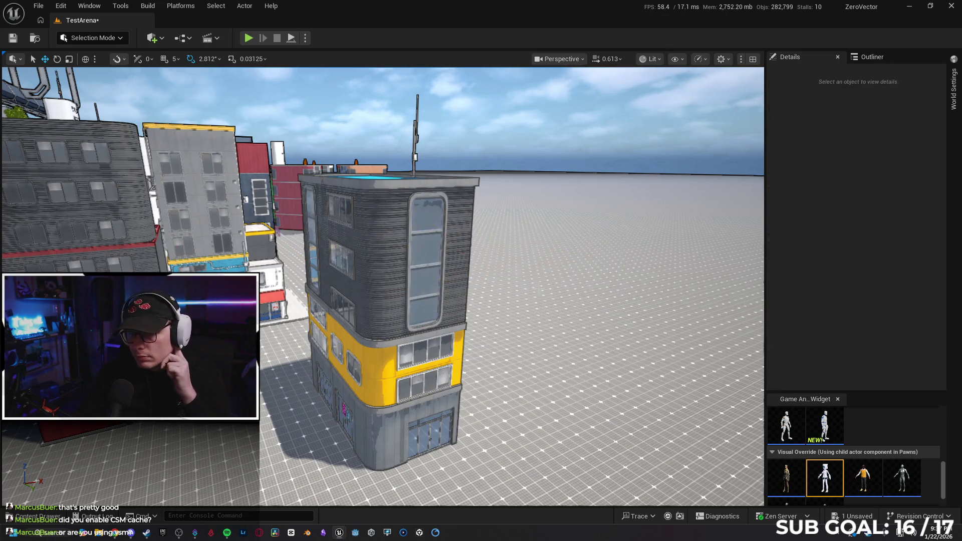
# Select a building wall and lock the tower's pieces back into one group.
pyautogui.click(394, 305)
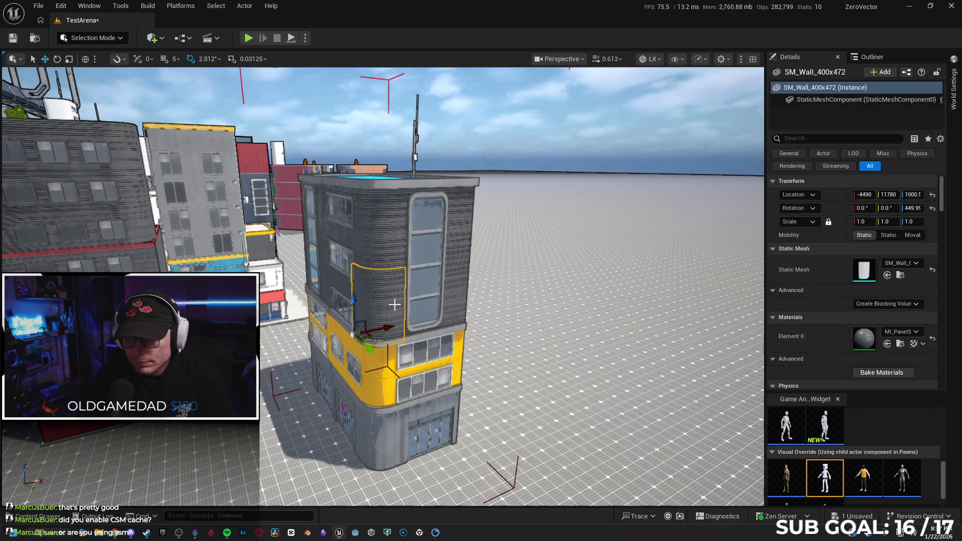
pyautogui.rightClick(395, 309)
pyautogui.moveTo(561, 416)
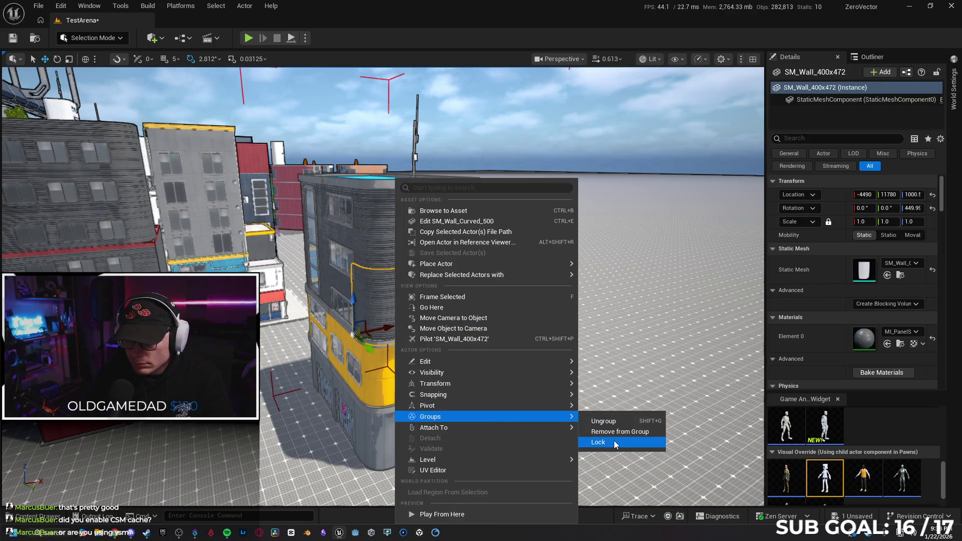
pyautogui.click(614, 442)
pyautogui.press('h')
pyautogui.moveTo(514, 369); pyautogui.dragTo(393, 239)
# Fly around the slatted grey wall to reveal the loose tall windows, adding a piece to the selection.
pyautogui.moveTo(413, 313); pyautogui.dragTo(413, 314)
pyautogui.keyDown('ctrl'); pyautogui.click(392, 284); pyautogui.keyUp('ctrl')
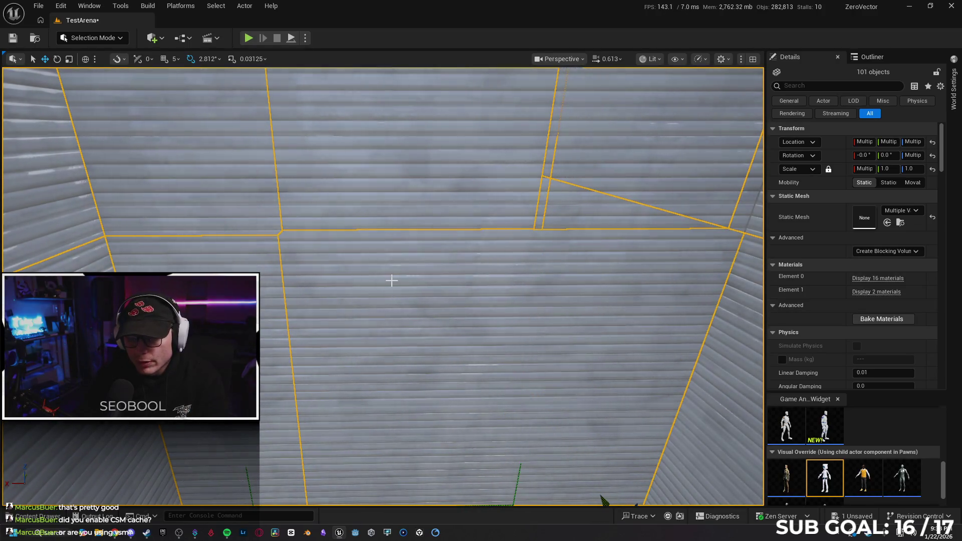
pyautogui.moveTo(582, 385); pyautogui.dragTo(467, 343)
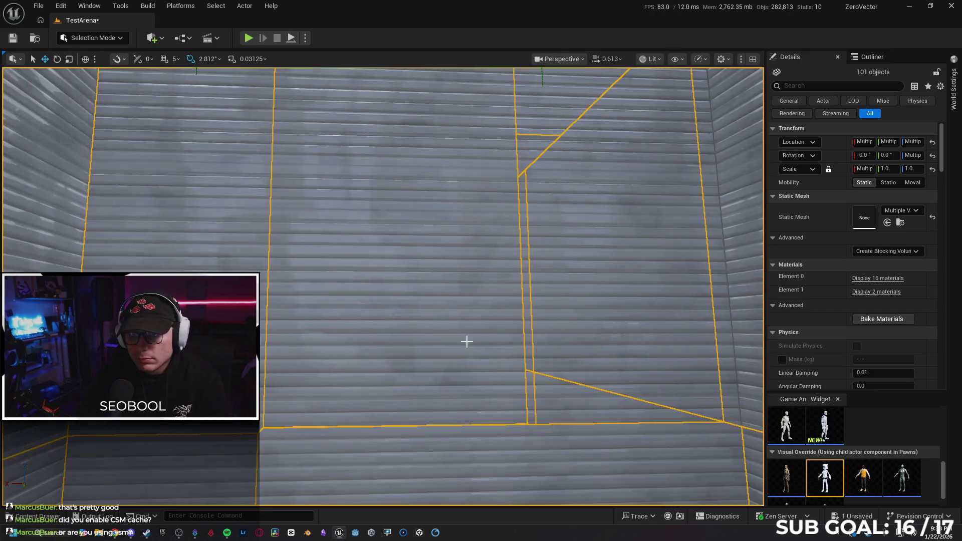
pyautogui.moveTo(516, 375); pyautogui.dragTo(421, 345)
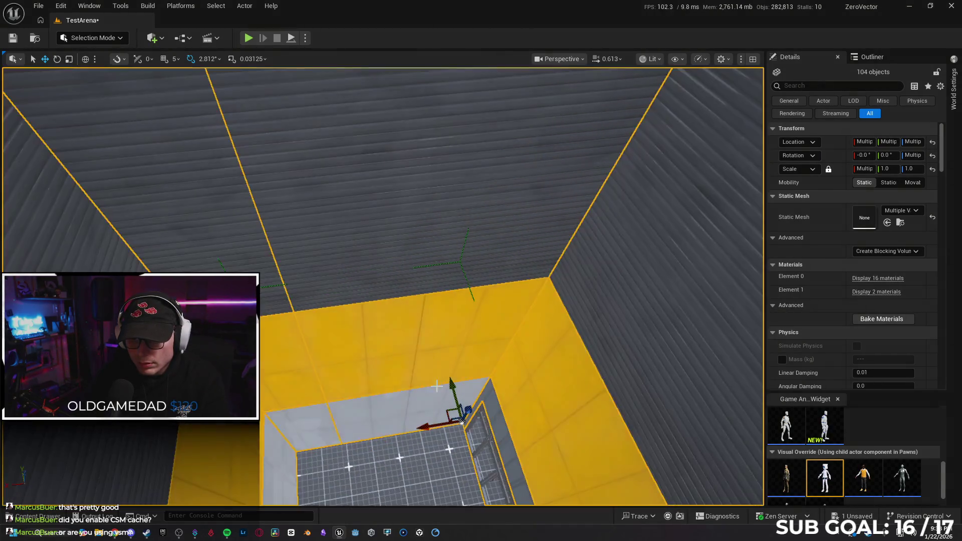
pyautogui.moveTo(436, 386)
pyautogui.mouseDown()
pyautogui.moveTo(408, 346)
pyautogui.moveTo(406, 360)
pyautogui.moveTo(444, 417)
pyautogui.moveTo(404, 413)
pyautogui.moveTo(380, 381)
pyautogui.mouseUp()
# Delete both loose tall windows and the stray SM_Wall_400x476 slab, confirming each despite its group.
pyautogui.moveTo(413, 323); pyautogui.dragTo(412, 323)
pyautogui.click(418, 331)
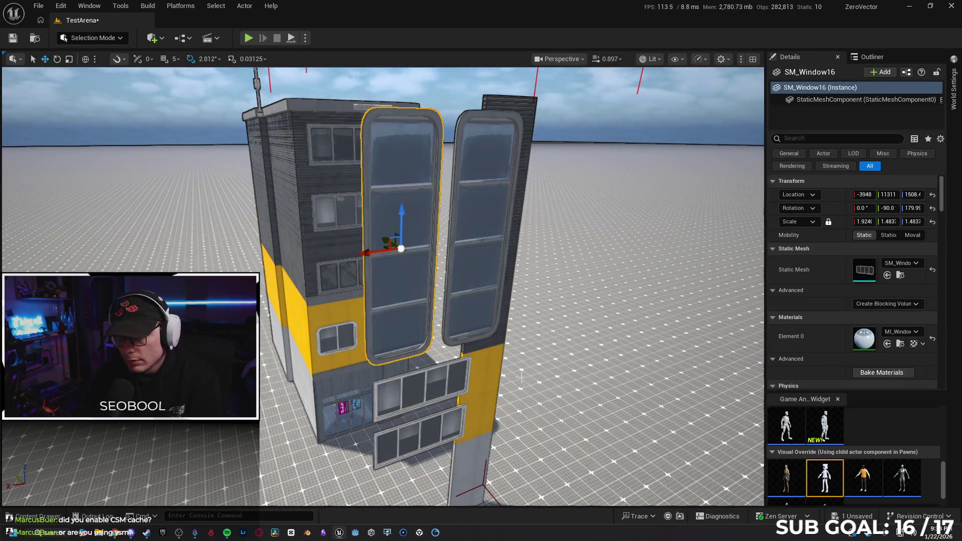
pyautogui.press('Delete')
pyautogui.click(575, 299)
pyautogui.click(469, 281)
pyautogui.press('Delete')
pyautogui.click(596, 300)
pyautogui.click(487, 281)
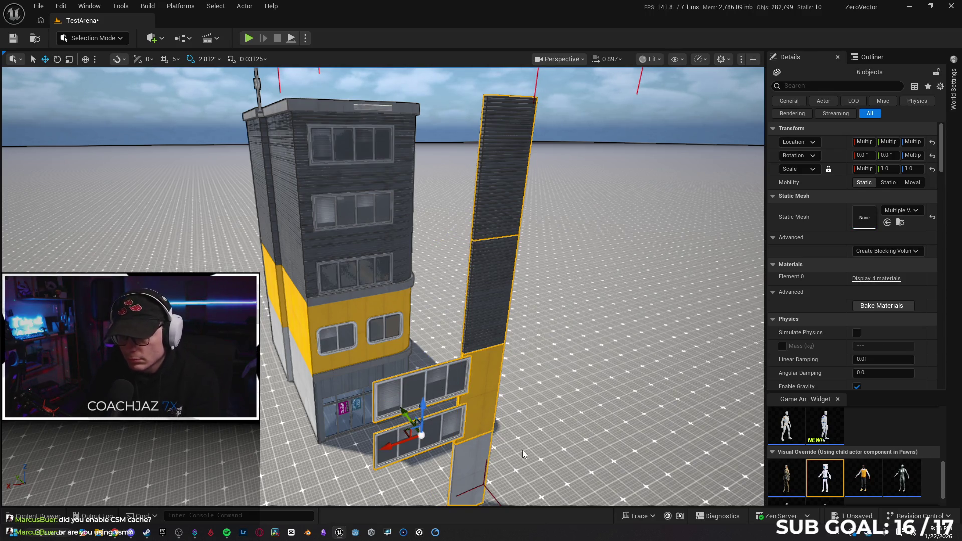
pyautogui.press('Delete')
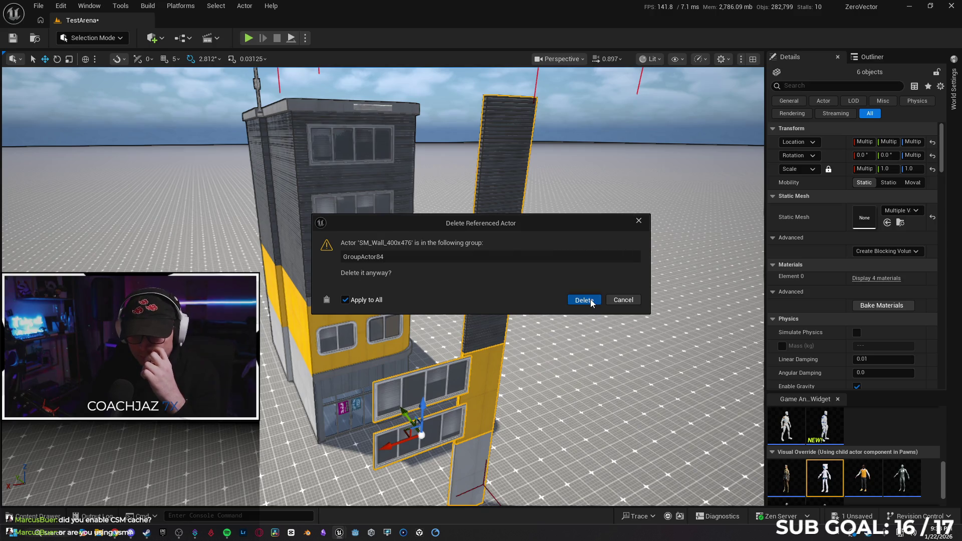
pyautogui.click(590, 300)
pyautogui.moveTo(597, 334); pyautogui.dragTo(597, 333)
# Assign MI_PanelStripe_Yellow to the building's grey striped panel slot, turning the upper storeys yellow.
pyautogui.click(428, 331)
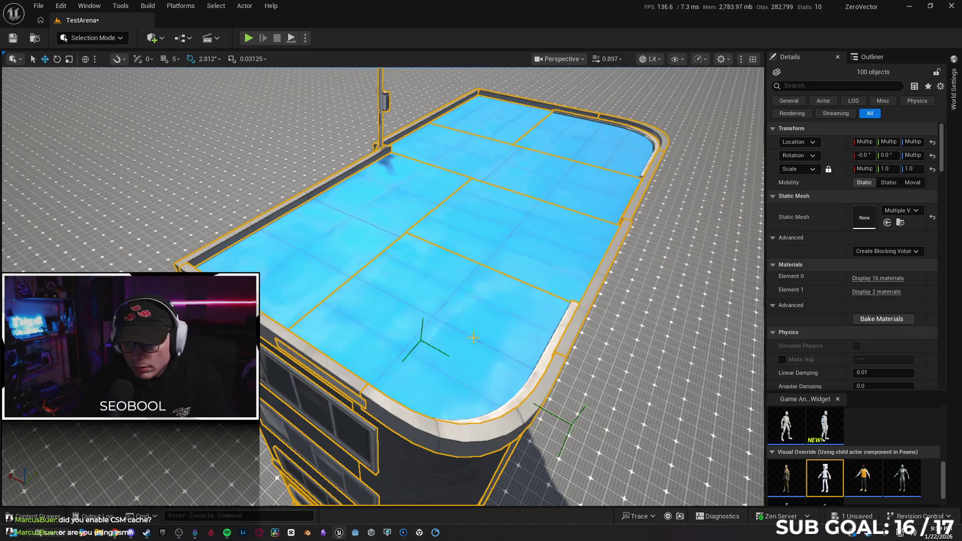
pyautogui.moveTo(530, 334); pyautogui.dragTo(519, 329)
pyautogui.moveTo(413, 312); pyautogui.dragTo(413, 312)
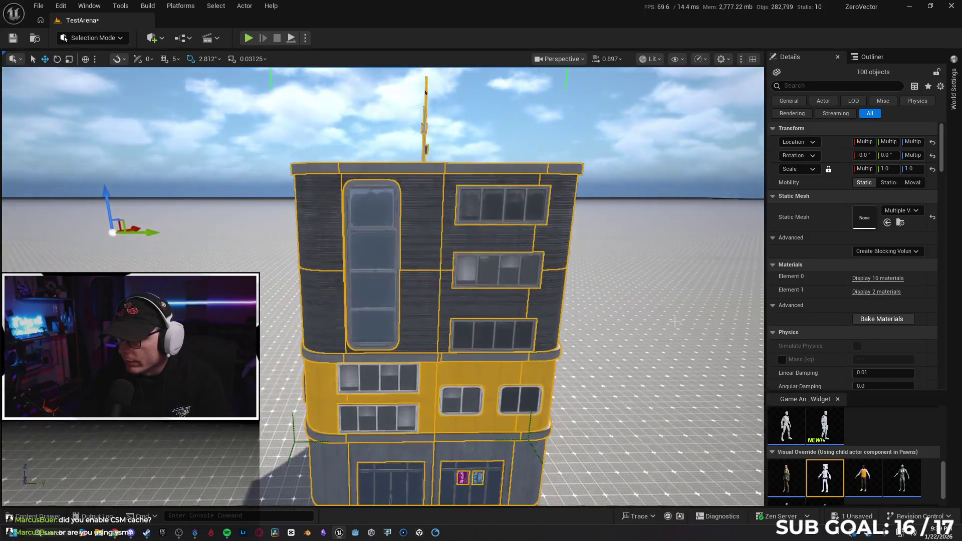
pyautogui.click(874, 278)
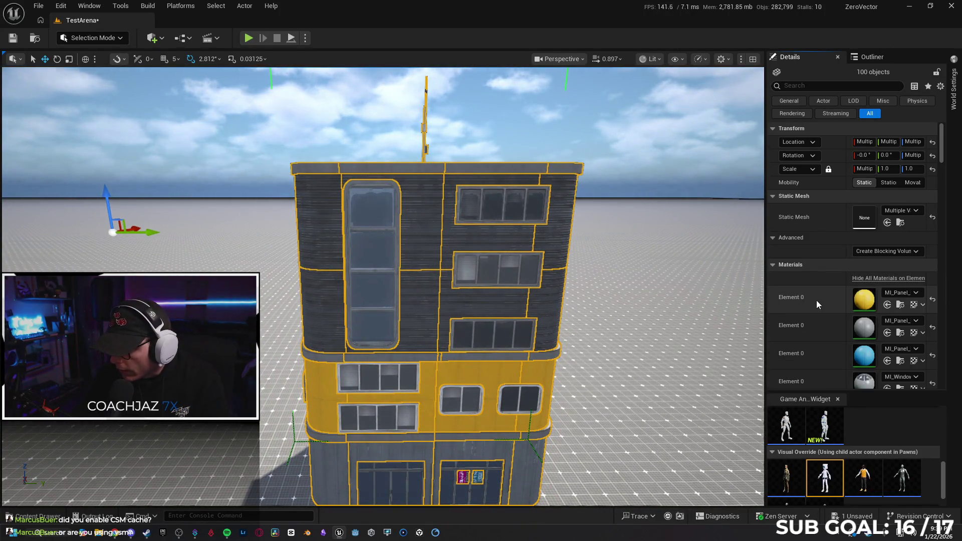
pyautogui.scroll(-5, 816, 299)
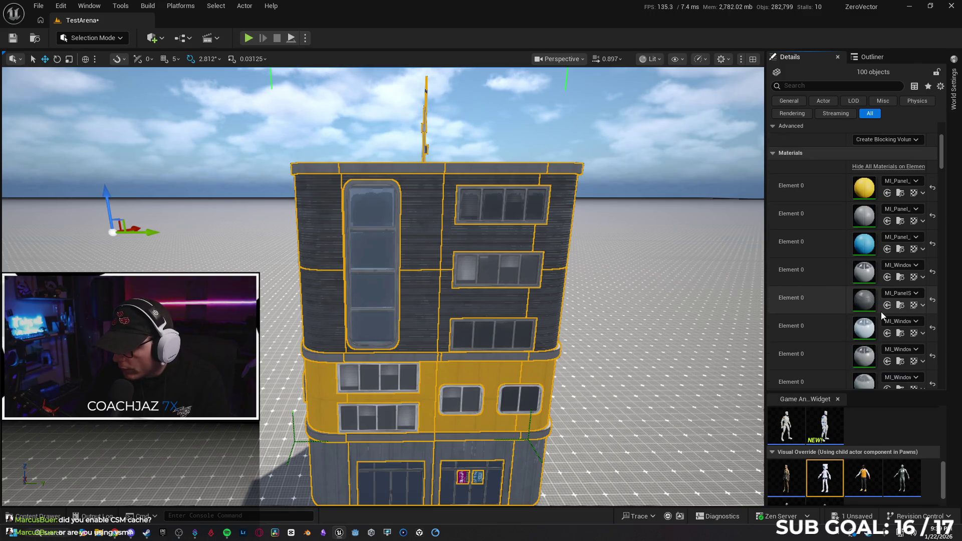
pyautogui.click(900, 306)
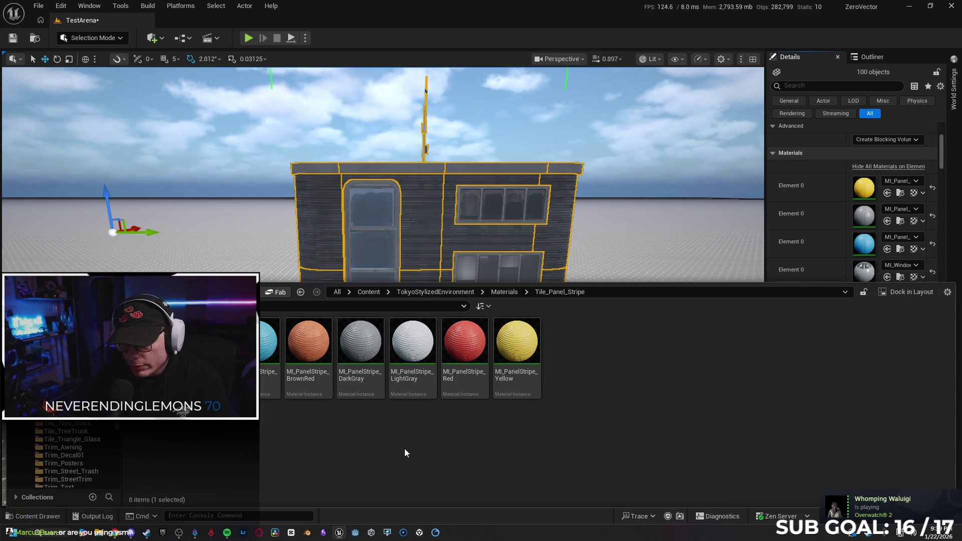
pyautogui.click(517, 346)
pyautogui.scroll(-1, 853, 234)
pyautogui.scroll(-2, 853, 234)
pyautogui.scroll(-1, 847, 227)
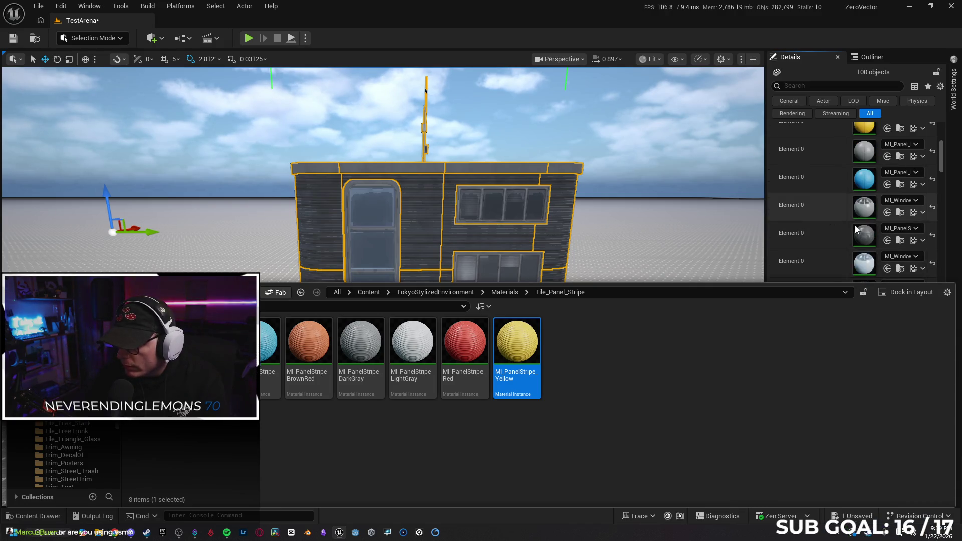
pyautogui.click(889, 241)
pyautogui.scroll(-10, 851, 235)
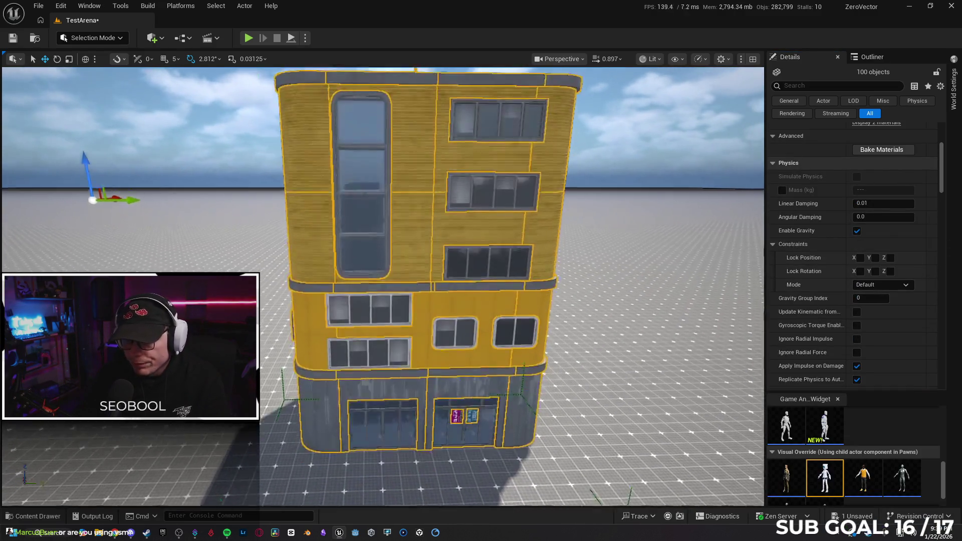
# Replace the middle floor's yellow panel material with MI_Panel_Basic_Green from the Content Browser.
pyautogui.press('d')
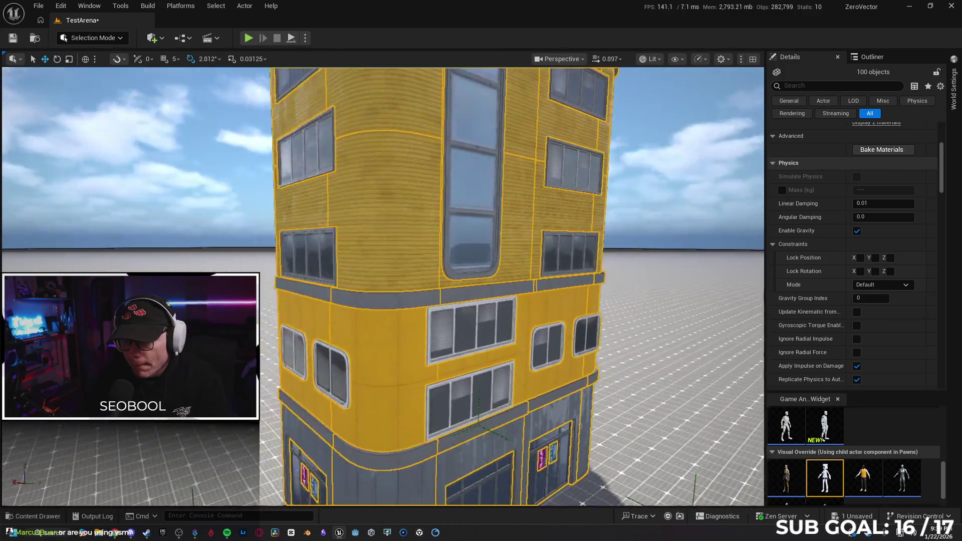
pyautogui.press('e')
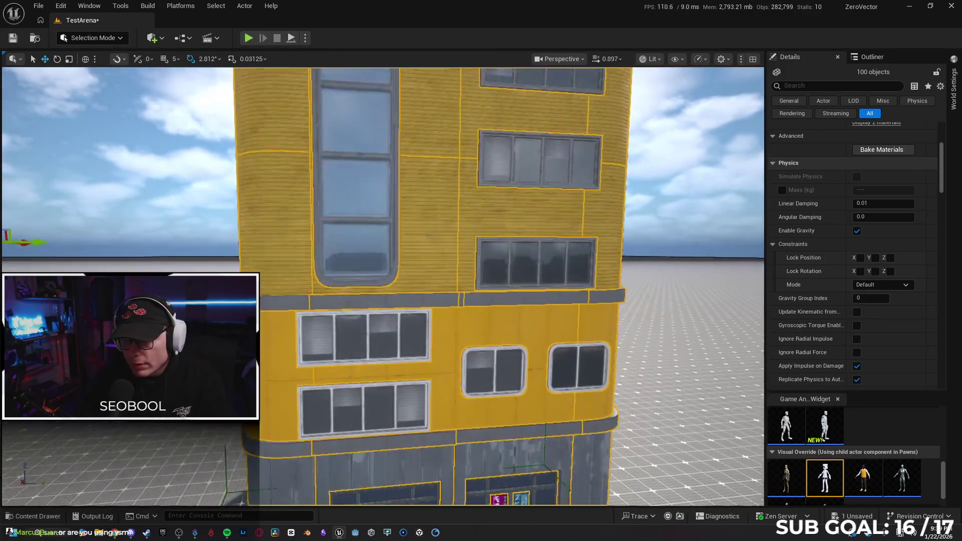
pyautogui.press('e')
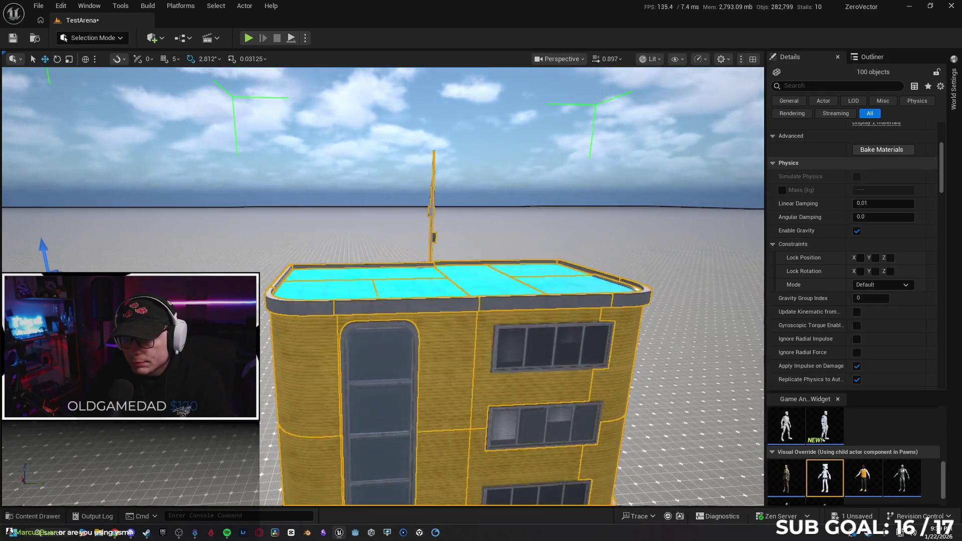
pyautogui.press('q')
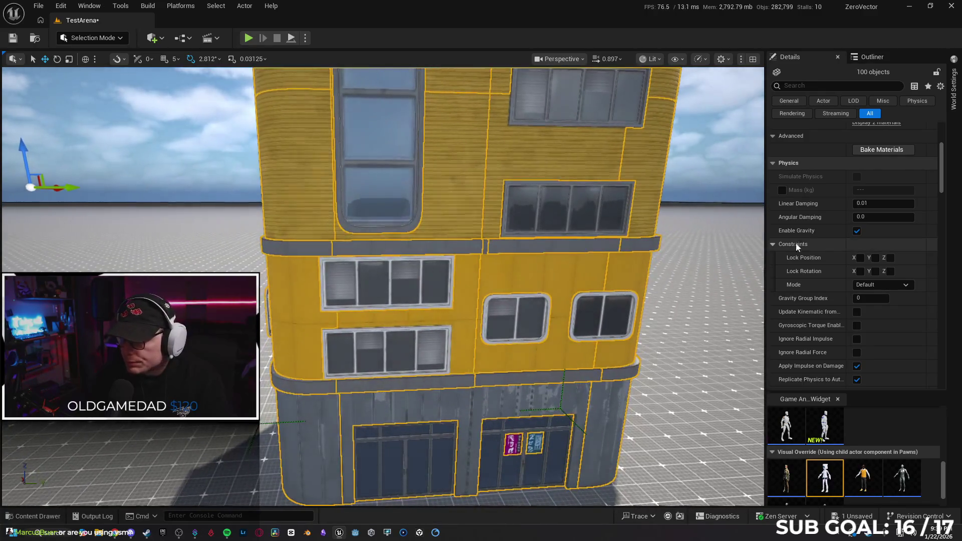
pyautogui.scroll(5, 861, 183)
pyautogui.click(831, 182)
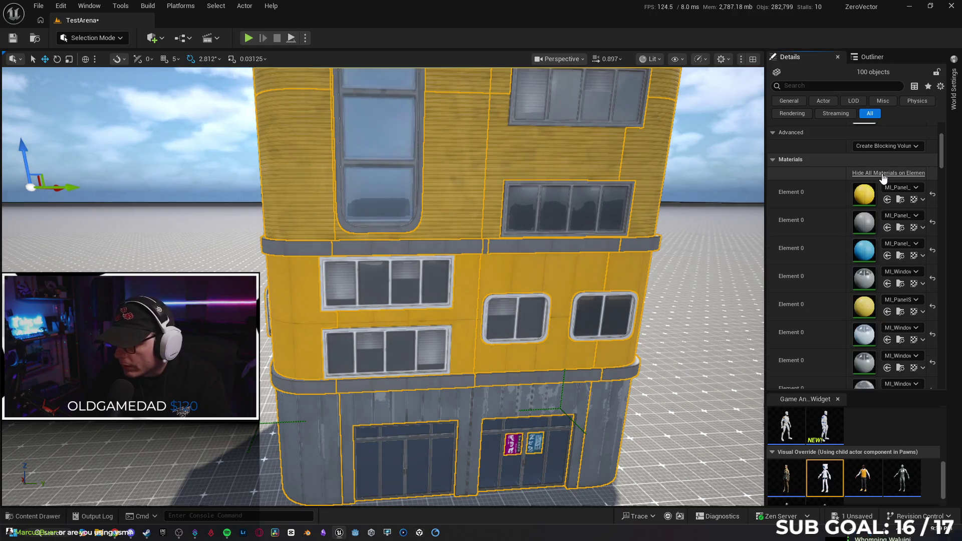
pyautogui.click(900, 200)
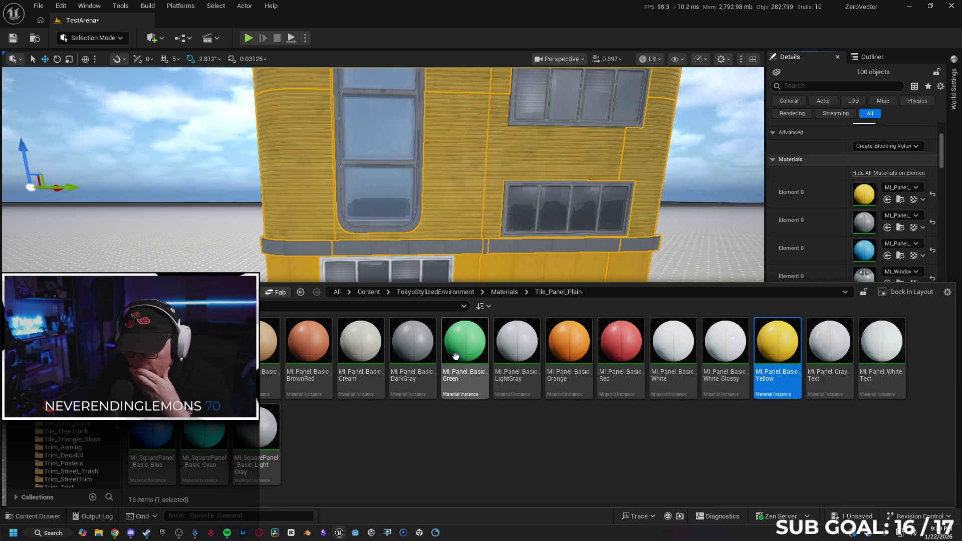
pyautogui.moveTo(465, 349); pyautogui.dragTo(862, 266)
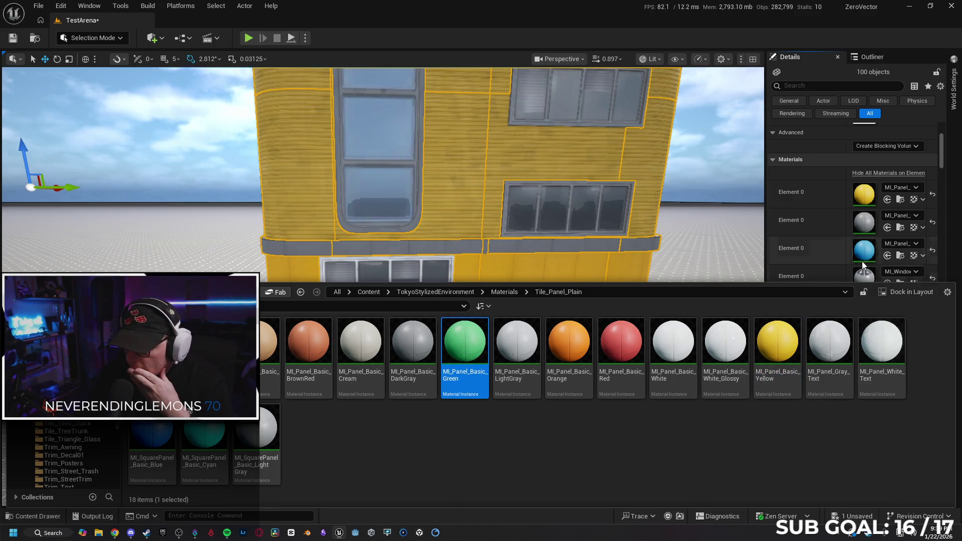
pyautogui.click(887, 228)
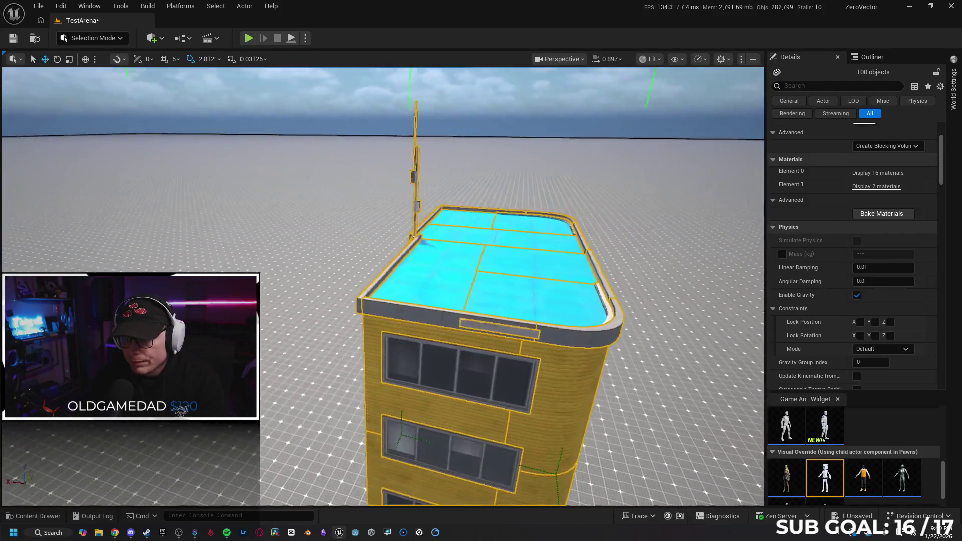
# Try the glossy white panel material on the building's roof slot.
pyautogui.click(876, 173)
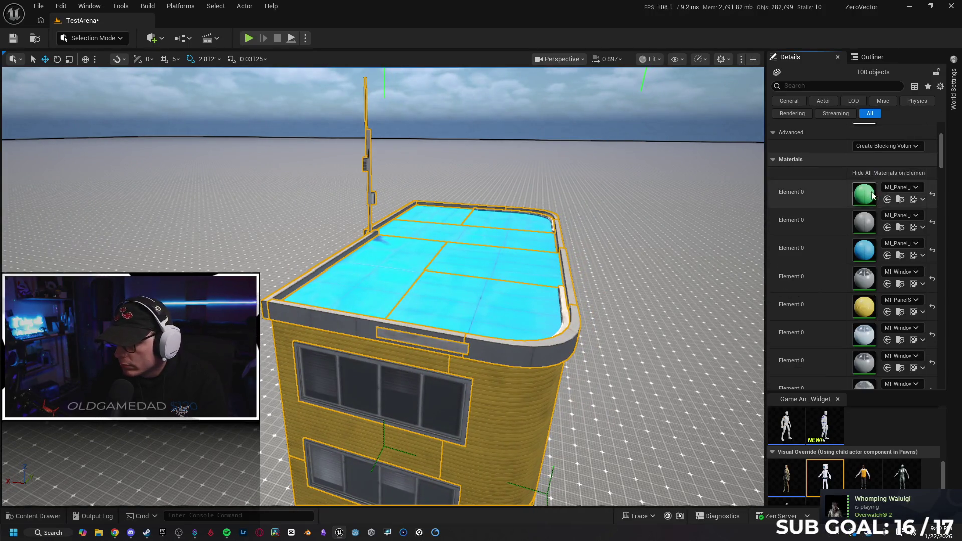
pyautogui.click(900, 256)
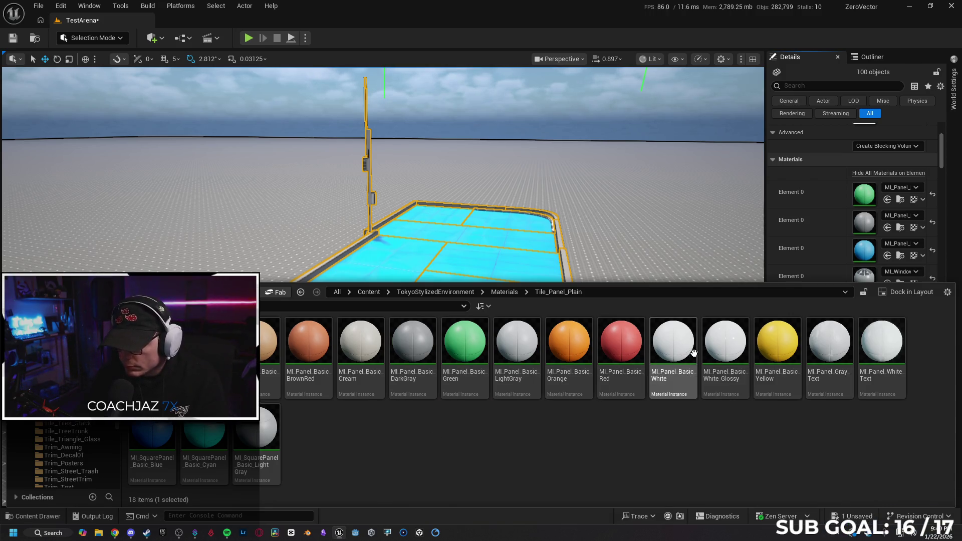
pyautogui.click(716, 346)
pyautogui.click(886, 256)
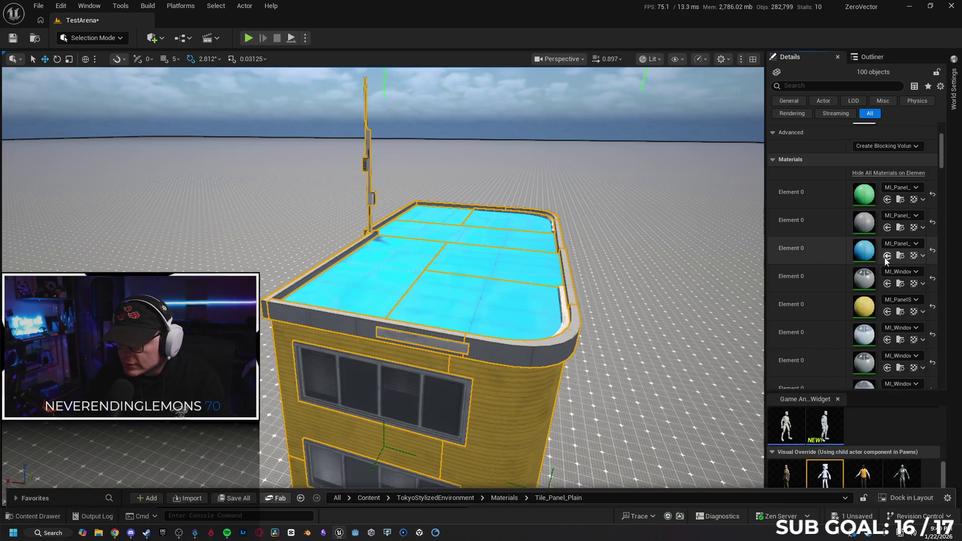
pyautogui.scroll(-5, 383, 285)
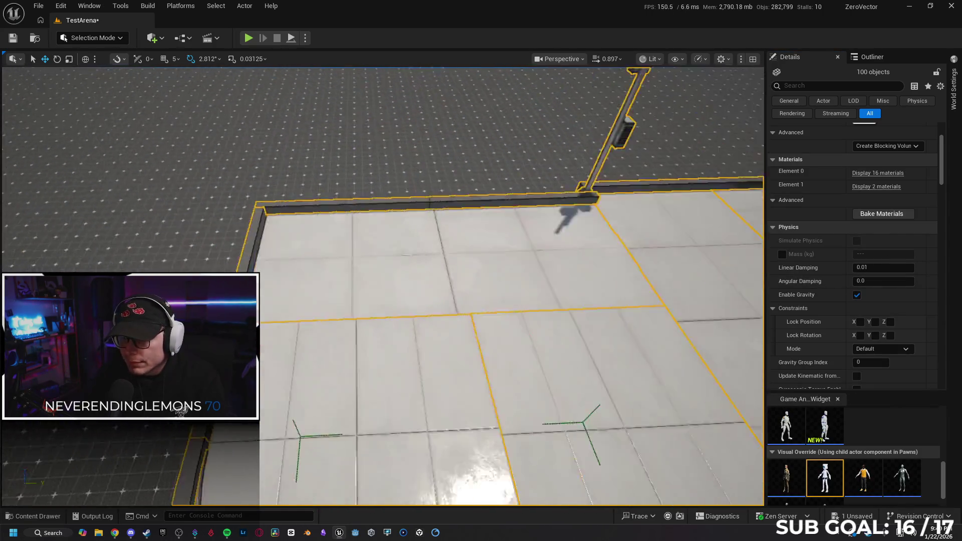
pyautogui.scroll(-5, 383, 285)
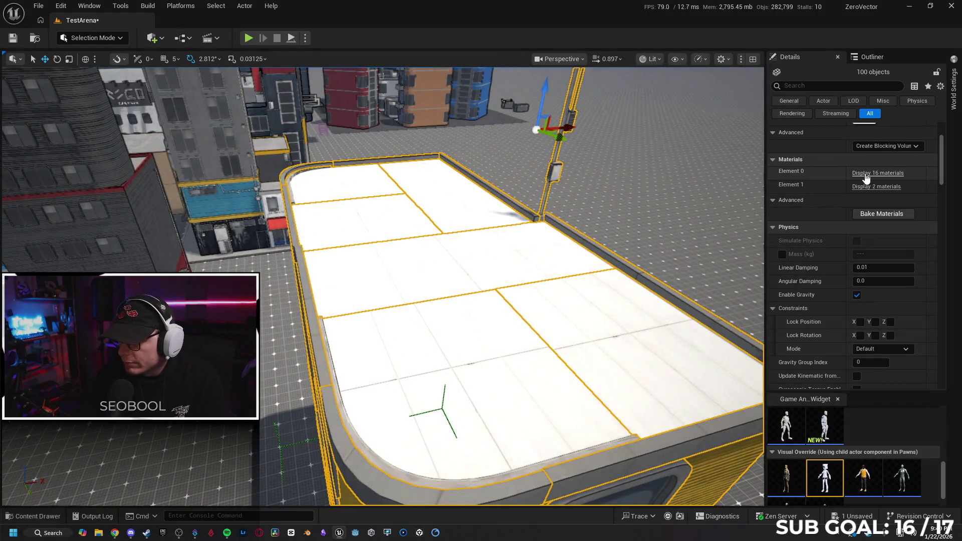
# Apply MI_RoadAsphalt_Maroon from the Tile_Road_Asphalt folder to the roof slot instead.
pyautogui.click(866, 174)
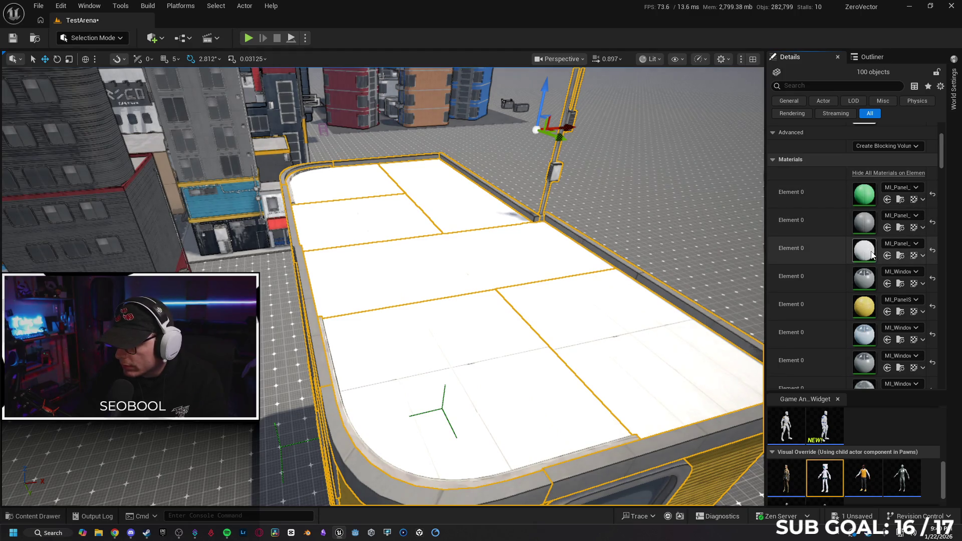
pyautogui.click(900, 256)
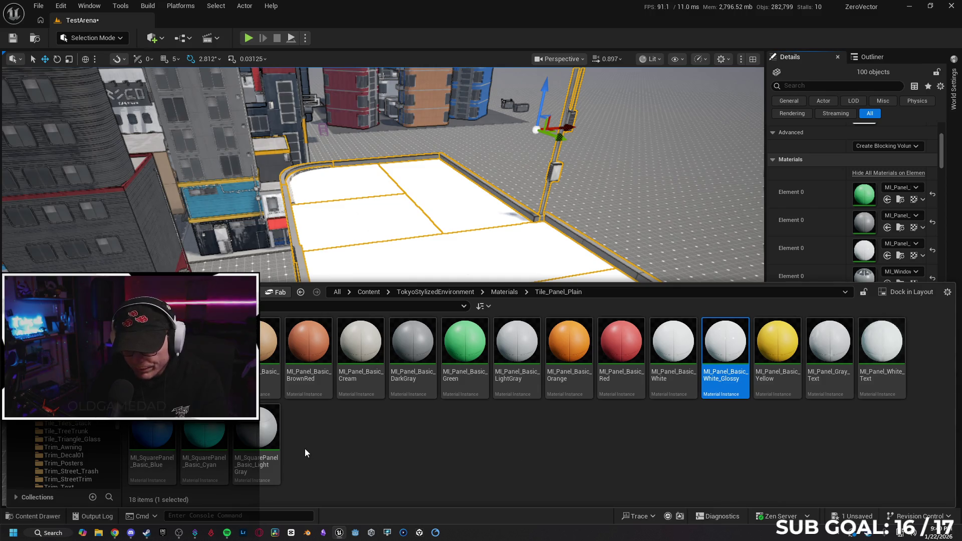
pyautogui.click(502, 293)
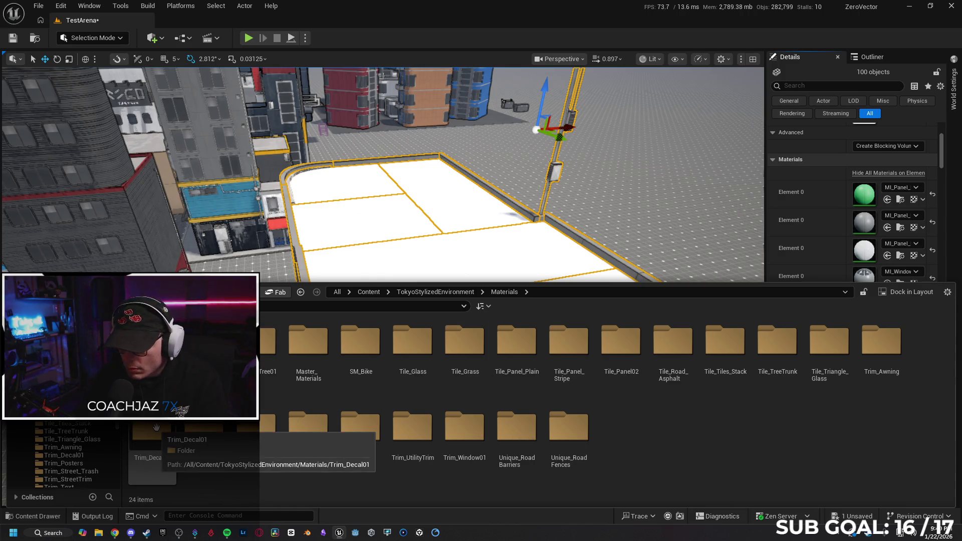
pyautogui.doubleClick(671, 340)
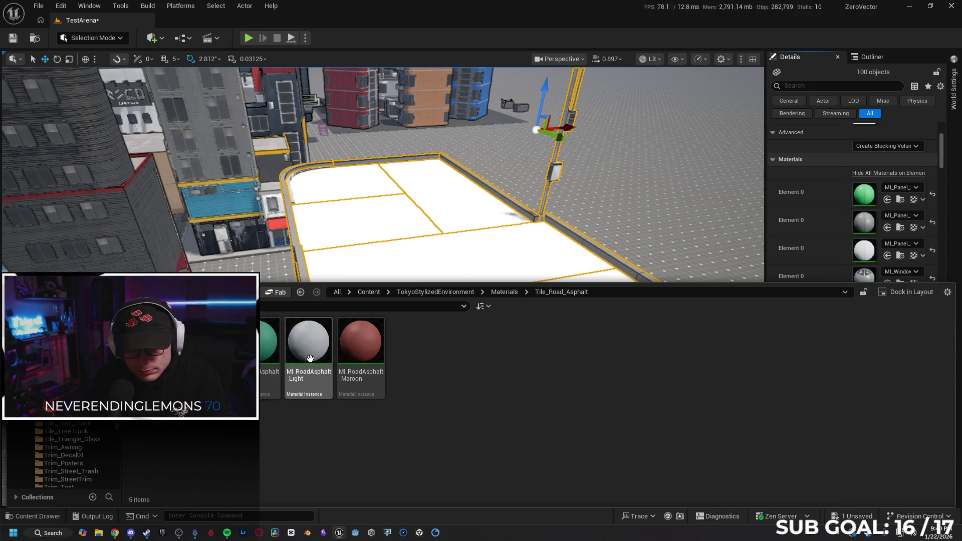
pyautogui.click(373, 346)
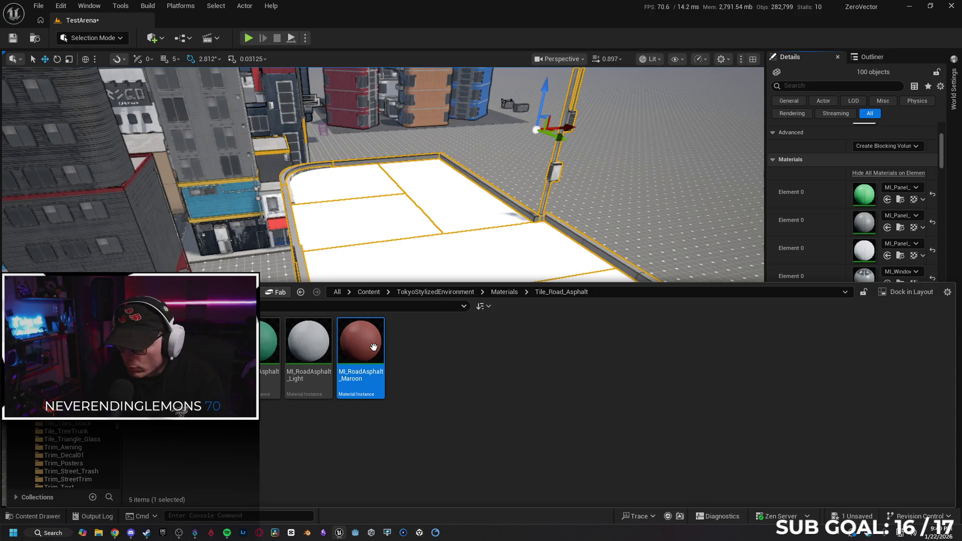
pyautogui.click(887, 256)
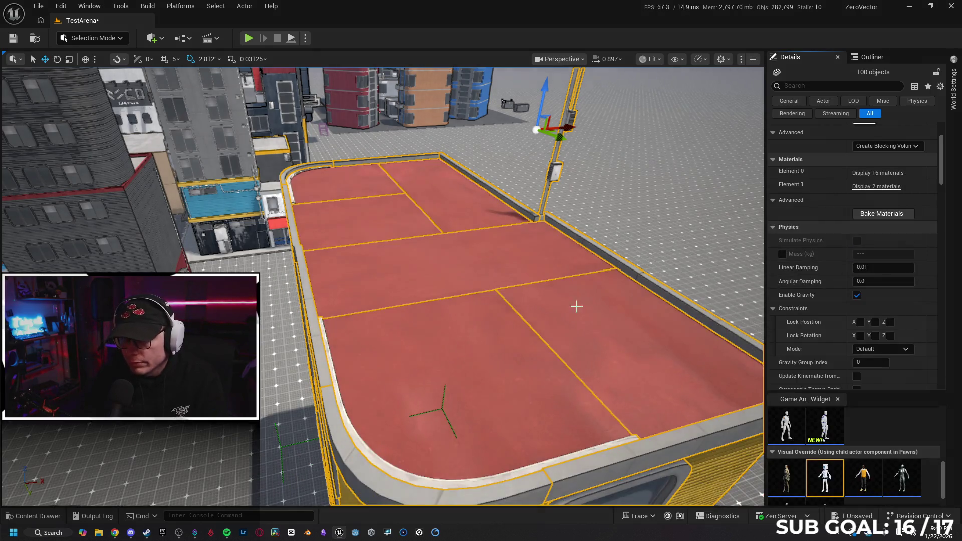
pyautogui.scroll(5, 584, 302)
pyautogui.scroll(-10, 584, 302)
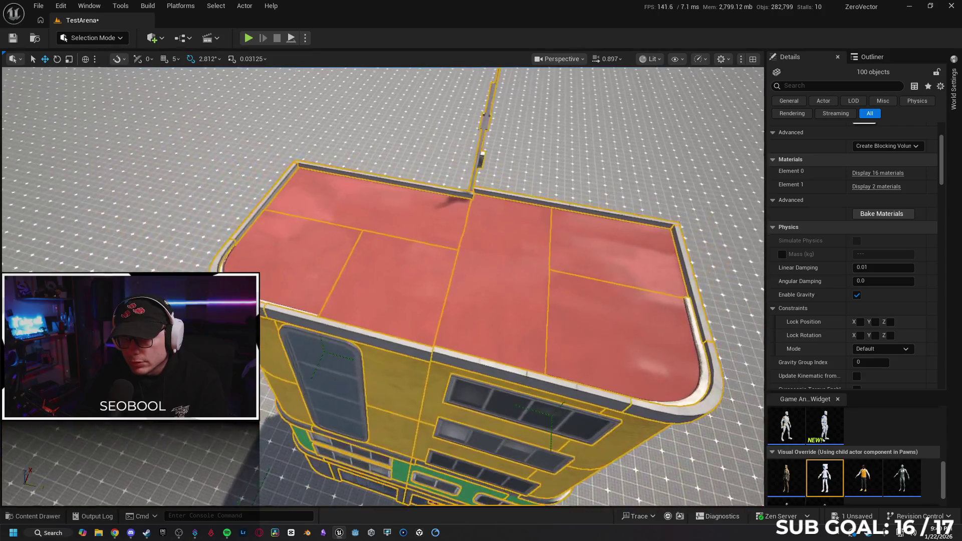
pyautogui.scroll(5, 584, 302)
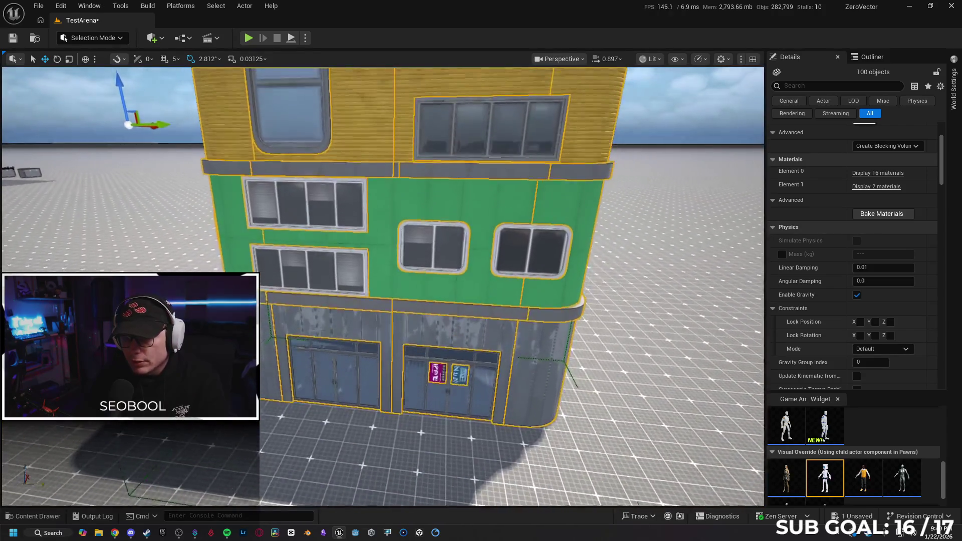
# Apply the darker MI_RoadAsphalt_Green material to the middle floor's green Element 0 slot.
pyautogui.click(43, 516)
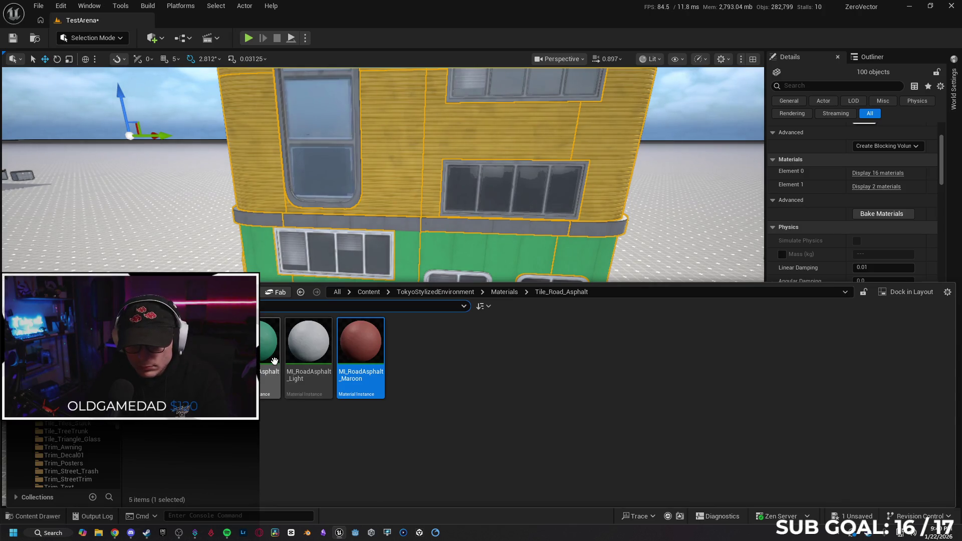
pyautogui.click(267, 345)
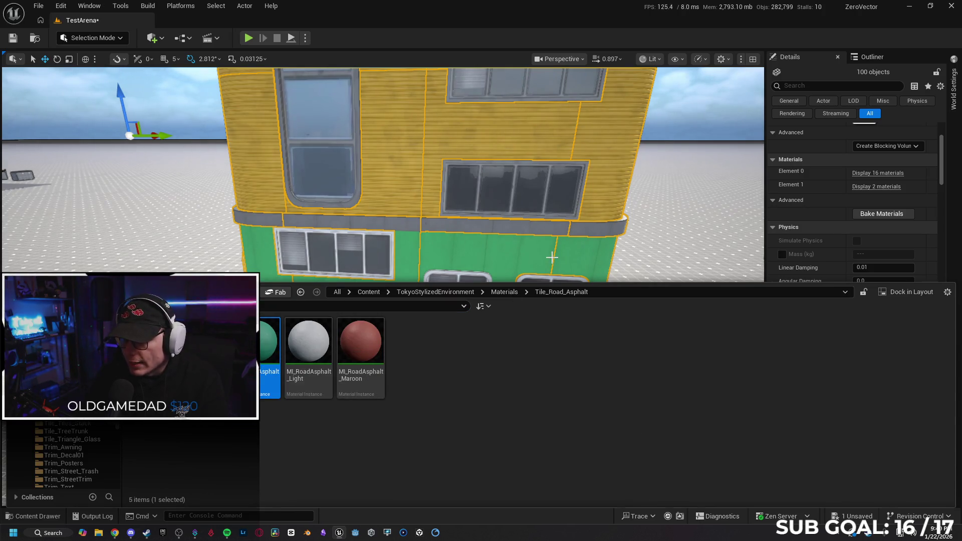
pyautogui.click(551, 257)
pyautogui.click(877, 173)
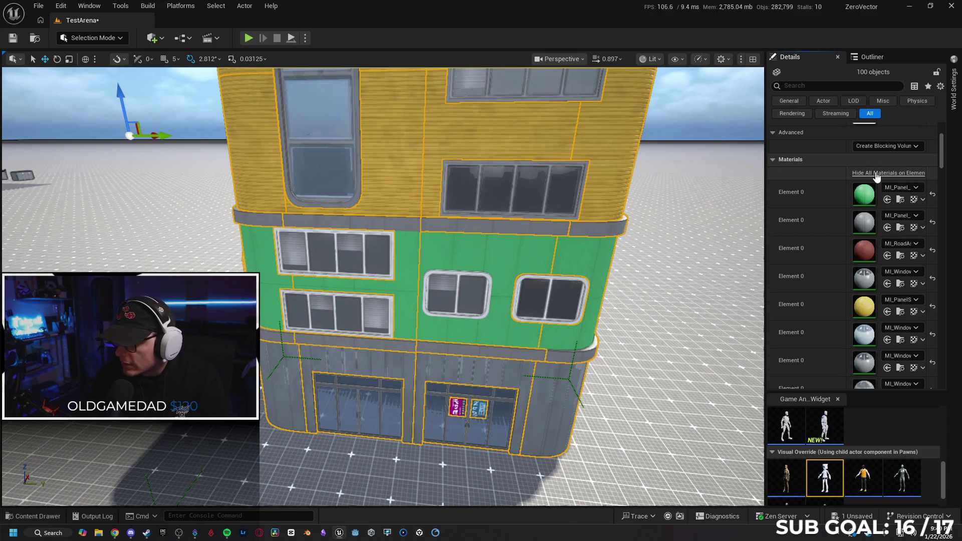
pyautogui.click(885, 200)
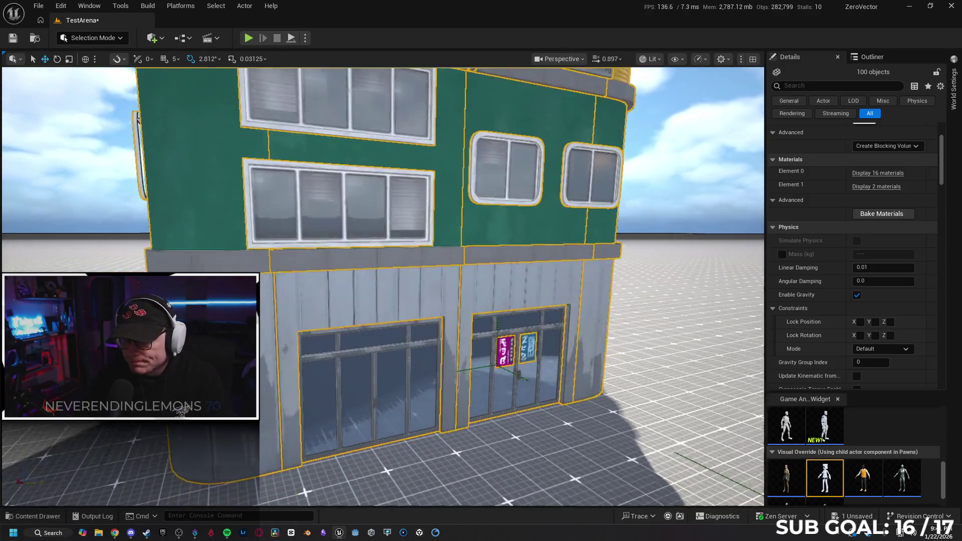
# Review the building's material slots, bringing up and dismissing a slot's copy/paste menu.
pyautogui.click(878, 174)
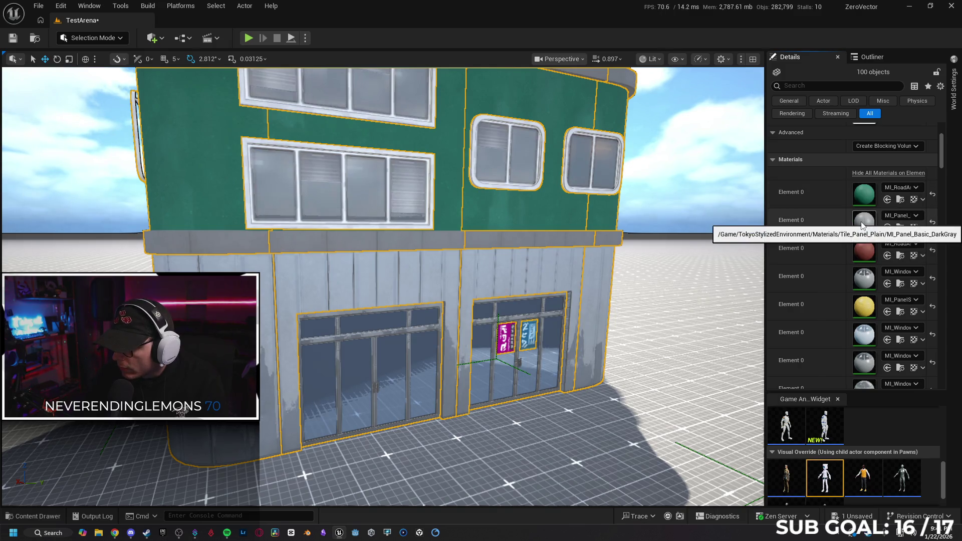
pyautogui.scroll(-10, 863, 227)
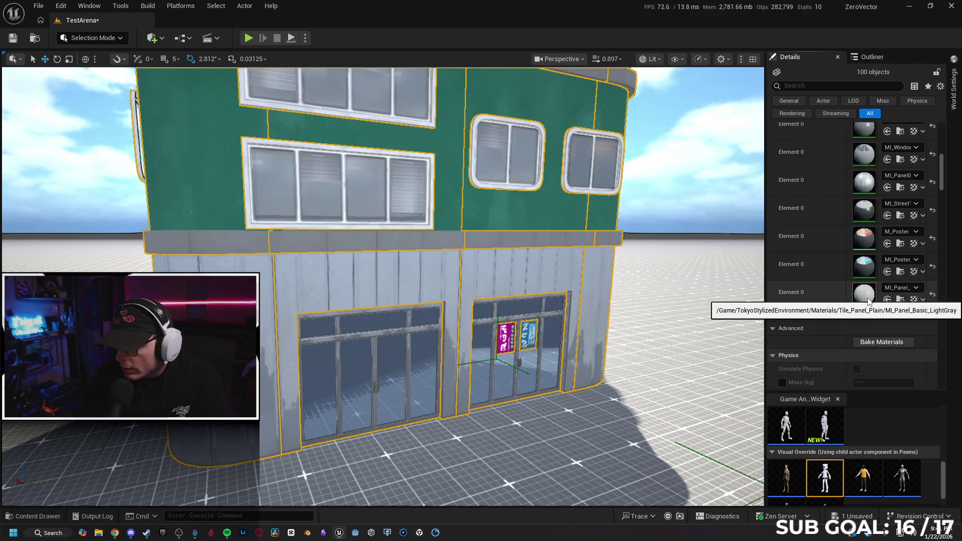
pyautogui.scroll(5, 872, 298)
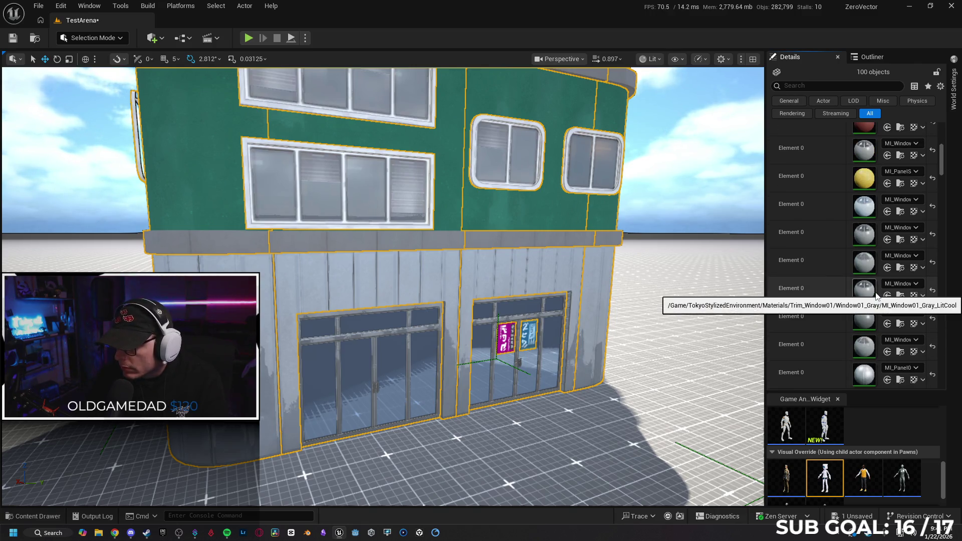
pyautogui.scroll(3, 875, 281)
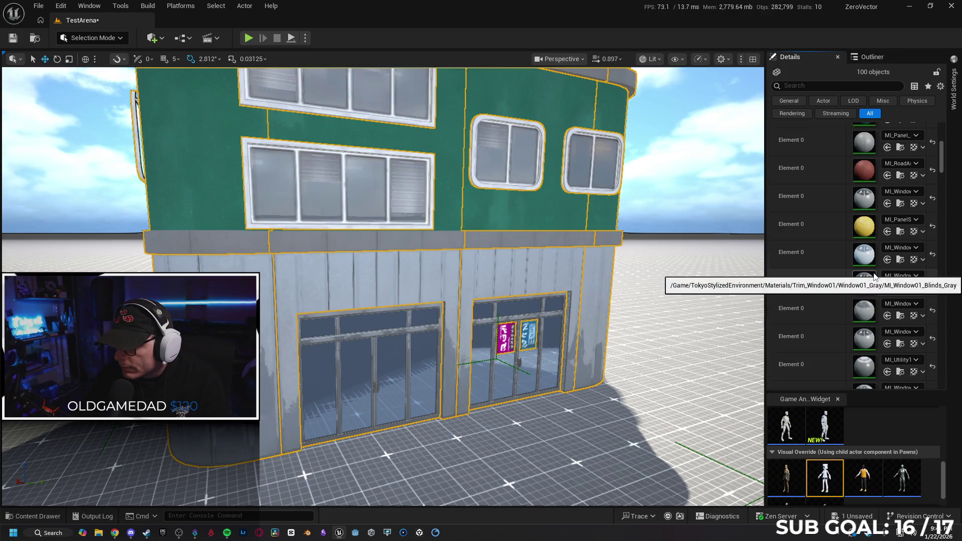
pyautogui.scroll(1, 875, 277)
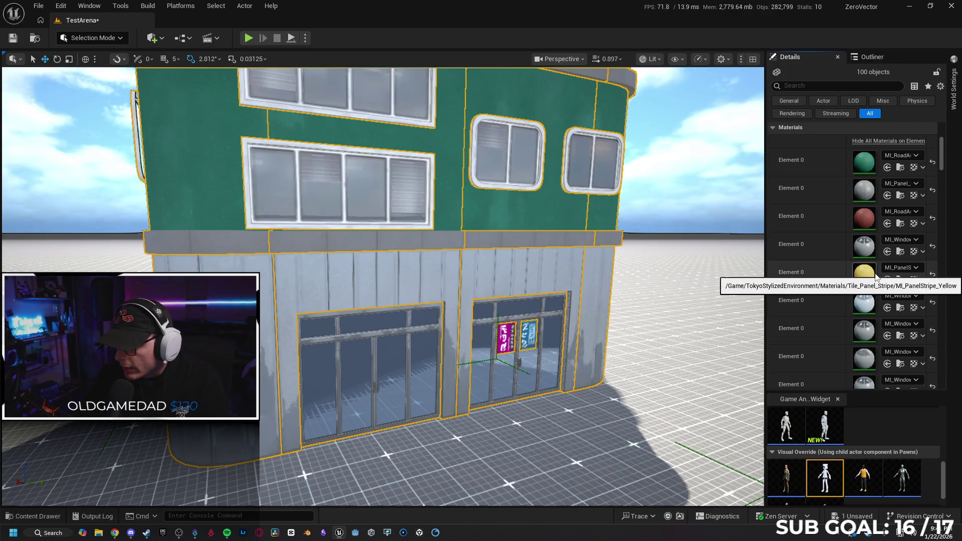
pyautogui.rightClick(817, 194)
pyautogui.rightClick(863, 188)
pyautogui.click(837, 189)
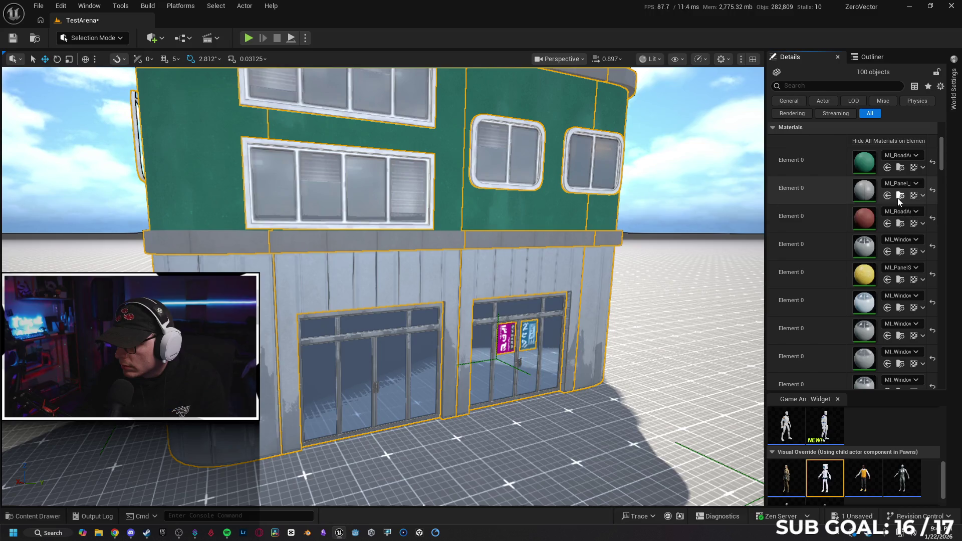
# Try MI_Panel_Basic_White_Glossy on the panel slot, then undo the change.
pyautogui.click(899, 195)
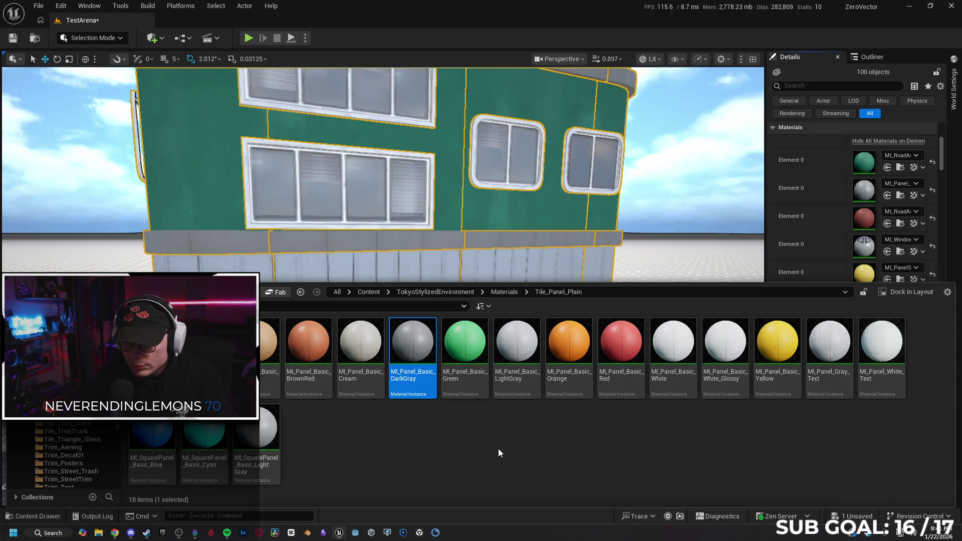
pyautogui.click(725, 351)
pyautogui.click(887, 197)
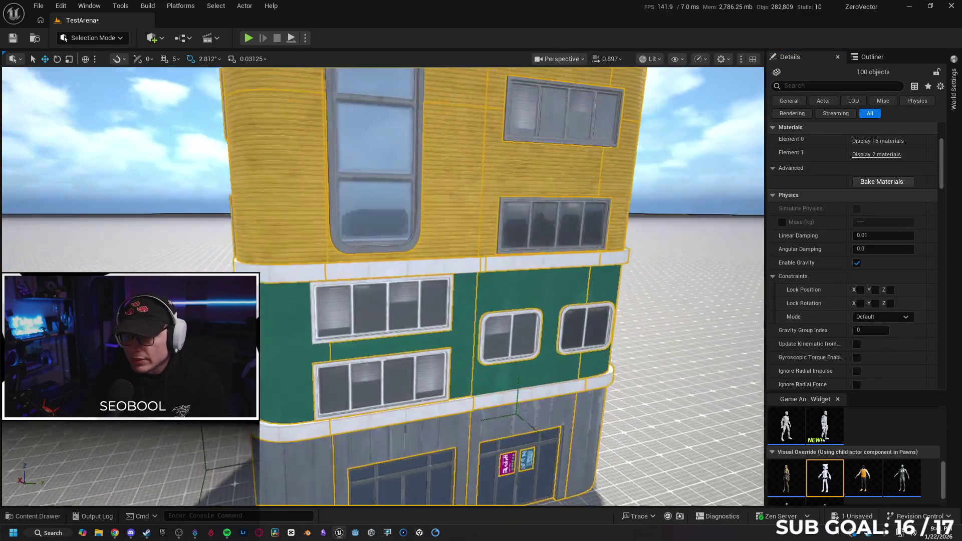
pyautogui.moveTo(234, 483)
pyautogui.mouseDown()
pyautogui.moveTo(646, 323)
pyautogui.moveTo(646, 475)
pyautogui.mouseUp()
pyautogui.hotkey('ctrl', 'z')
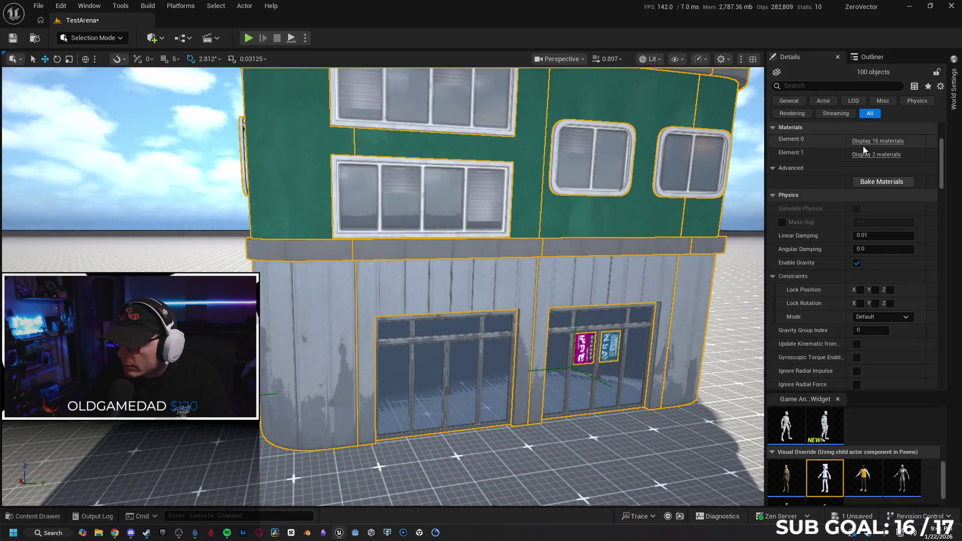
# Assign MI_Panel02_Metallic_Blue to the ground-floor panel slot, making the base blue.
pyautogui.click(867, 155)
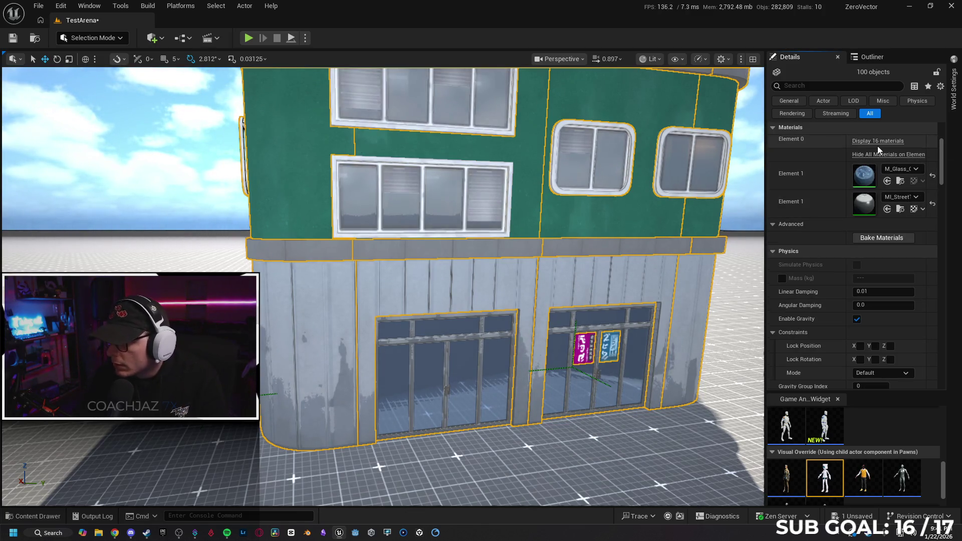
pyautogui.click(888, 154)
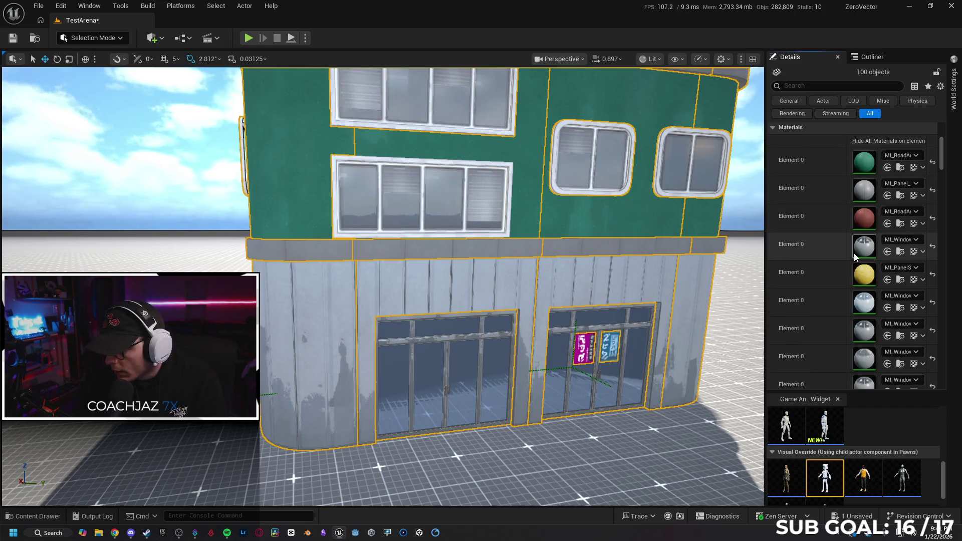
pyautogui.scroll(-2, 850, 257)
pyautogui.scroll(-4, 850, 257)
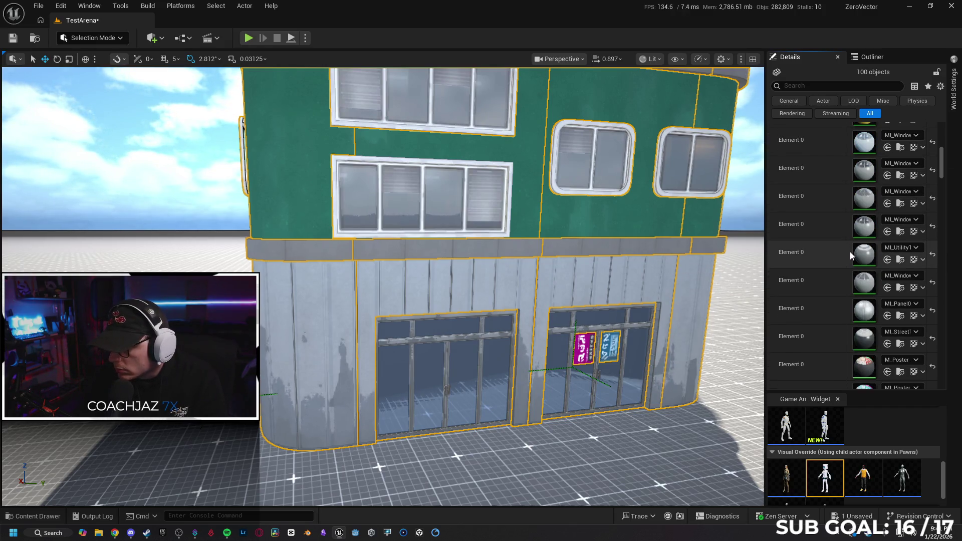
pyautogui.click(899, 316)
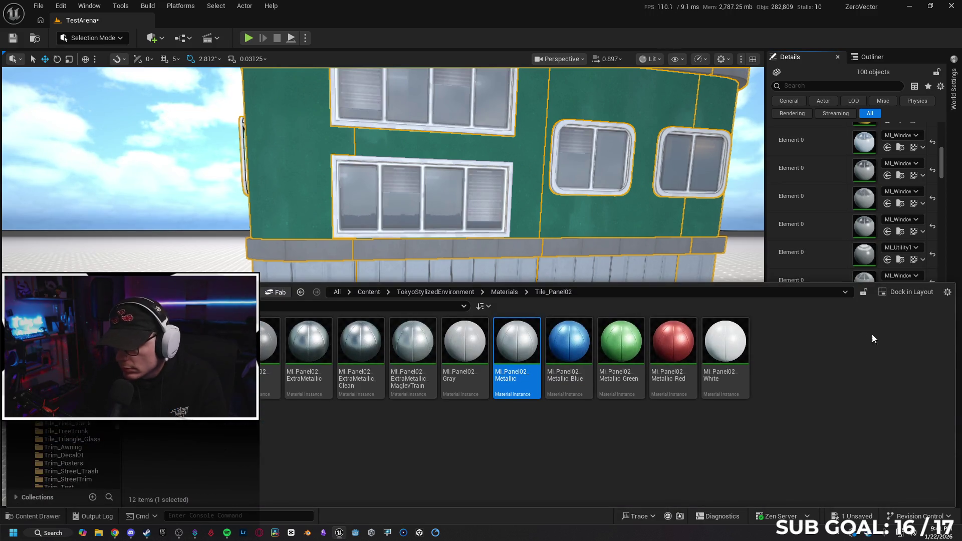
pyautogui.click(569, 345)
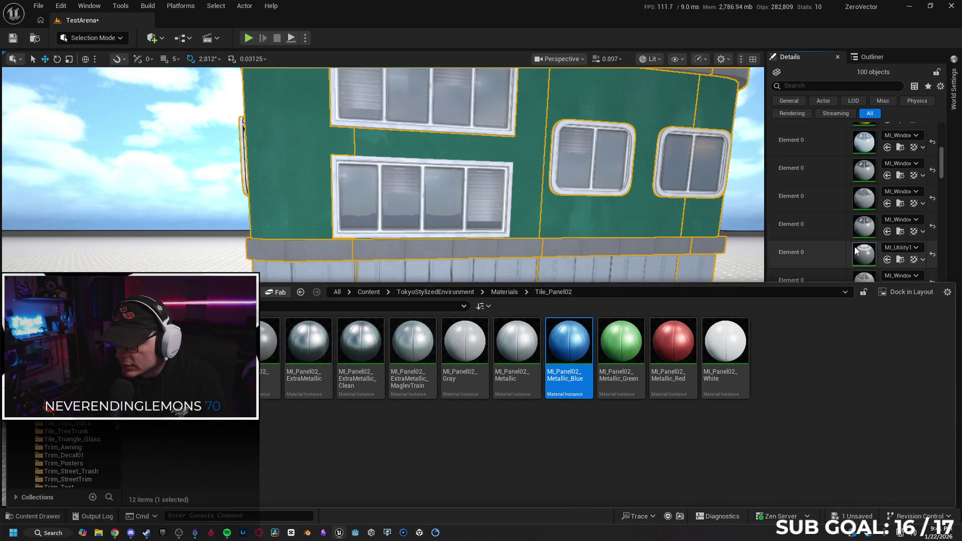
pyautogui.scroll(-2, 849, 244)
pyautogui.click(886, 252)
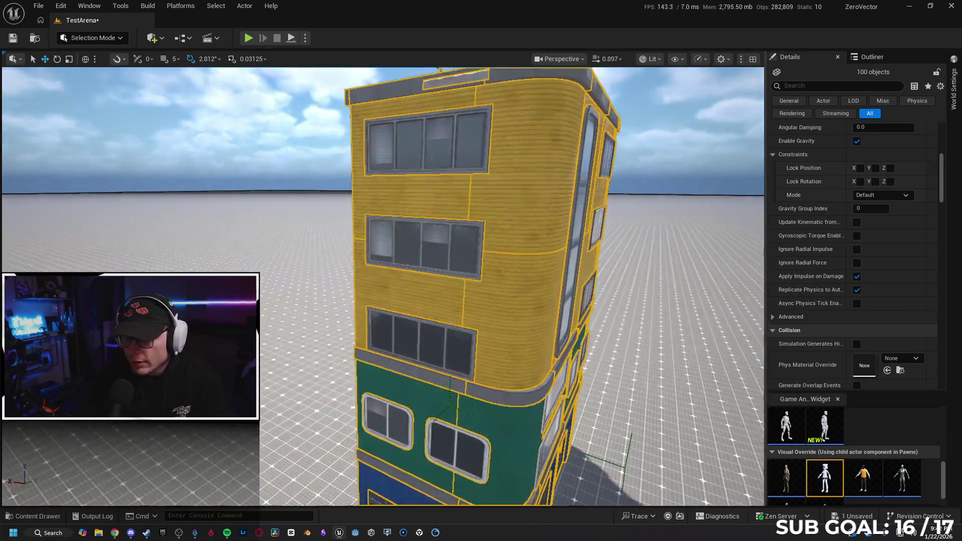
pyautogui.click(626, 359)
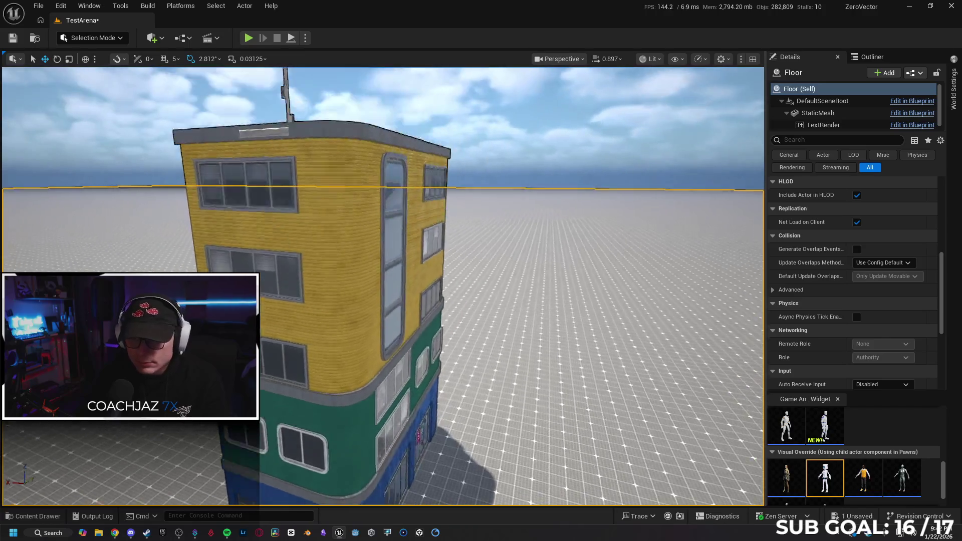
pyautogui.click(375, 313)
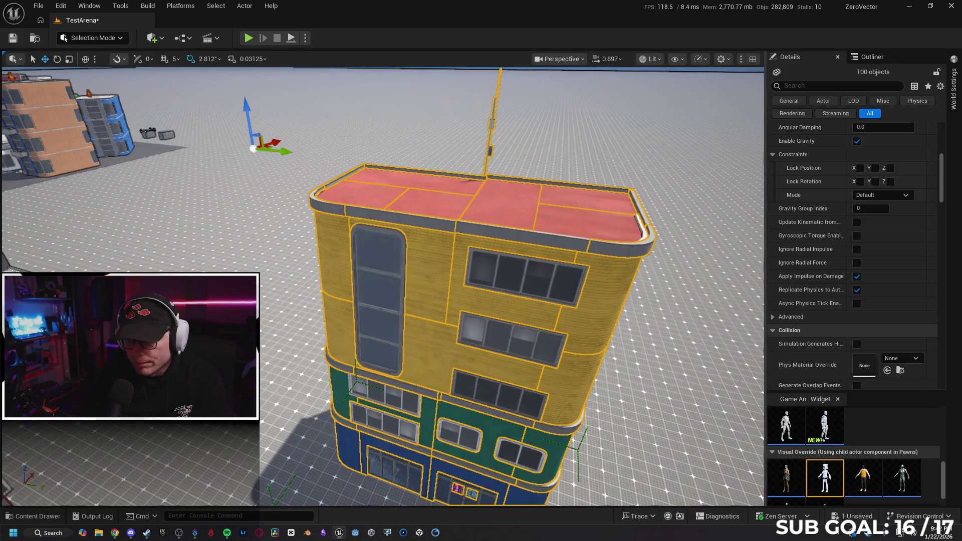
pyautogui.rightClick(430, 156)
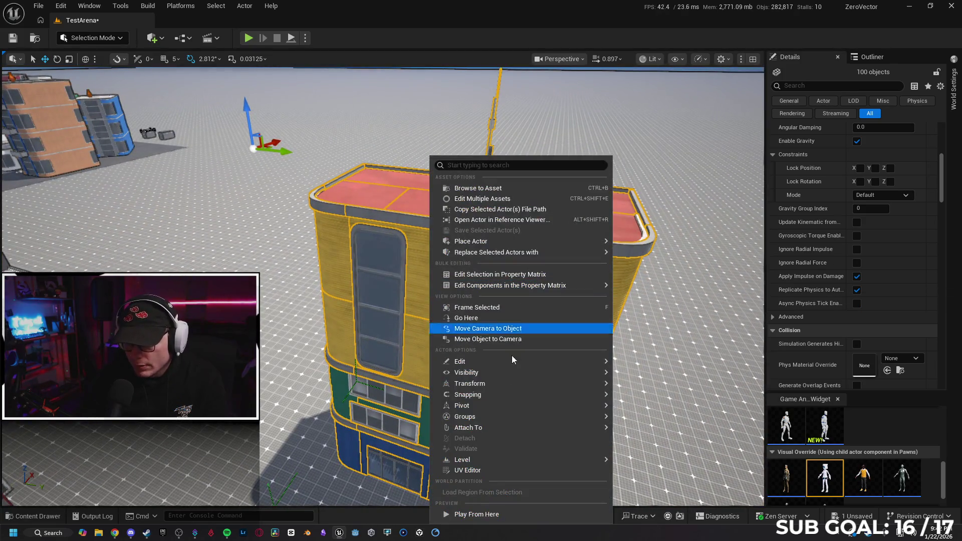
pyautogui.moveTo(534, 424)
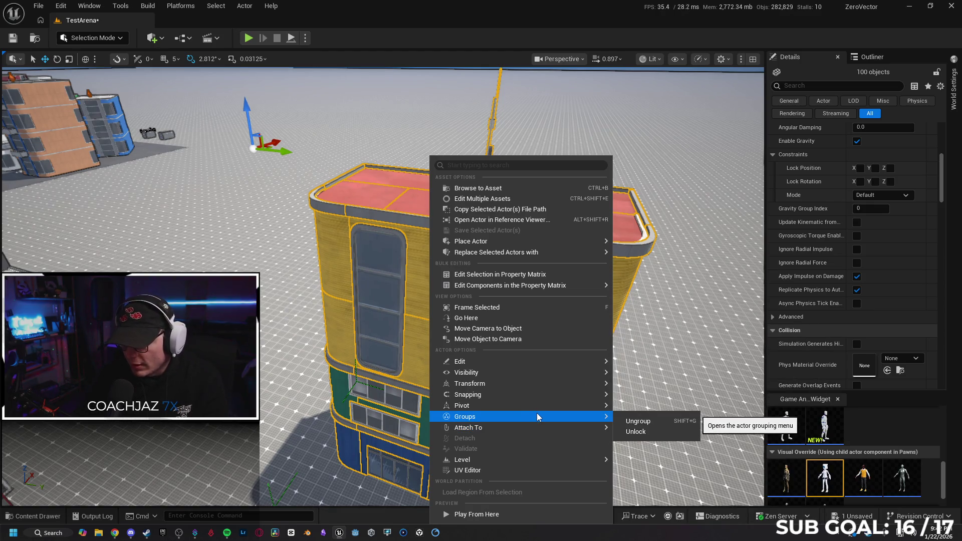
pyautogui.moveTo(534, 460)
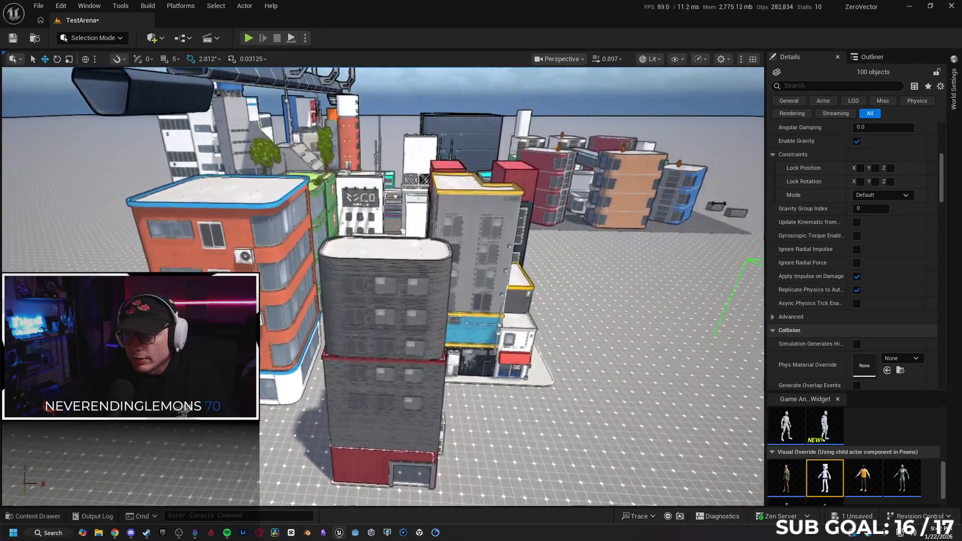
pyautogui.scroll(3, 383, 285)
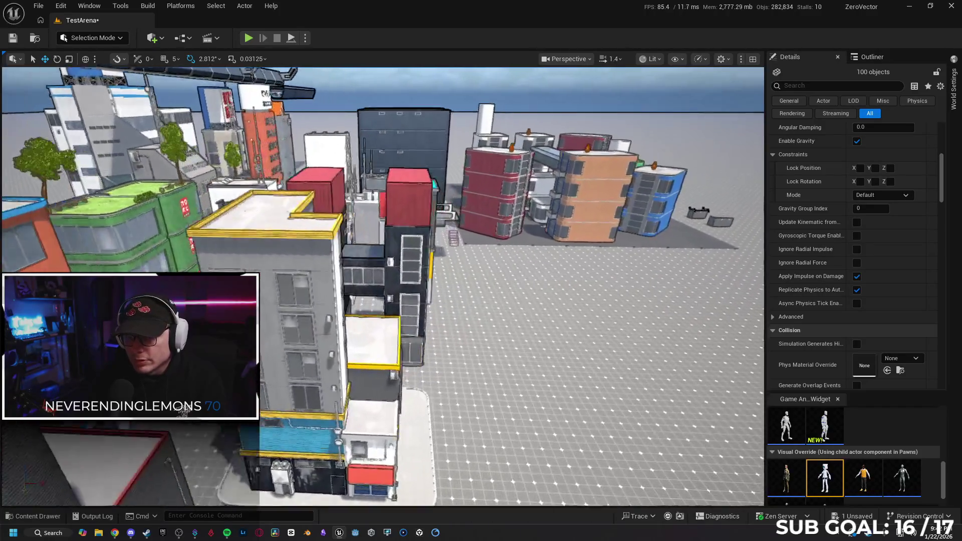
pyautogui.press('s')
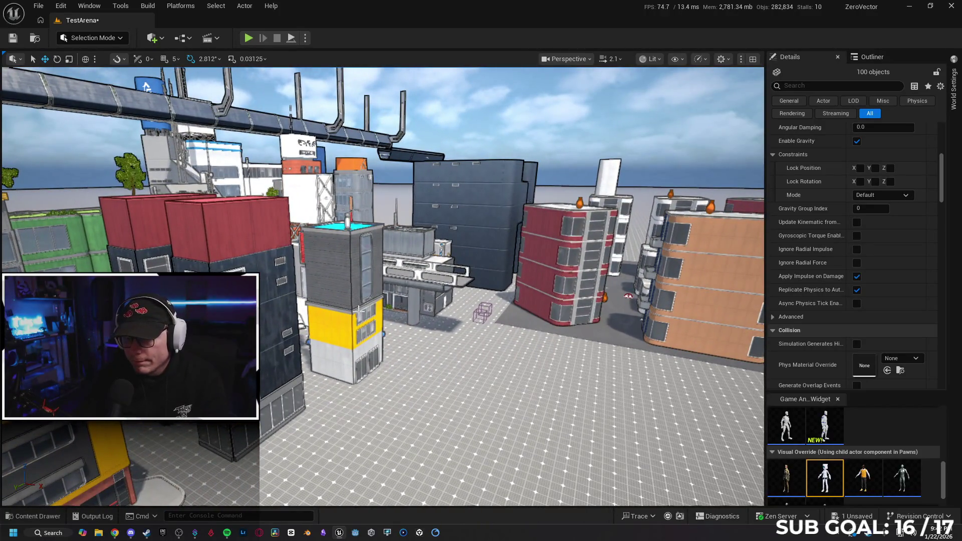
pyautogui.click(359, 308)
pyautogui.press('d')
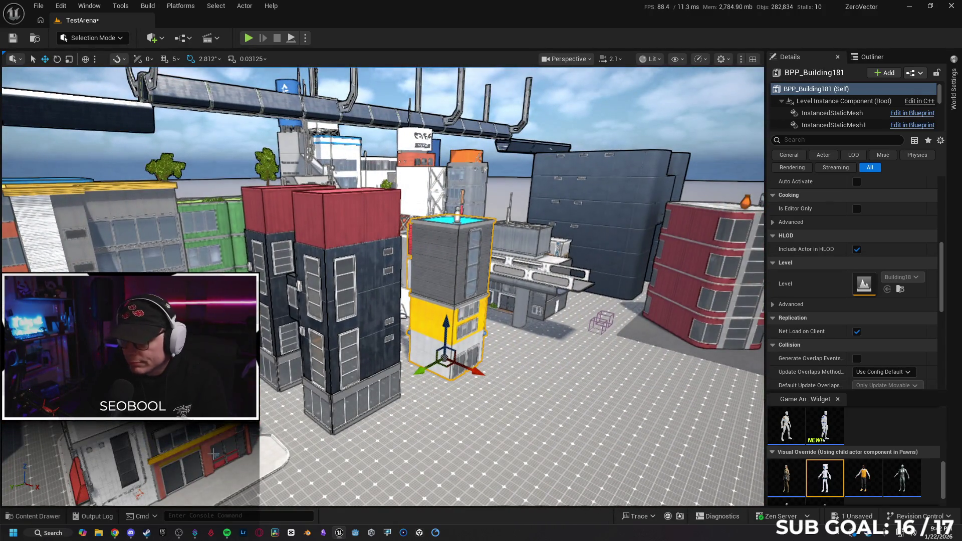
pyautogui.click(36, 516)
pyautogui.hotkey('alt', 'Left')
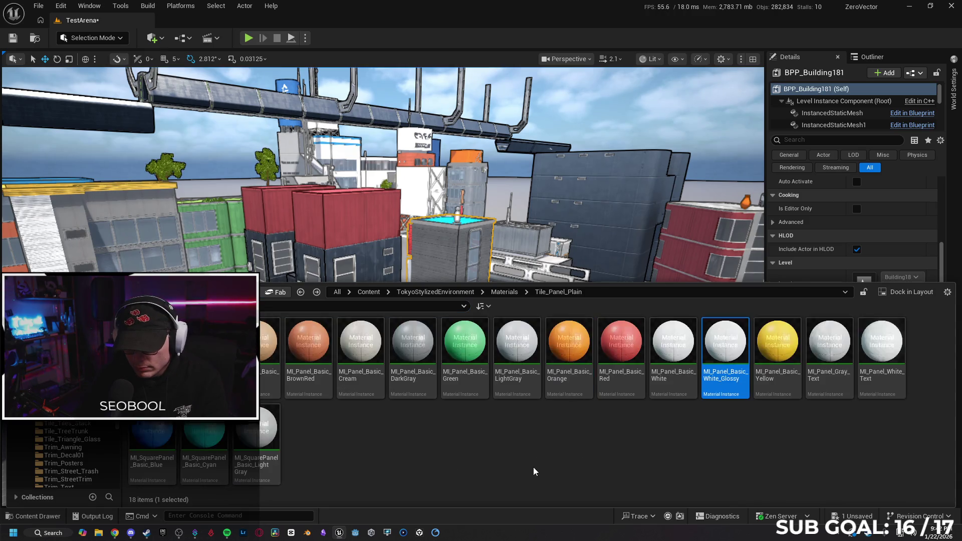
pyautogui.rightClick(819, 90)
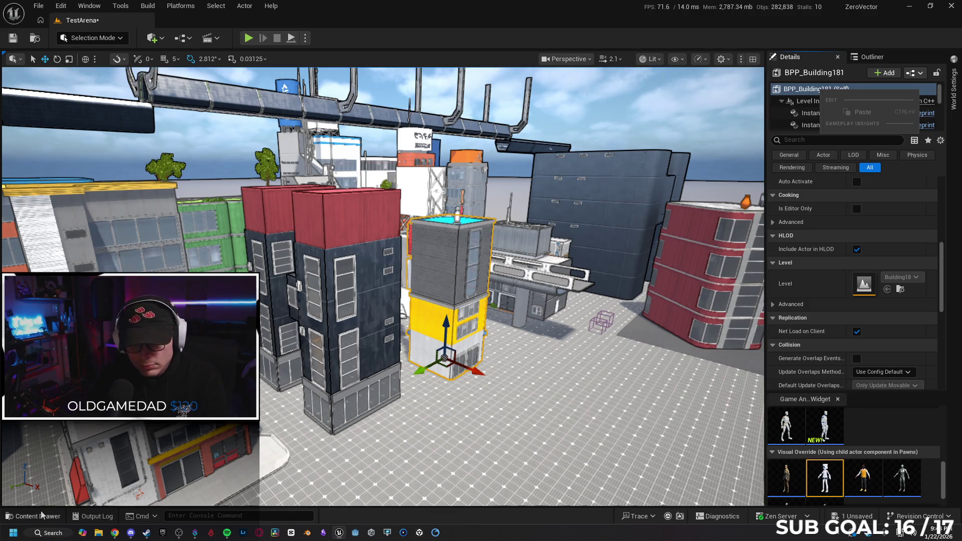
pyautogui.click(42, 514)
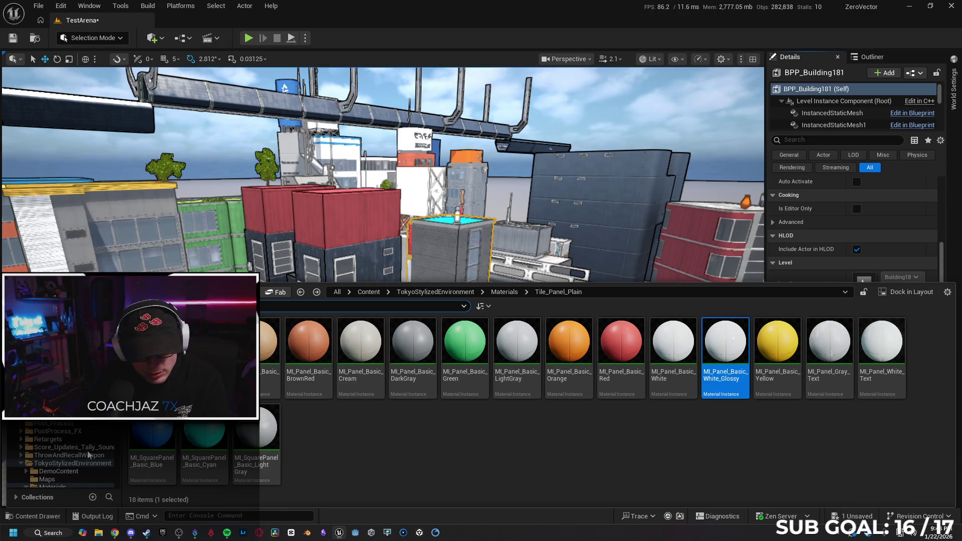
pyautogui.click(55, 416)
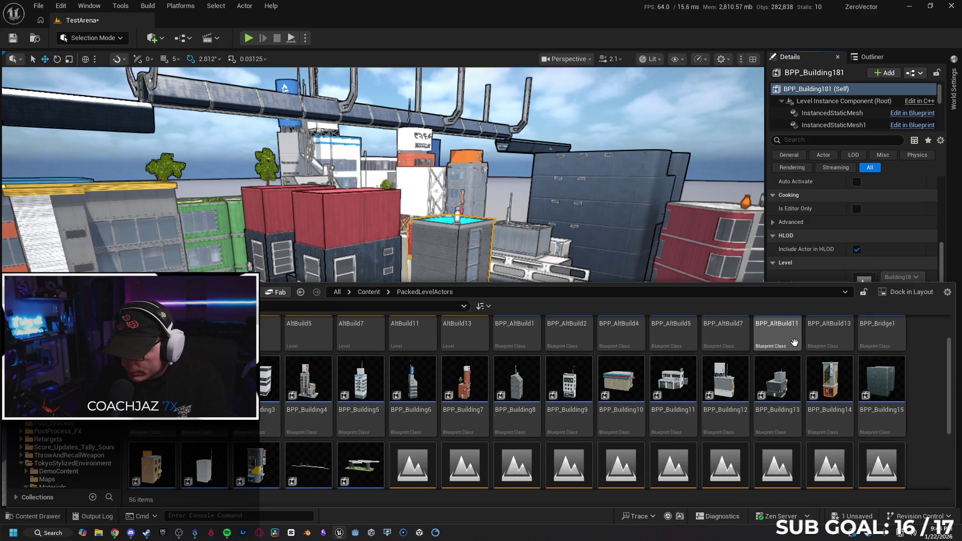
pyautogui.scroll(-3, 800, 319)
pyautogui.scroll(-1, 799, 319)
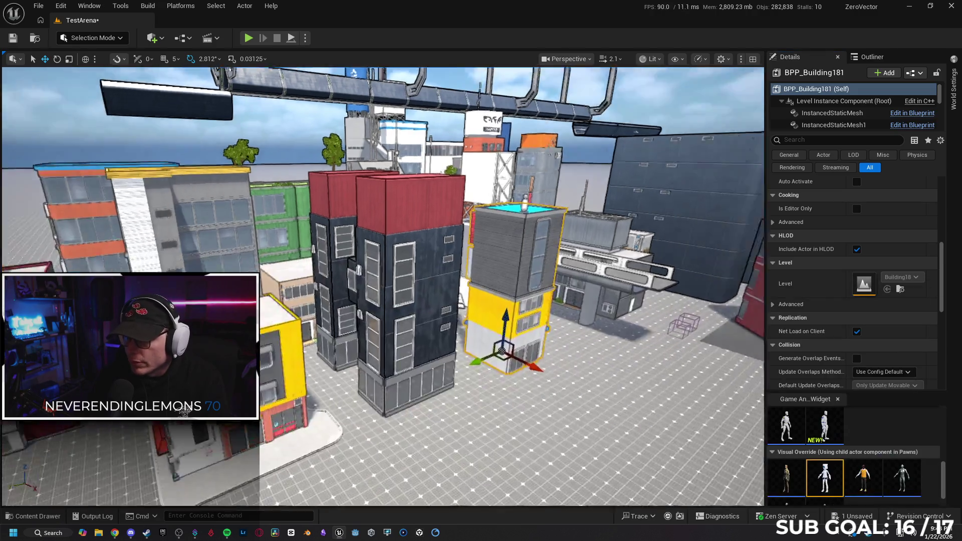
pyautogui.moveTo(646, 241); pyautogui.dragTo(601, 281)
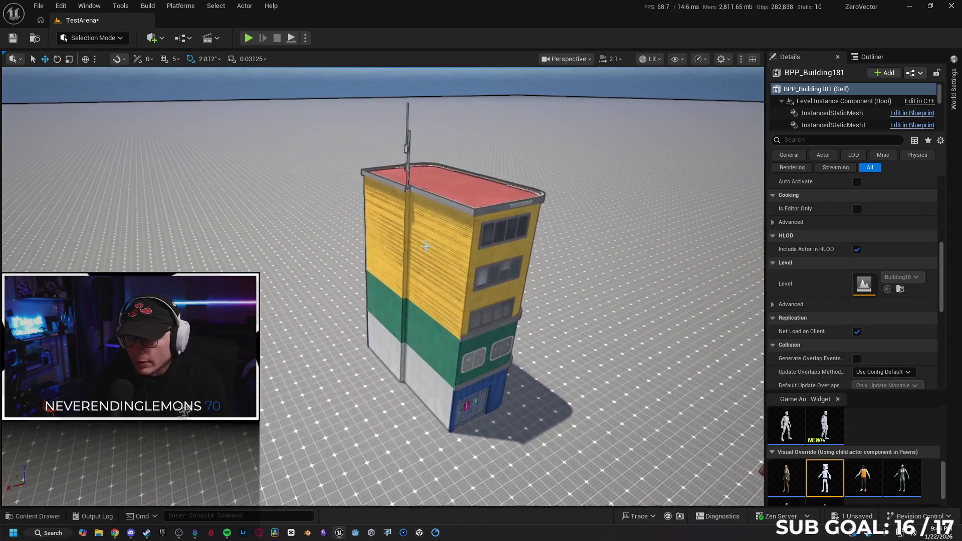
# Pack all the tower's parts into an AltBuild18 packed level actor and save it under PackedLevelActors.
pyautogui.hotkey('ctrl', 'a')
pyautogui.press('w')
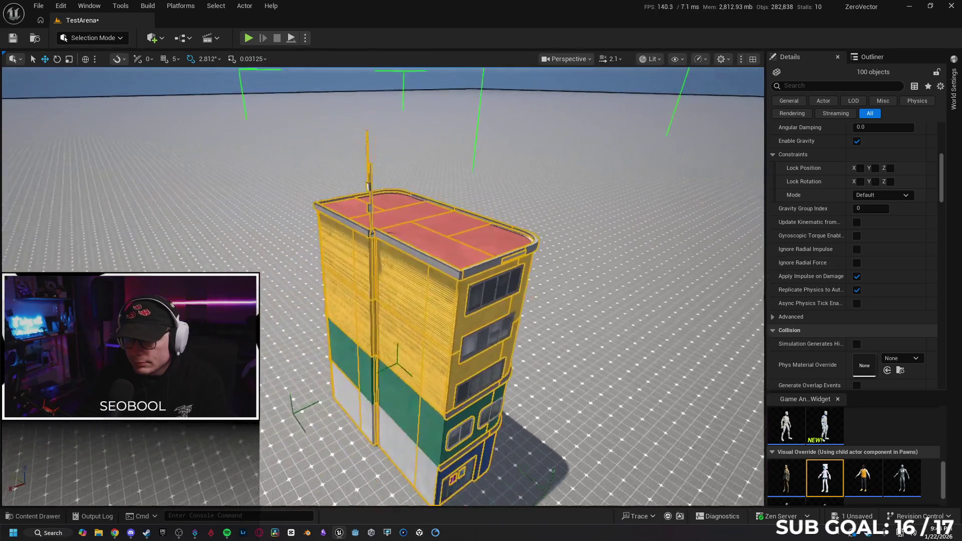
pyautogui.rightClick(518, 350)
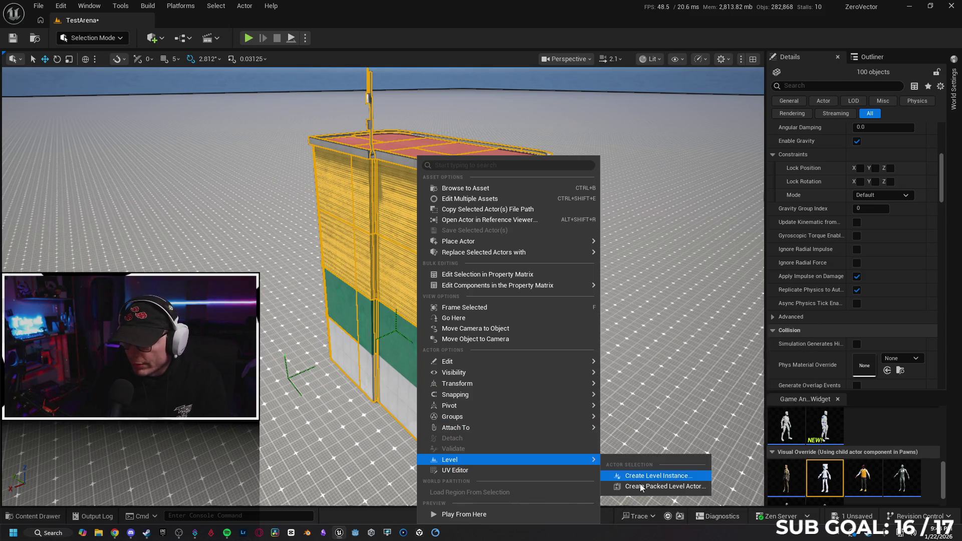
pyautogui.click(639, 483)
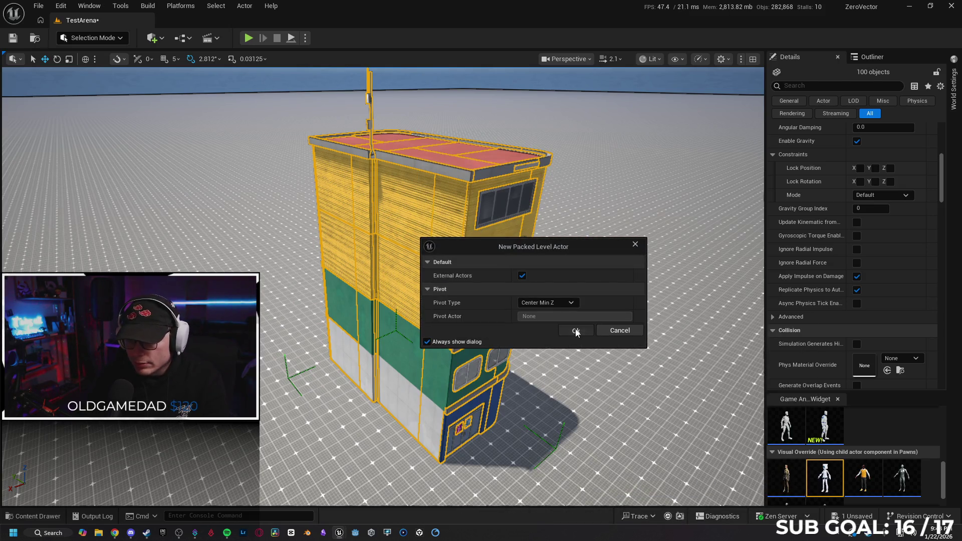
pyautogui.click(575, 331)
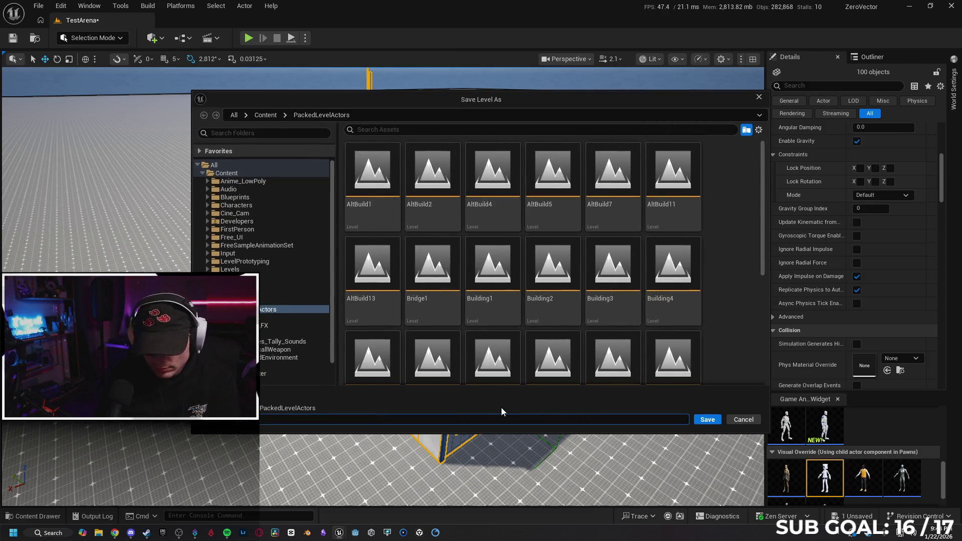
pyautogui.press('Return')
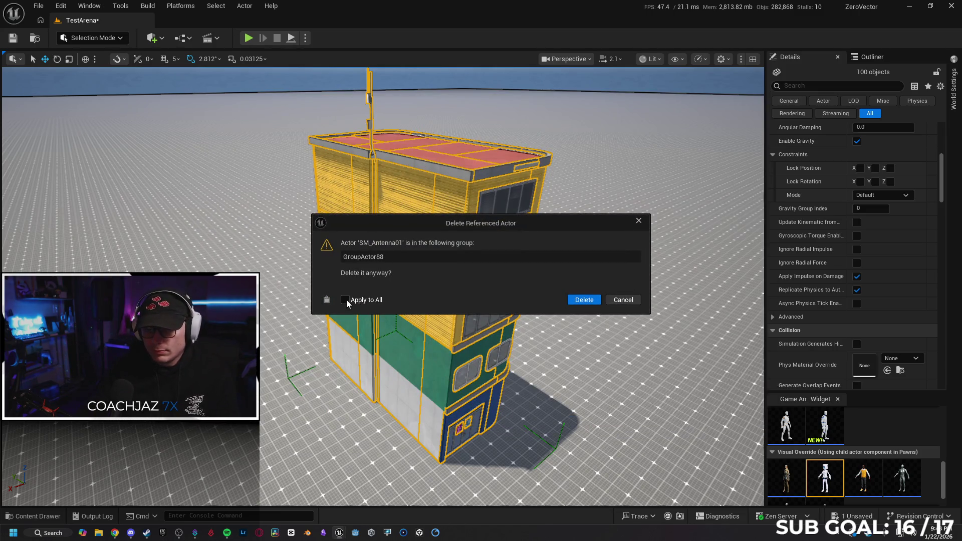
pyautogui.click(584, 300)
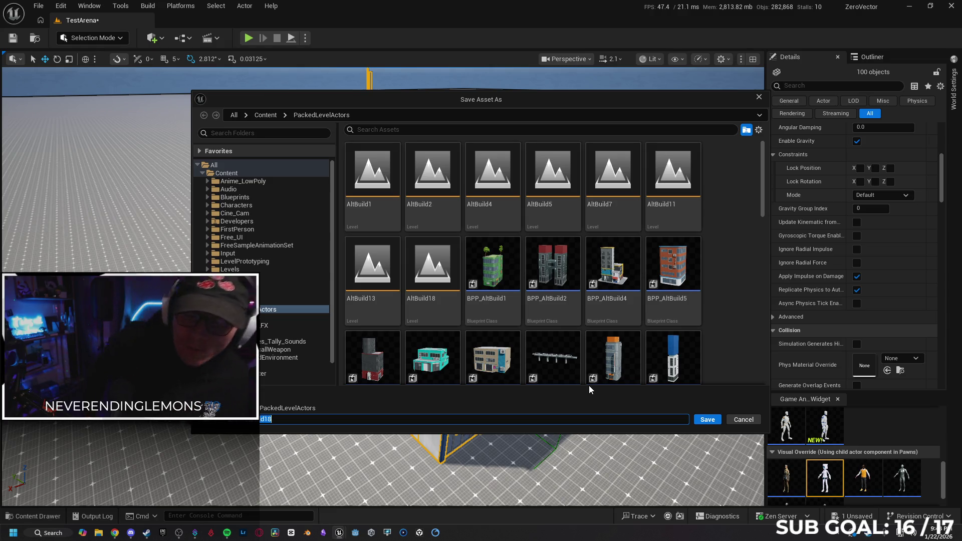
pyautogui.click(701, 422)
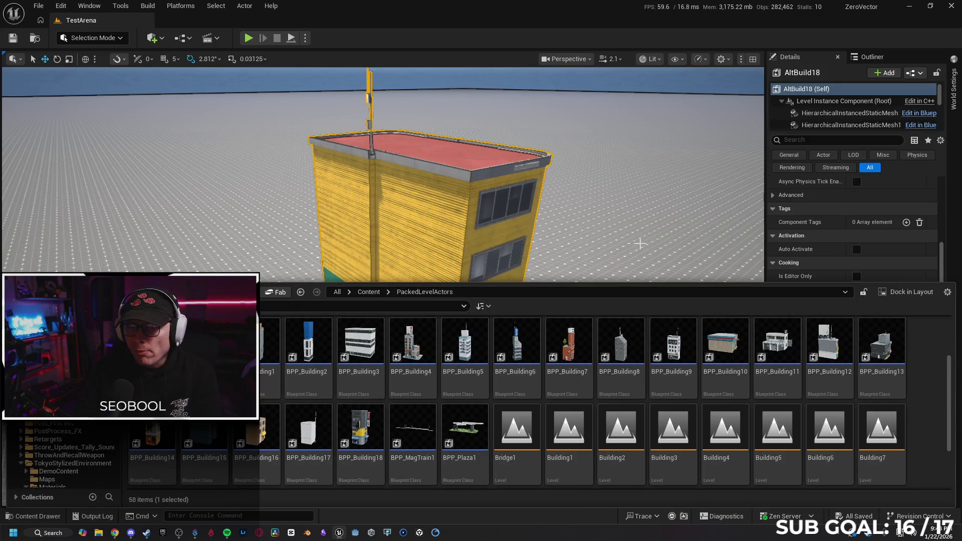
# Focus the viewport on the AltBuild18 building and bring up Project Settings.
pyautogui.press('f')
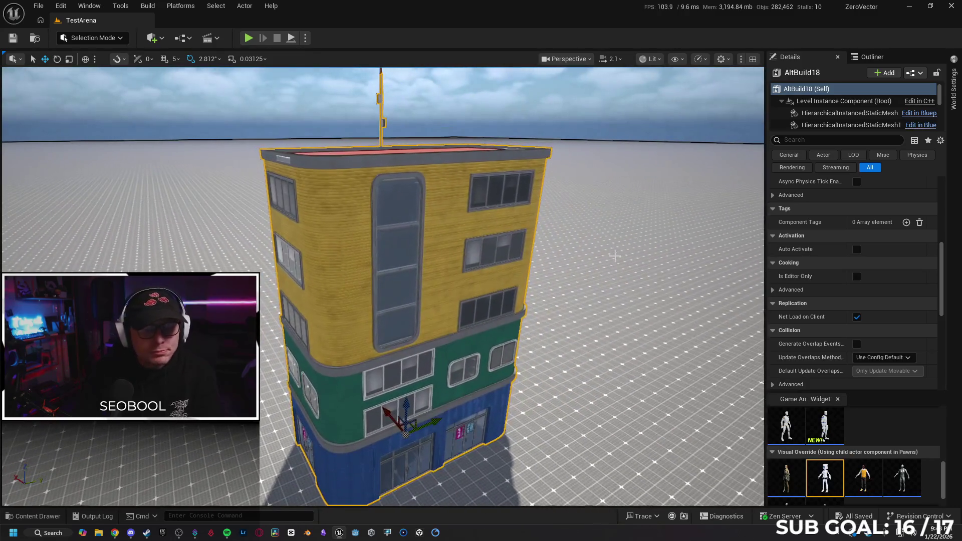
pyautogui.click(40, 6)
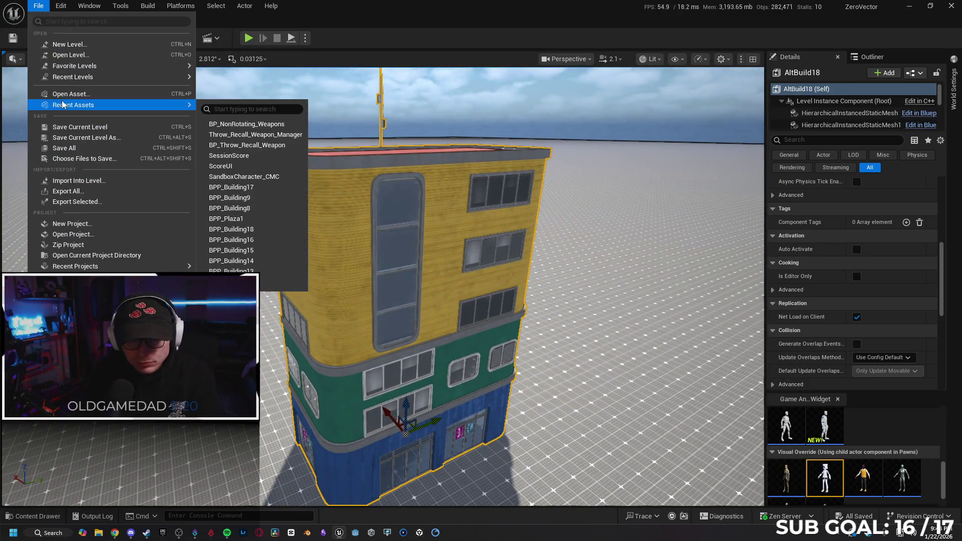
pyautogui.moveTo(56, 79)
pyautogui.moveTo(71, 107)
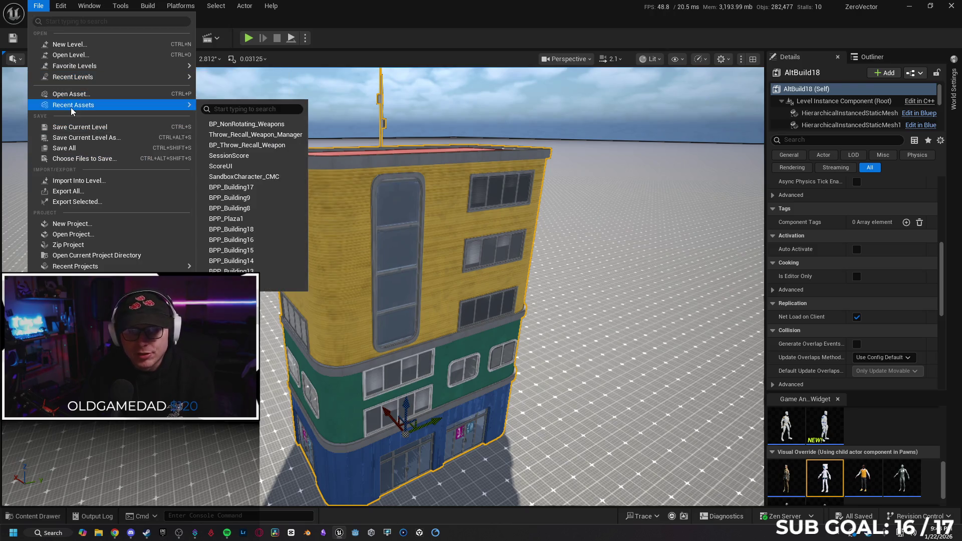
pyautogui.moveTo(64, 10)
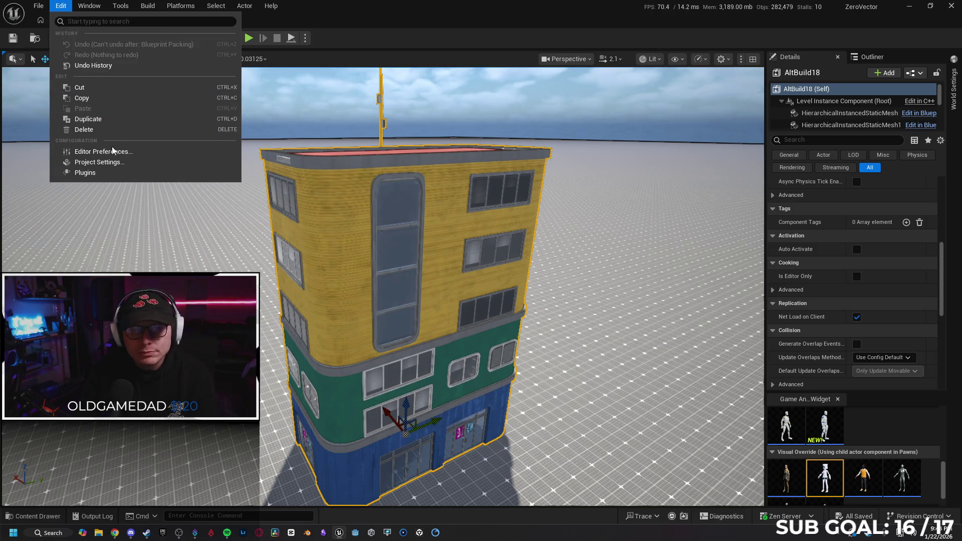
pyautogui.click(114, 165)
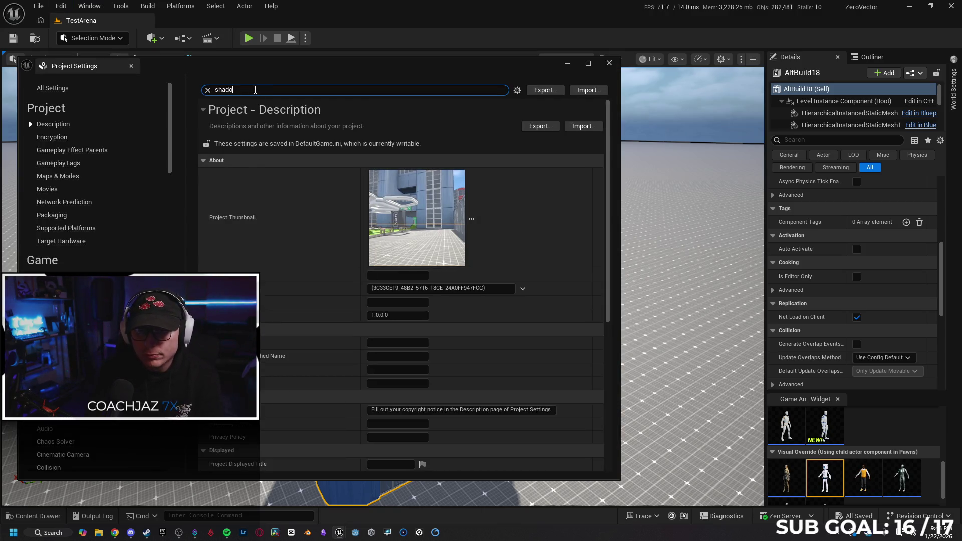
# Search the rendering settings for shadow and 'csm', tick Enable CSM Caching, then clear the search.
pyautogui.write('ow')
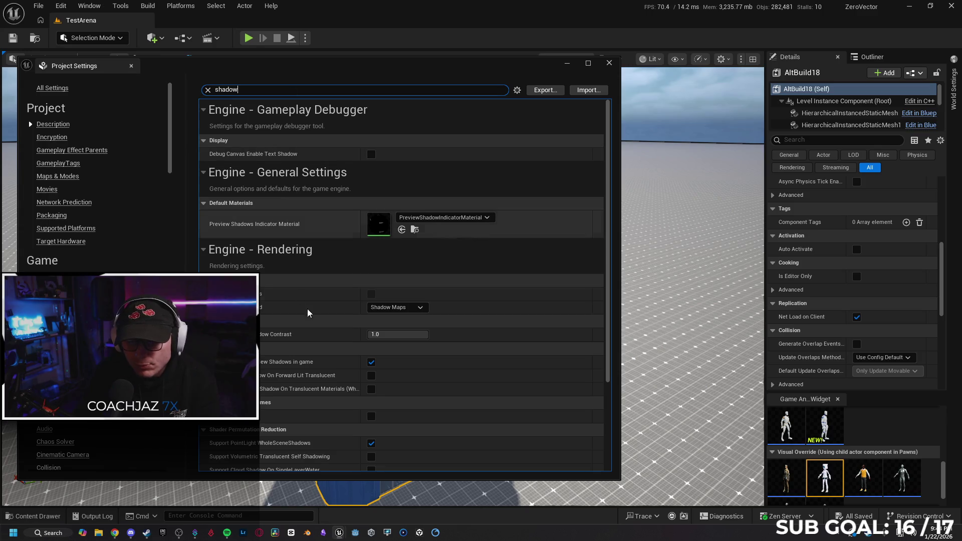
pyautogui.click(421, 307)
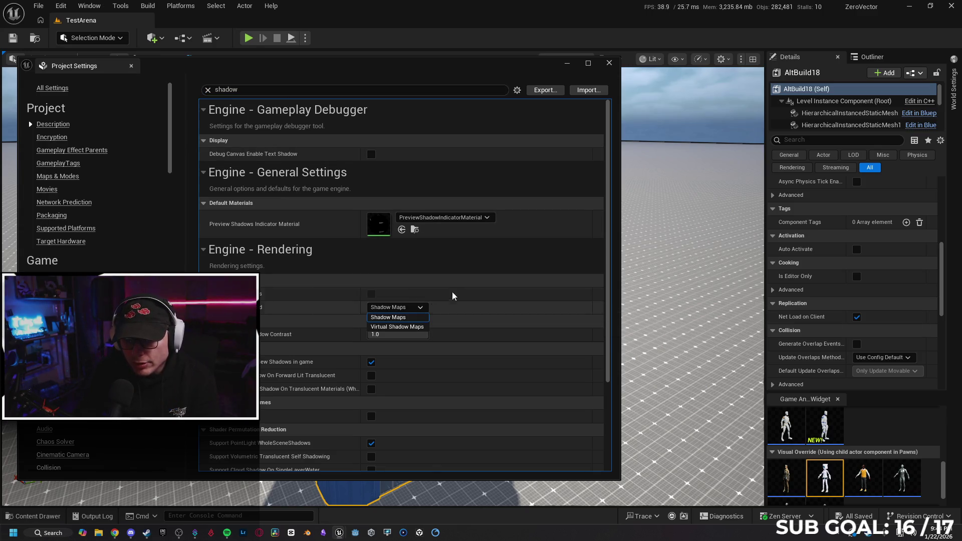
pyautogui.click(461, 272)
pyautogui.click(461, 272)
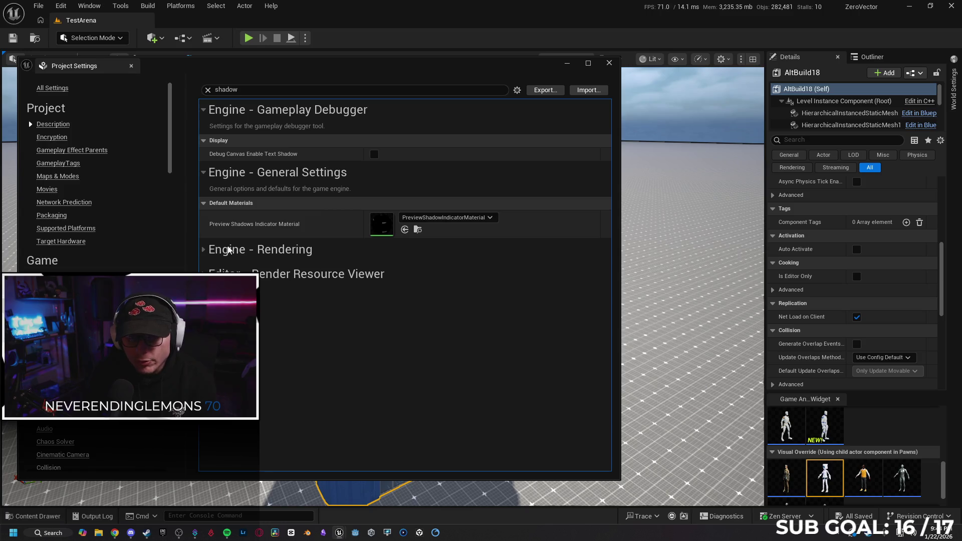
pyautogui.click(204, 249)
pyautogui.moveTo(609, 275); pyautogui.dragTo(600, 341)
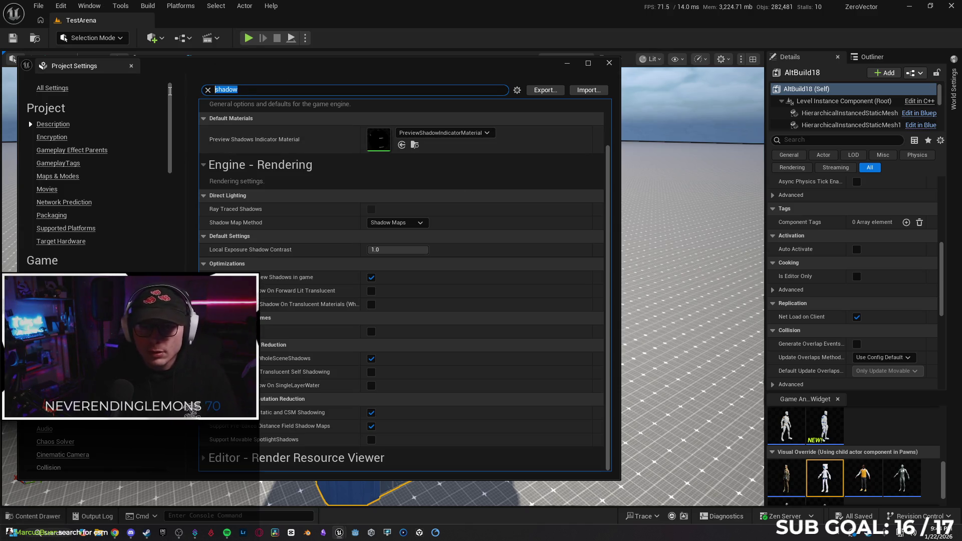
pyautogui.write('csm')
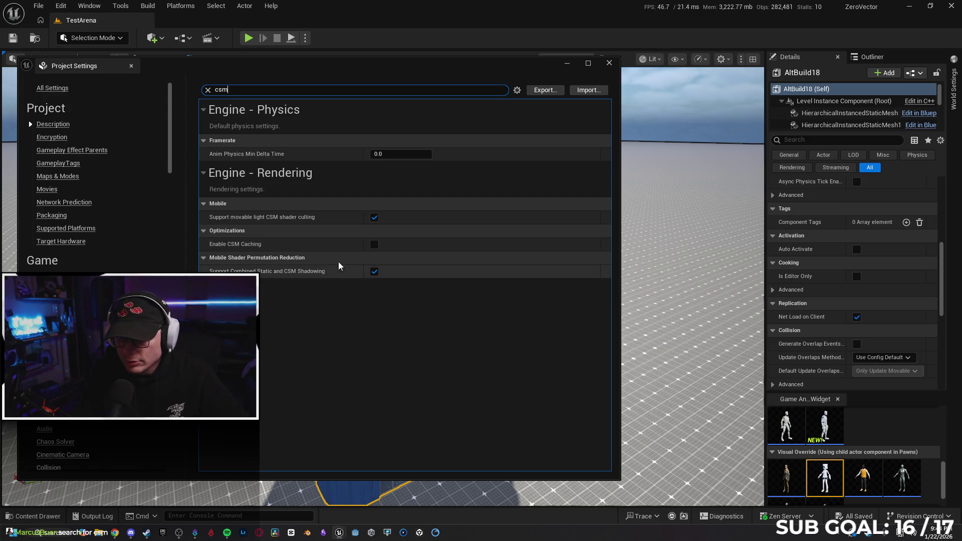
pyautogui.click(376, 246)
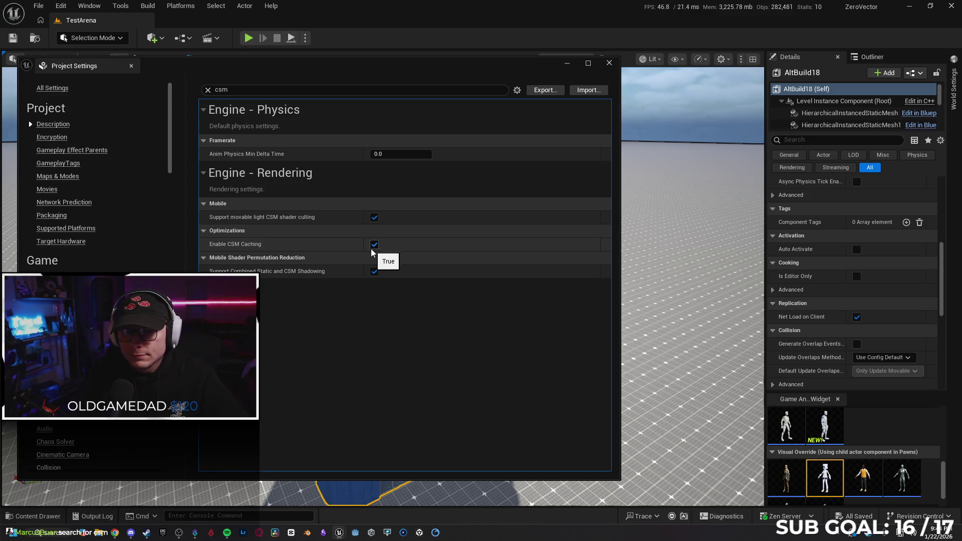
pyautogui.click(207, 90)
pyautogui.click(608, 63)
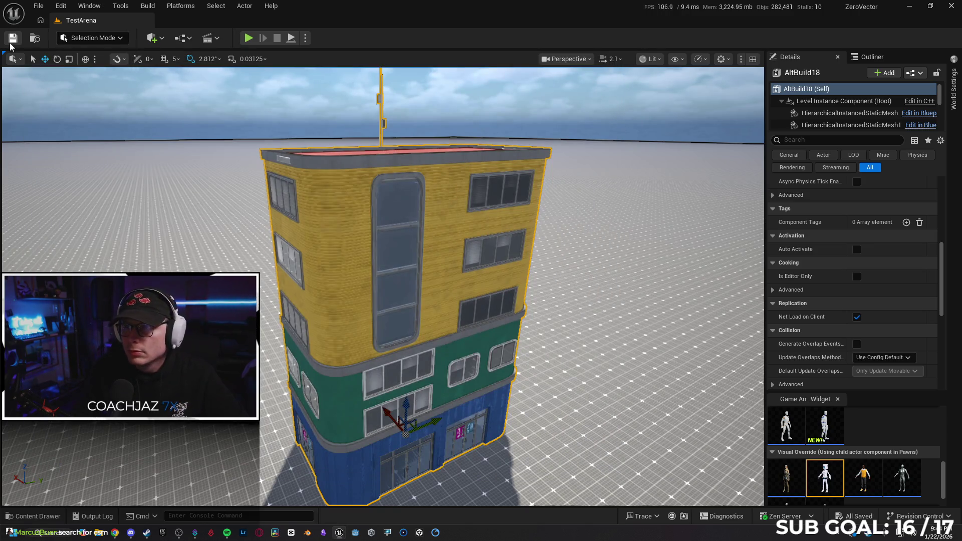
# Run Build All Levels, then orbit the view to the tower's front.
pyautogui.click(148, 7)
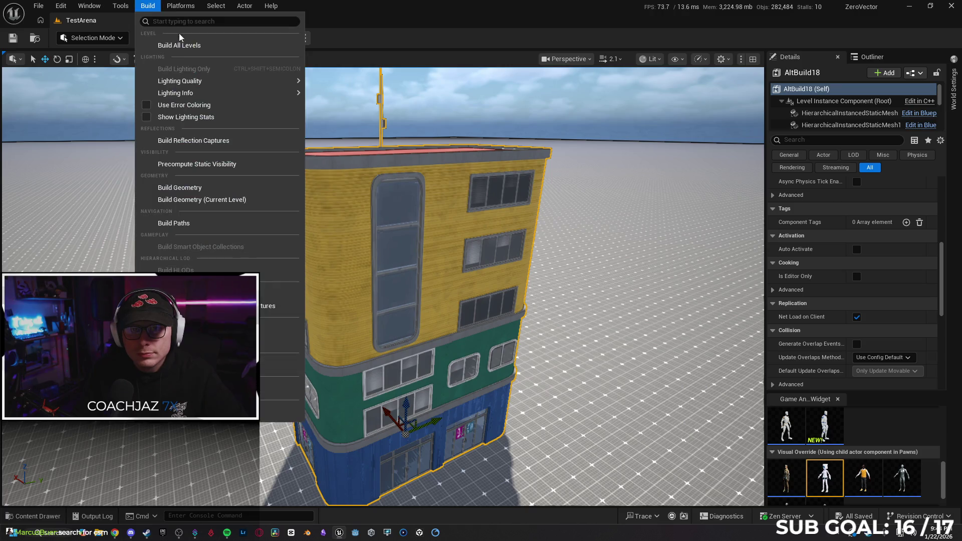
pyautogui.click(186, 43)
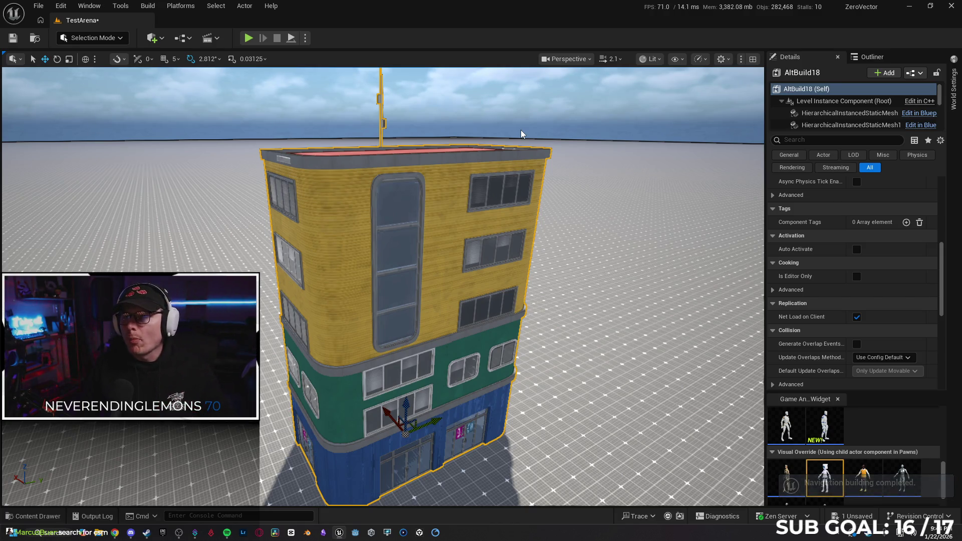
pyautogui.moveTo(521, 130); pyautogui.dragTo(601, 116)
pyautogui.moveTo(570, 252); pyautogui.dragTo(587, 255)
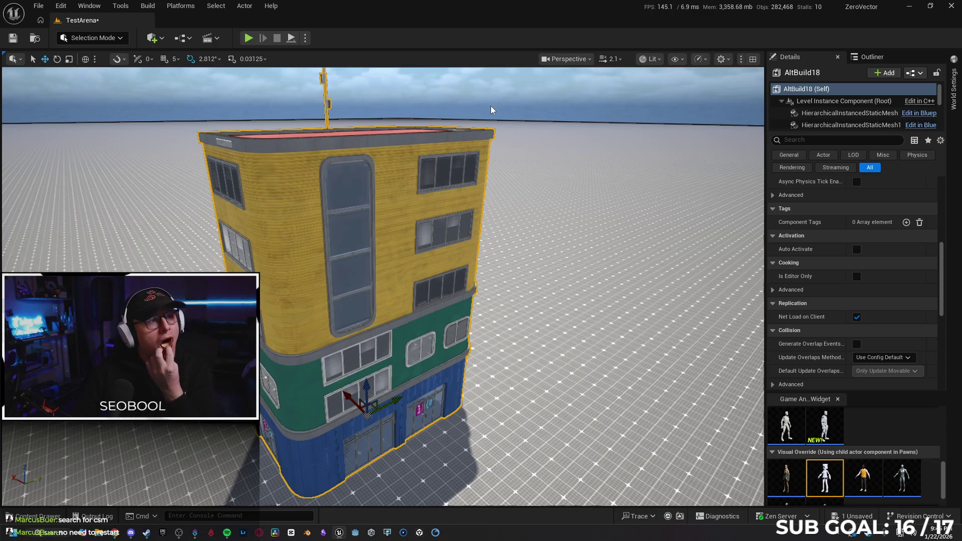
# Open the Tokyo level from Favorite Levels, saving TestArena via Save Selected.
pyautogui.click(39, 5)
pyautogui.moveTo(97, 65)
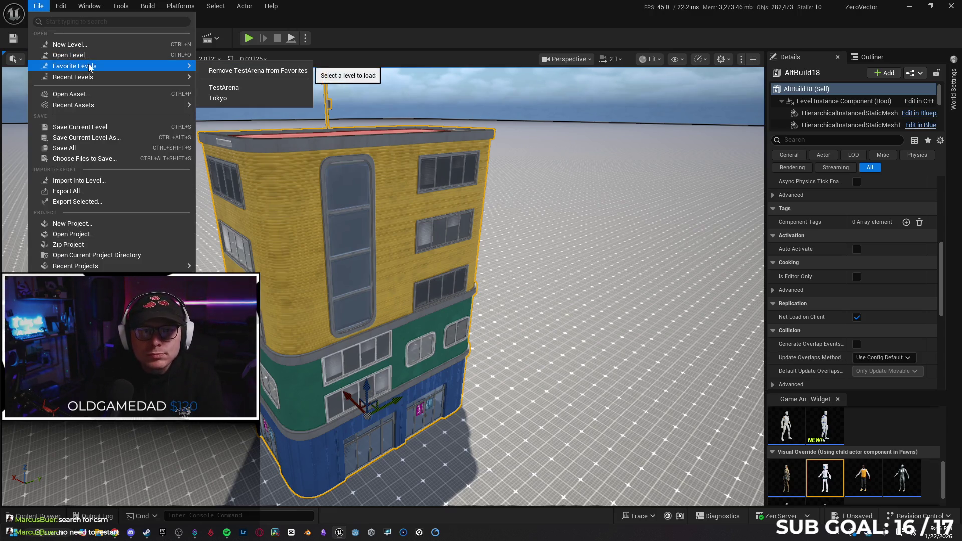
pyautogui.click(241, 97)
pyautogui.click(509, 382)
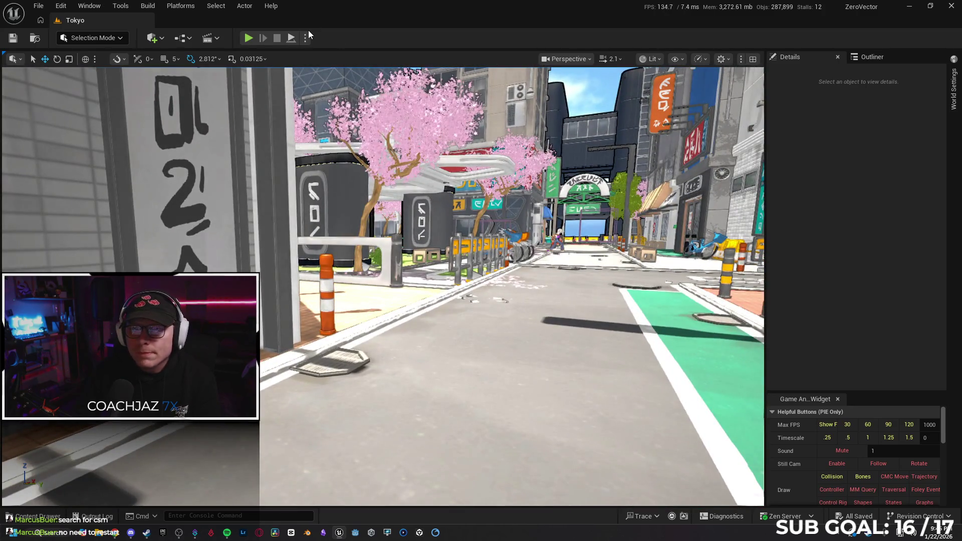
pyautogui.click(307, 39)
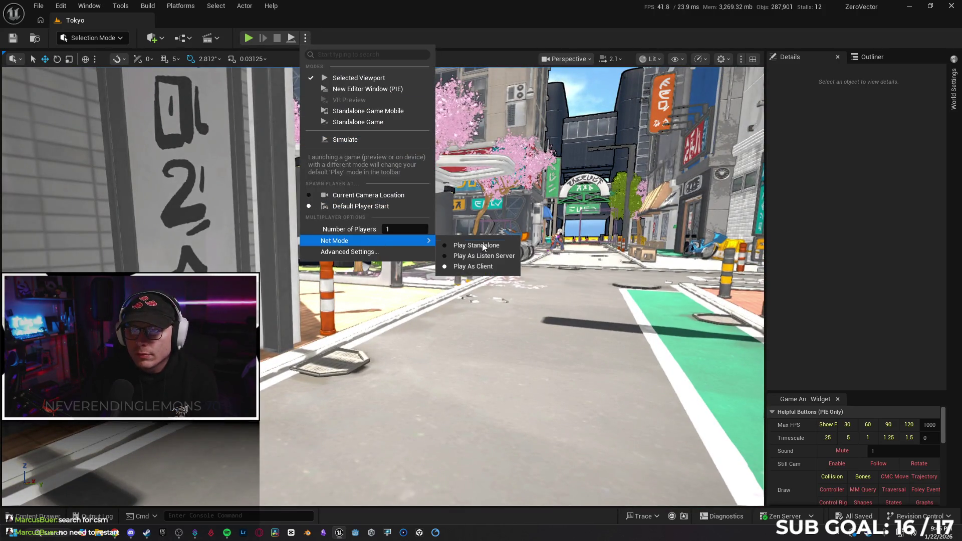
# Choose Play Standalone as the net mode and move the camera forward.
pyautogui.click(482, 242)
pyautogui.scroll(2, 395, 219)
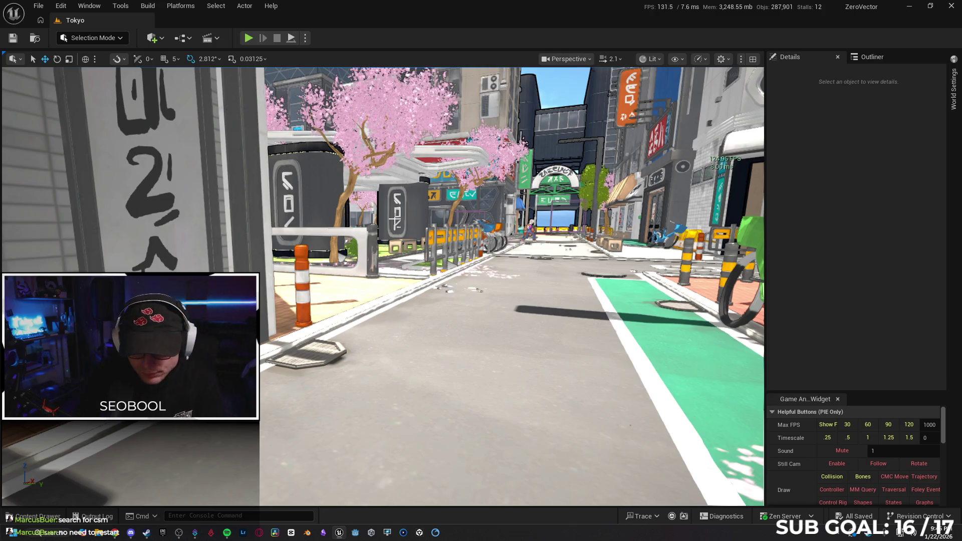
# Start a fullscreen Tokyo playtest, briefly checking the Twitch stream window before returning to the game.
pyautogui.press('F11')
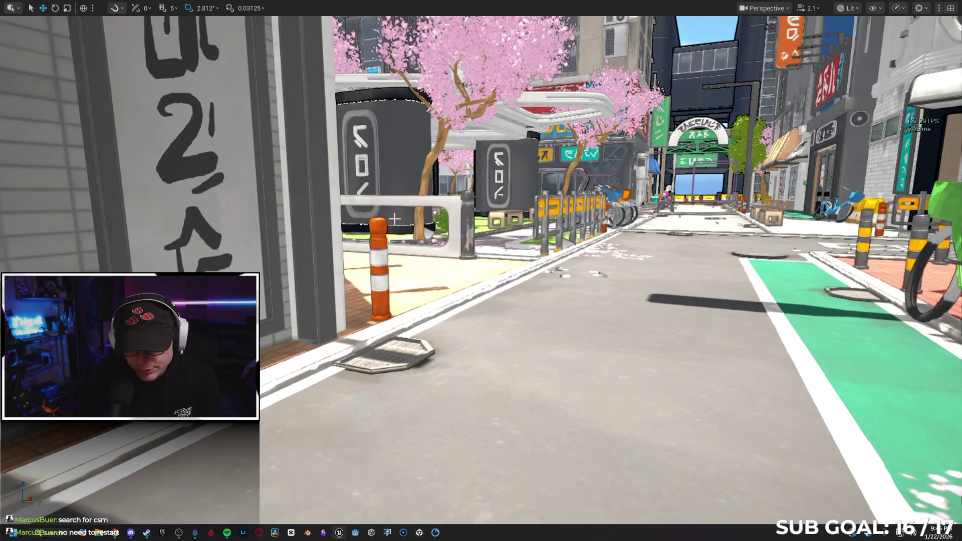
pyautogui.hotkey('alt', 'p')
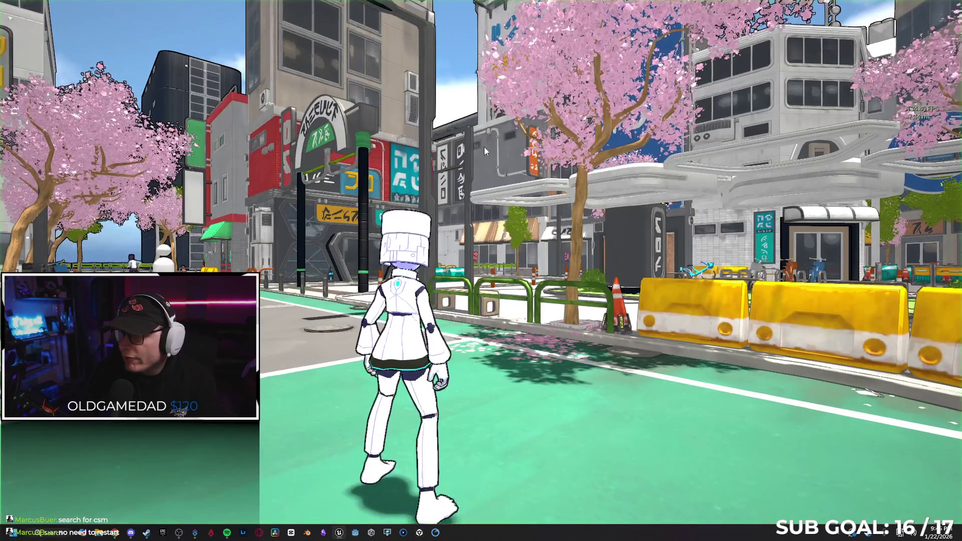
pyautogui.press('w')
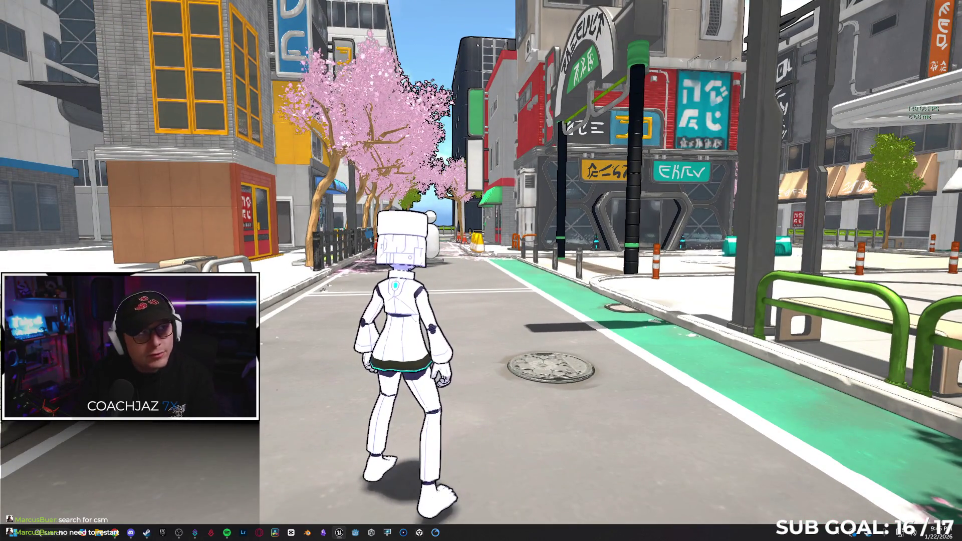
pyautogui.press('super')
pyautogui.click(435, 531)
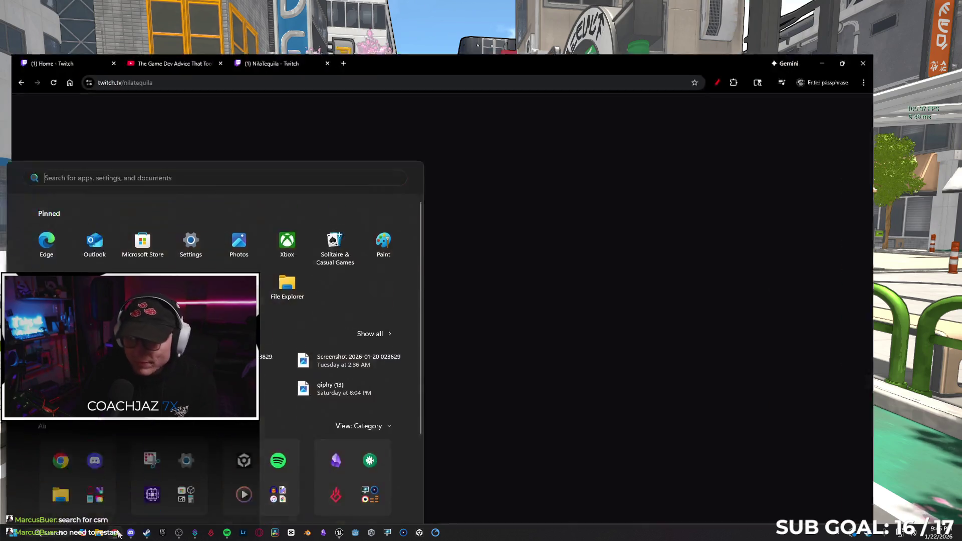
pyautogui.hotkey('alt', 'Tab')
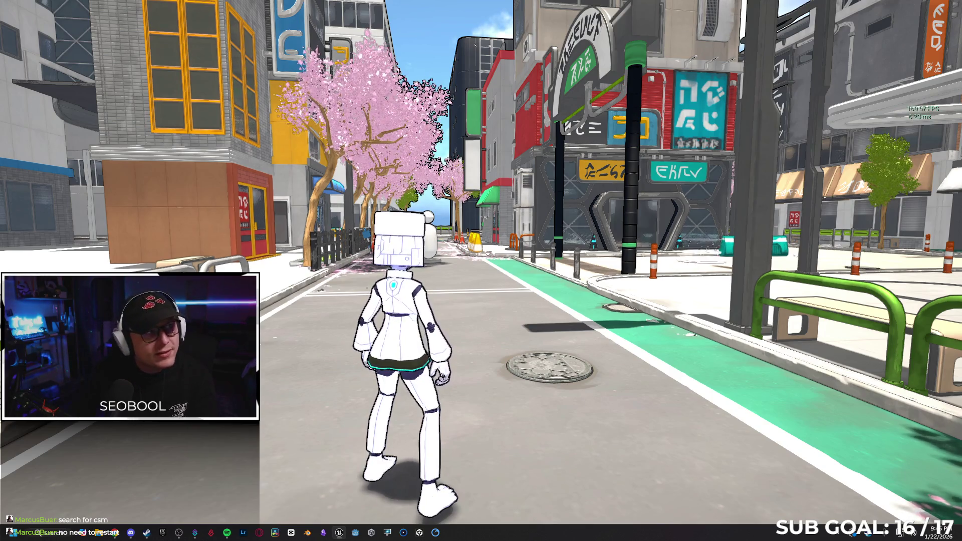
# Run down the street along the green bike lane onto the plaza and leap the teal barrier.
pyautogui.press('w')
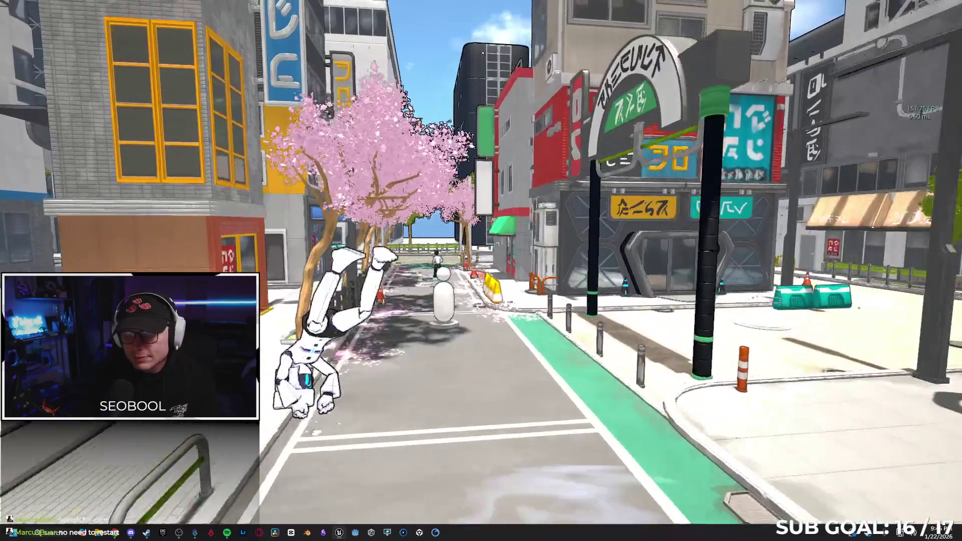
pyautogui.press('w')
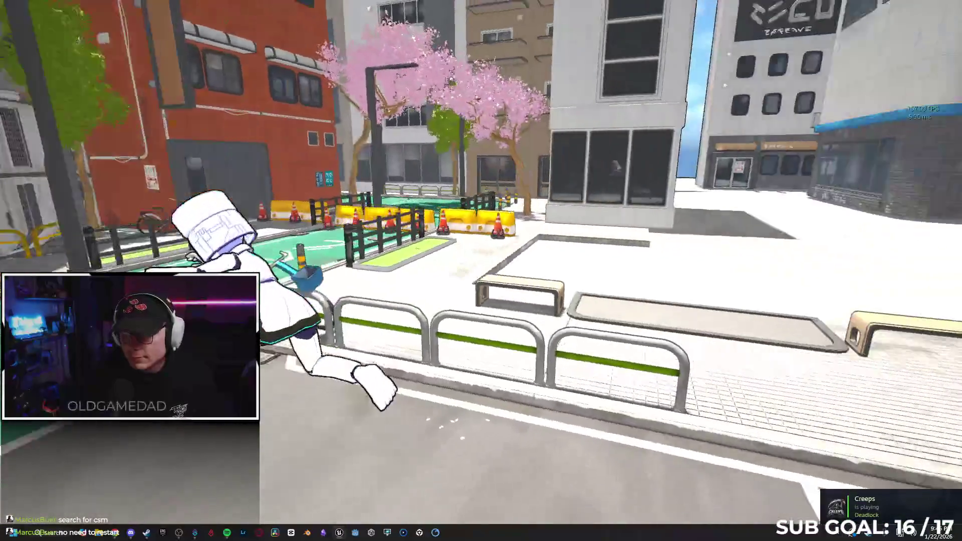
pyautogui.press('w')
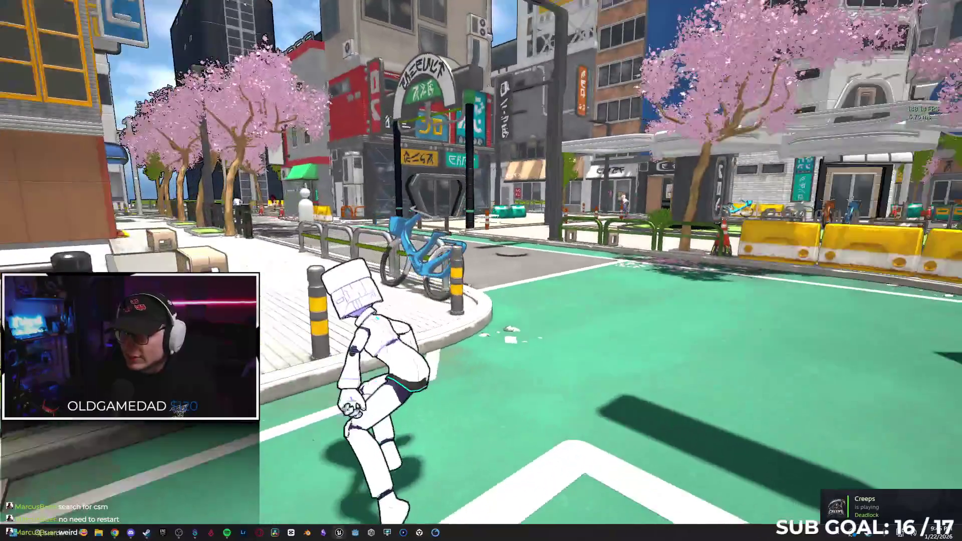
pyautogui.press('w')
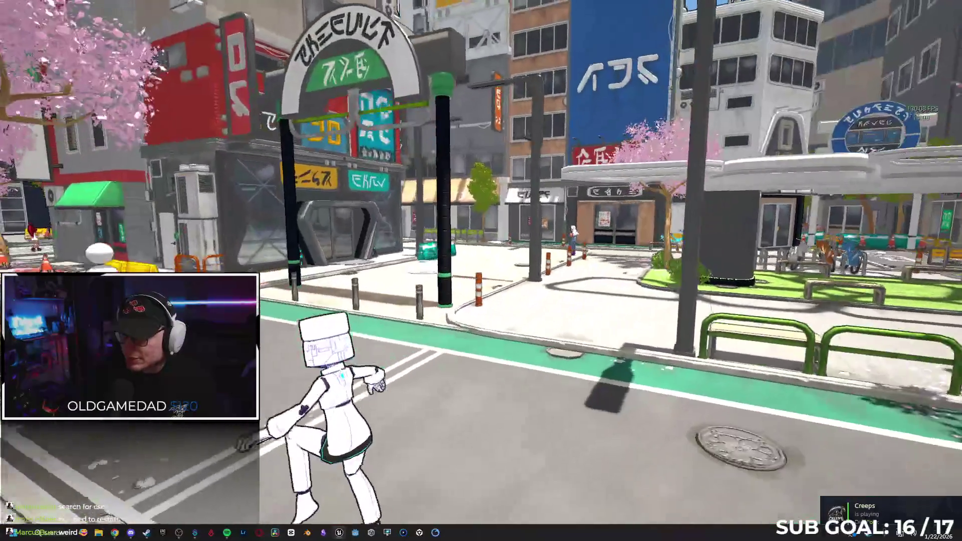
pyautogui.press('w')
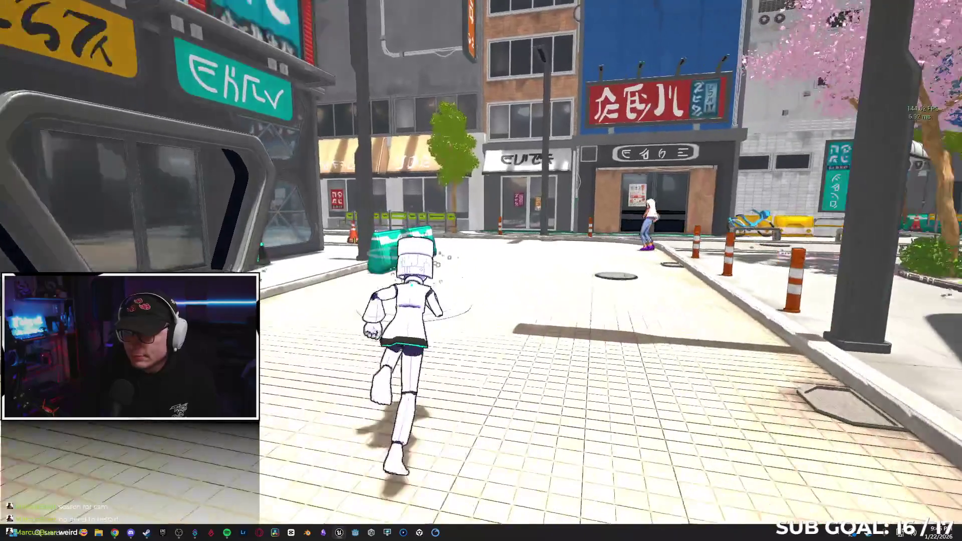
pyautogui.press('space')
# Climb a building to its rooftop, drop down and run across the plaza toward the arch.
pyautogui.press('w')
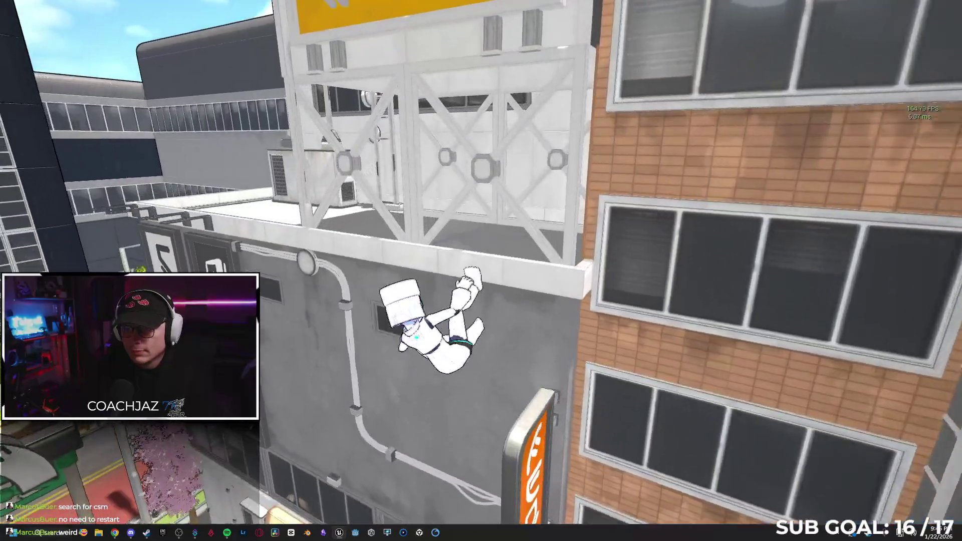
pyautogui.press('w')
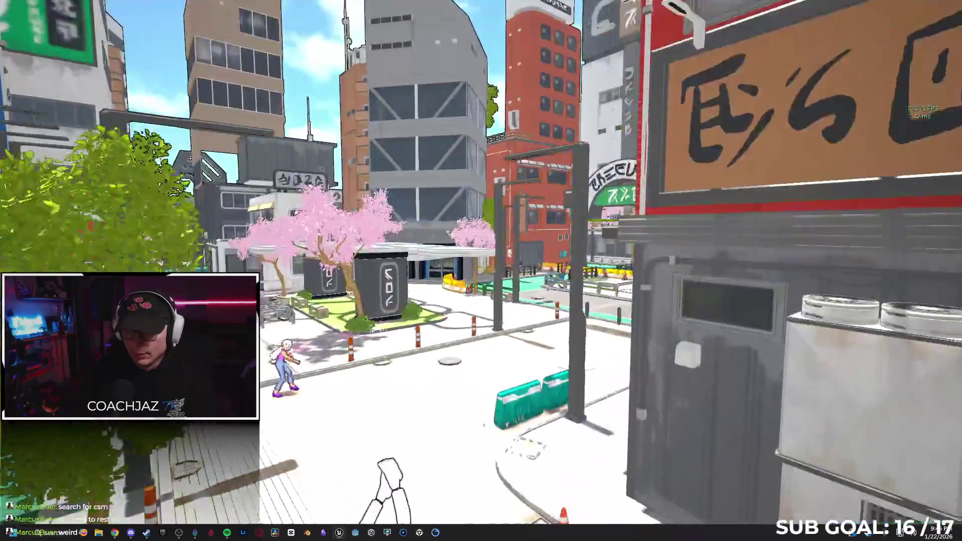
pyautogui.press('w')
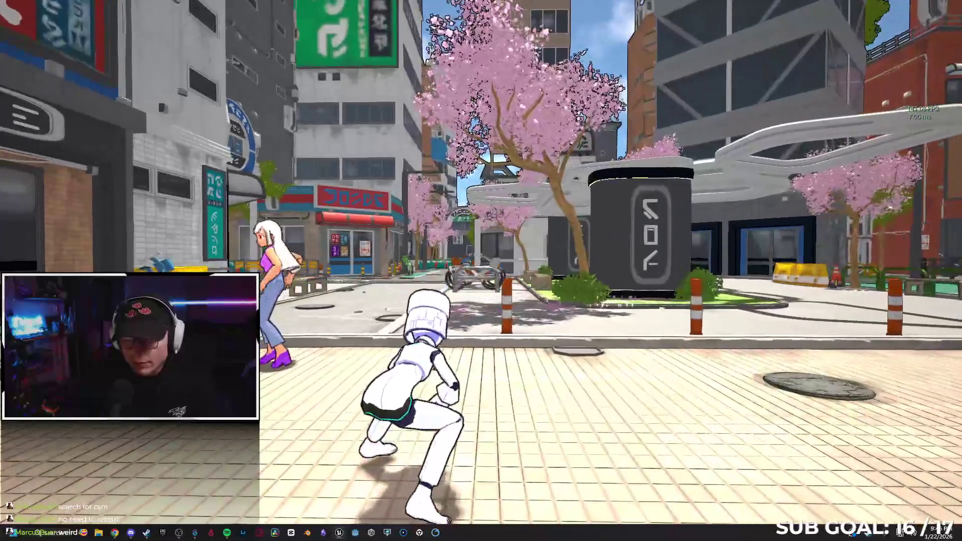
pyautogui.press('w')
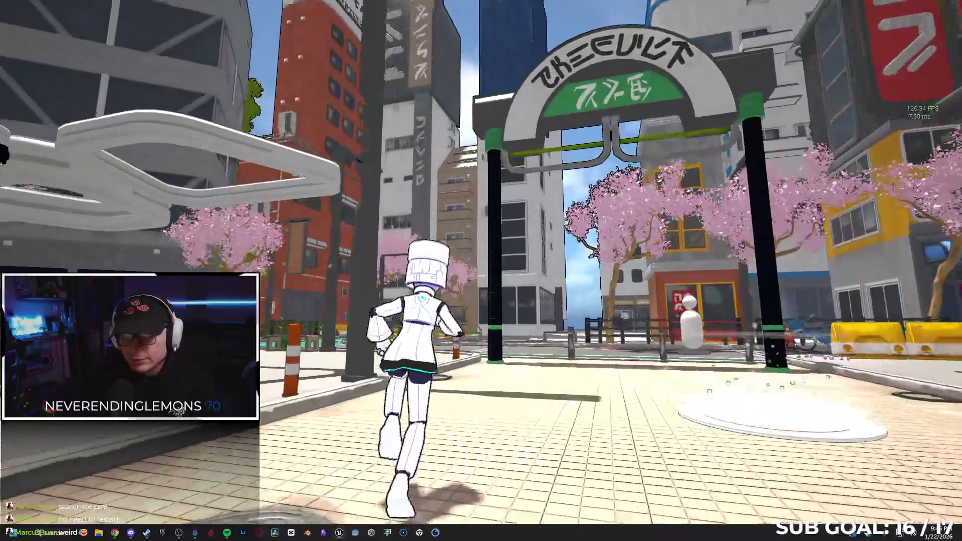
pyautogui.press('w')
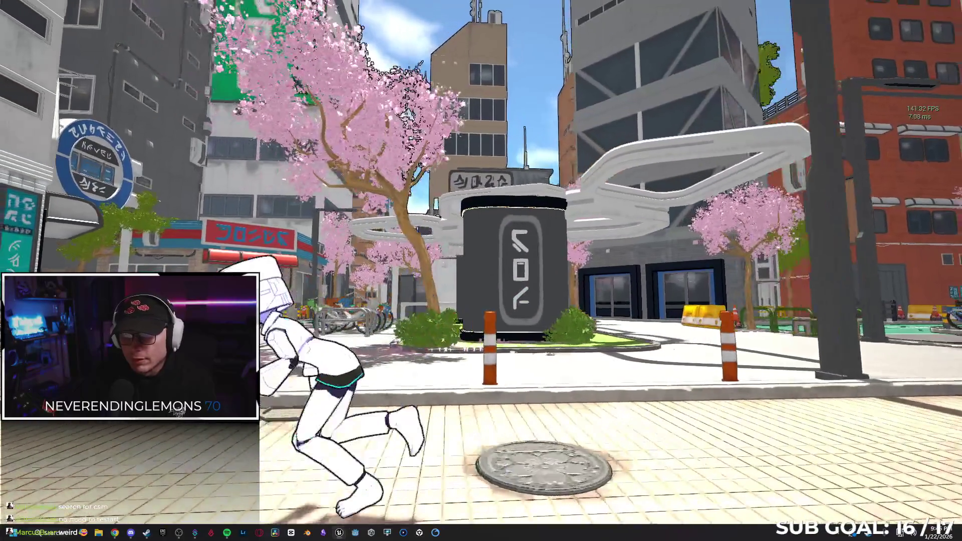
pyautogui.press('w')
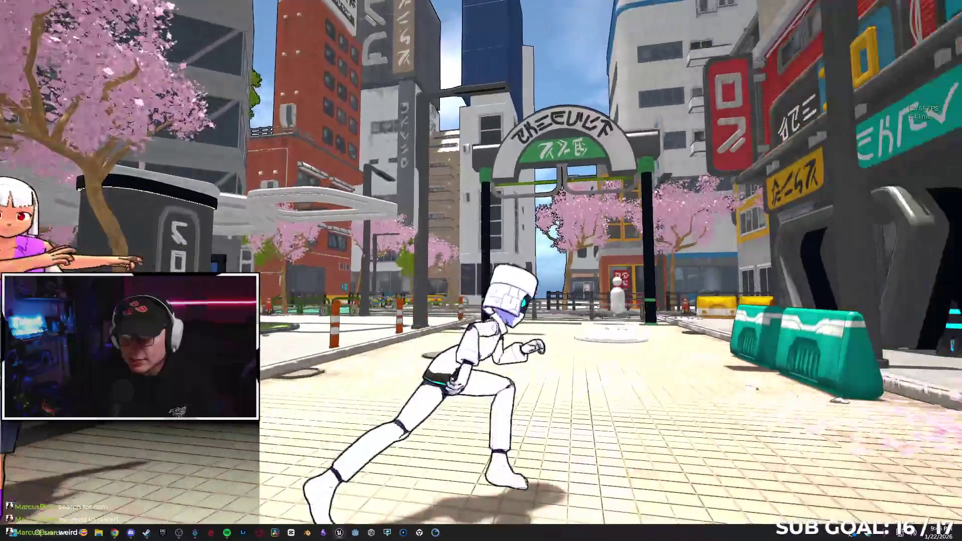
# Leap high above the rooftops, cross a rooftop and jump off back toward the street.
pyautogui.press('space')
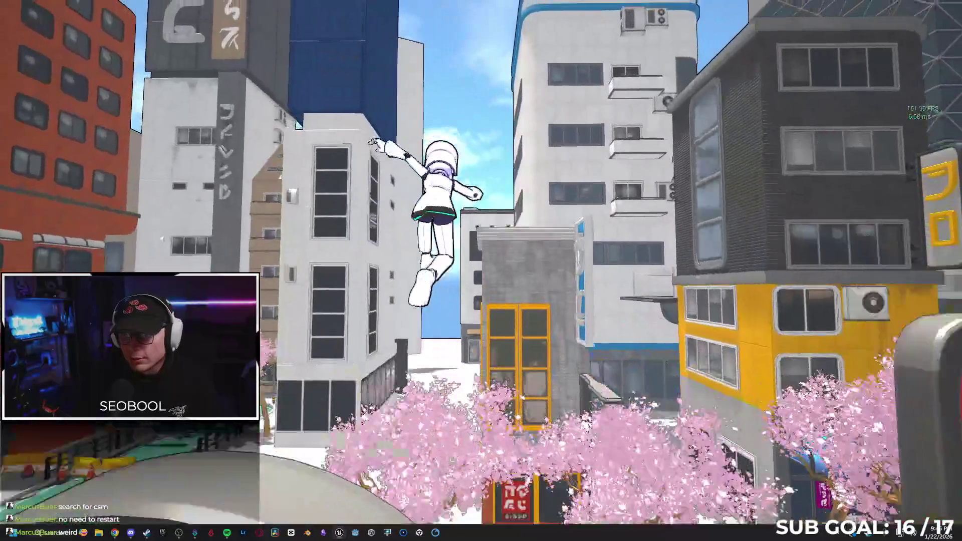
pyautogui.press('w')
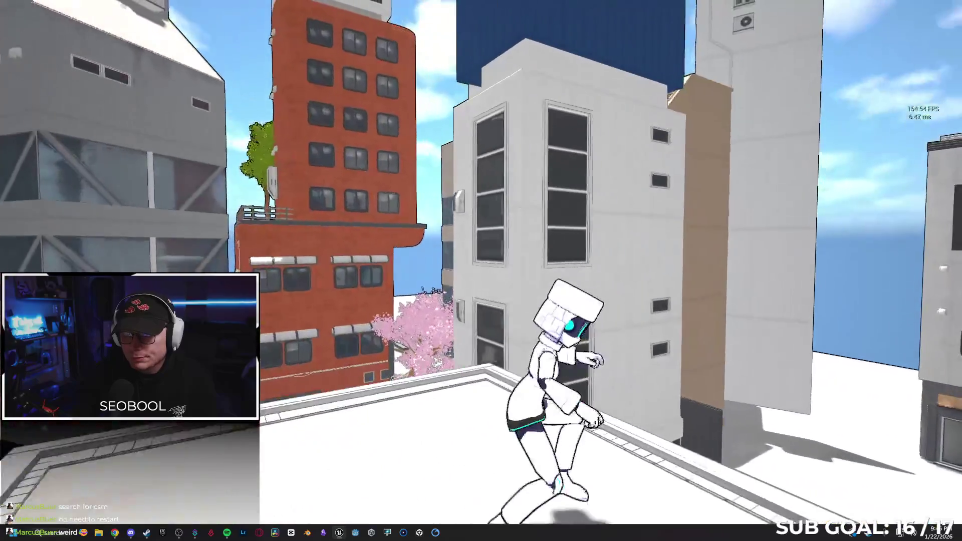
pyautogui.press('w')
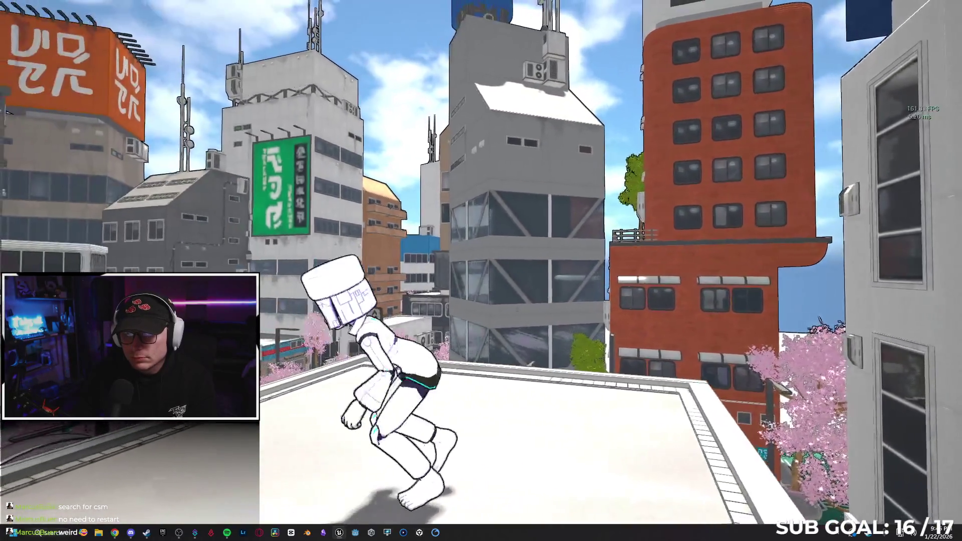
pyautogui.press('space')
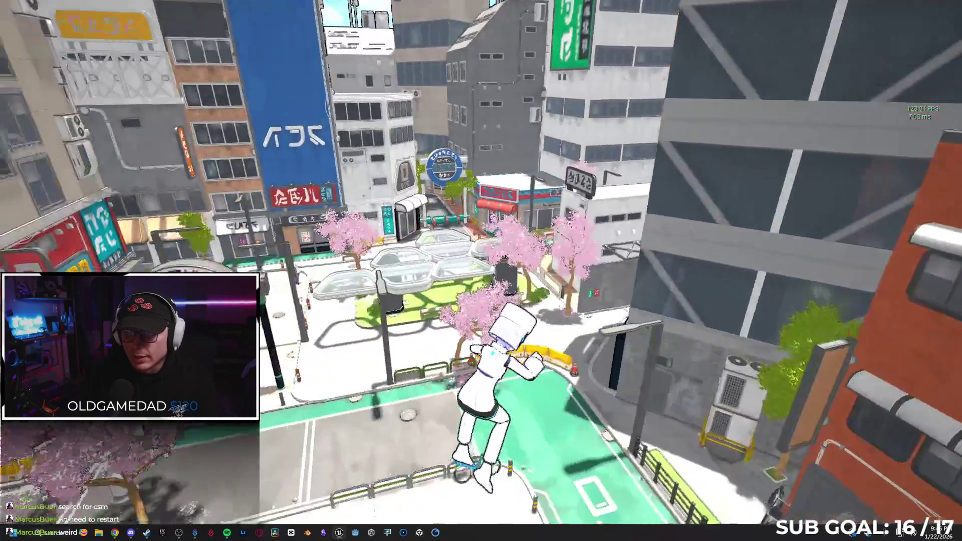
pyautogui.press('w')
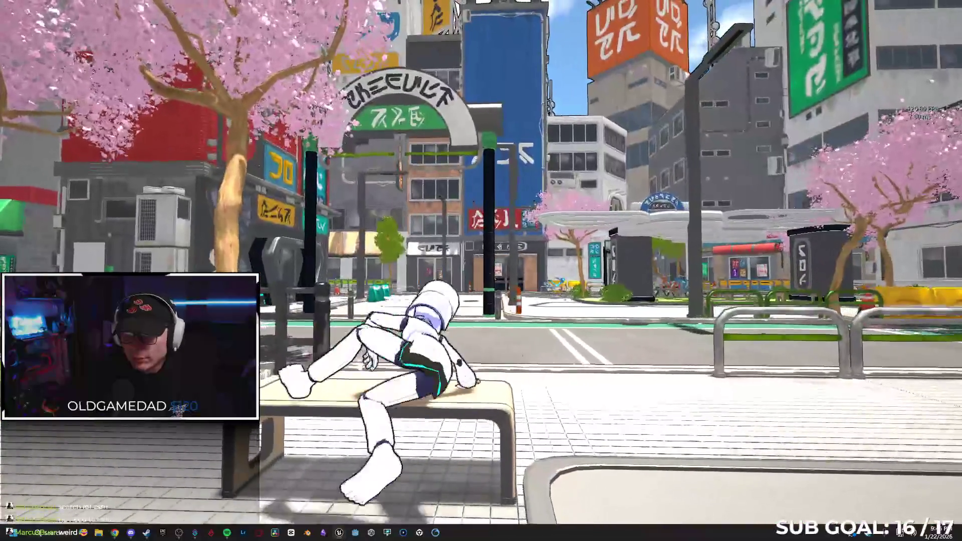
# Move the character left and right along the street, then stop the playtest.
pyautogui.press('super')
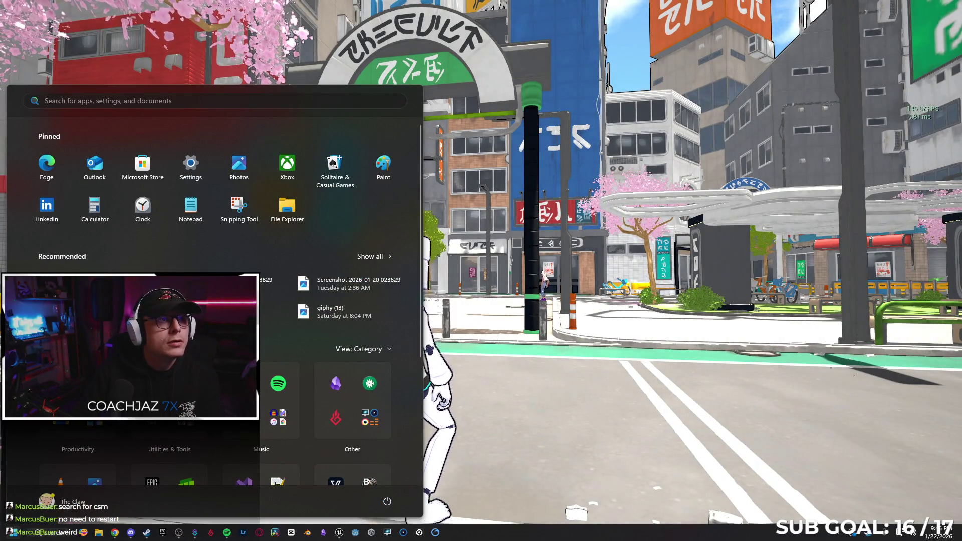
pyautogui.press('Escape')
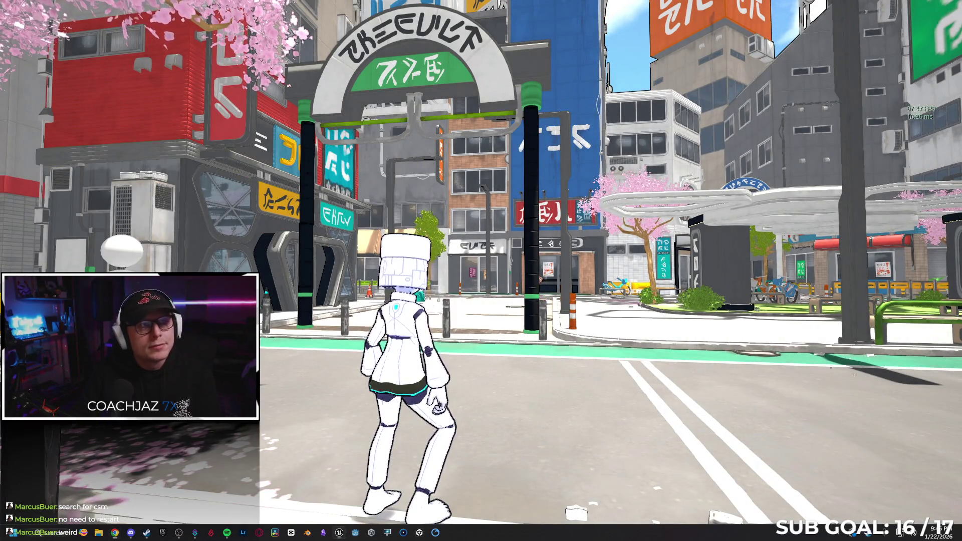
pyautogui.press('a')
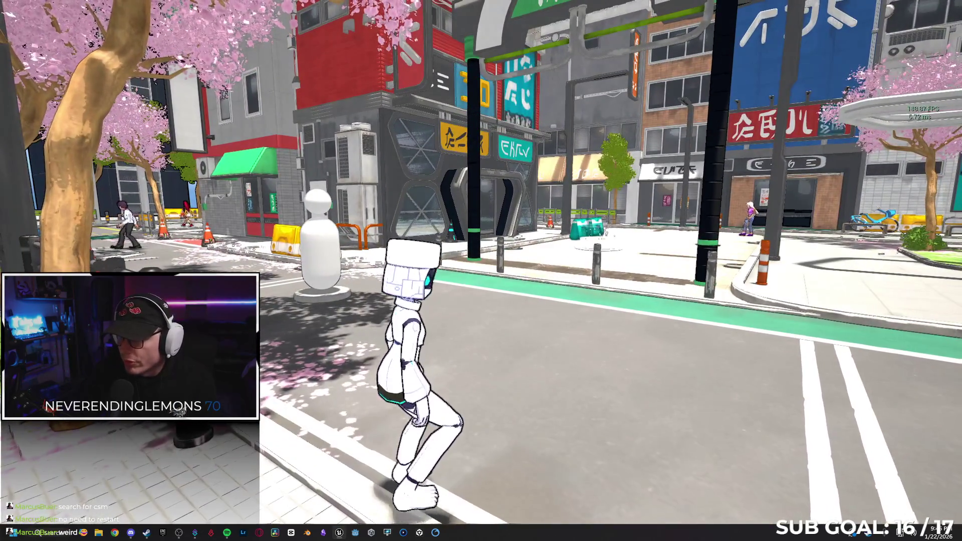
pyautogui.press('d')
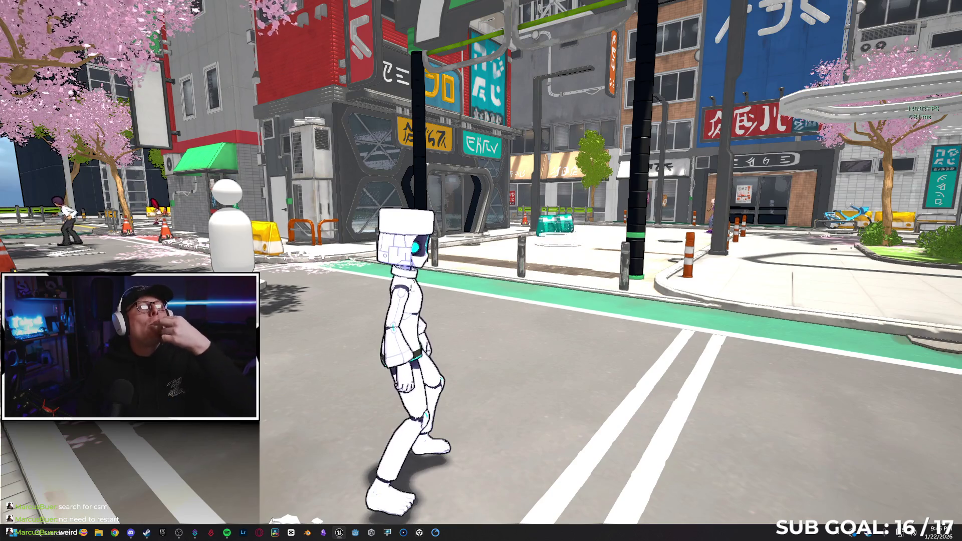
pyautogui.press('Escape')
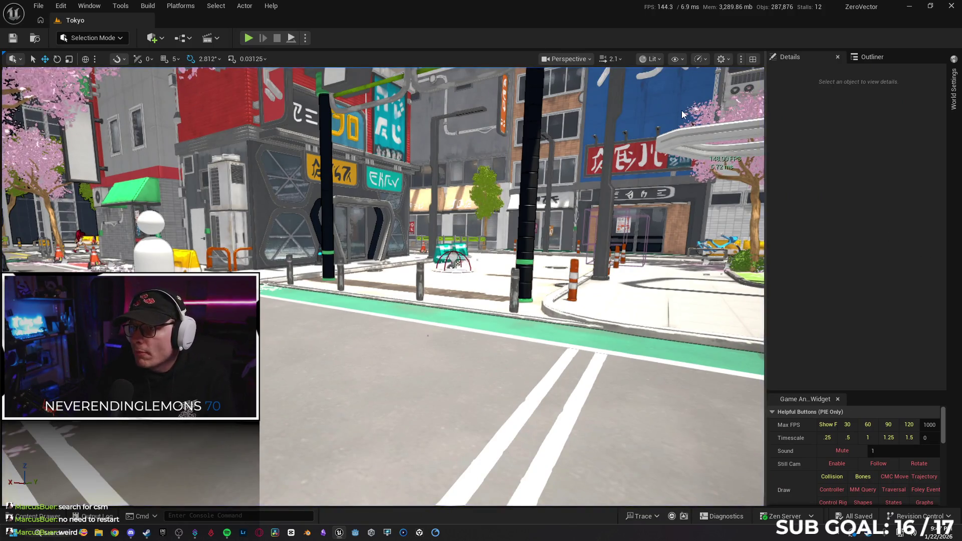
# Search the Outliner for 'post' to list the level's post-process actors.
pyautogui.click(870, 57)
pyautogui.click(849, 72)
pyautogui.write('post')
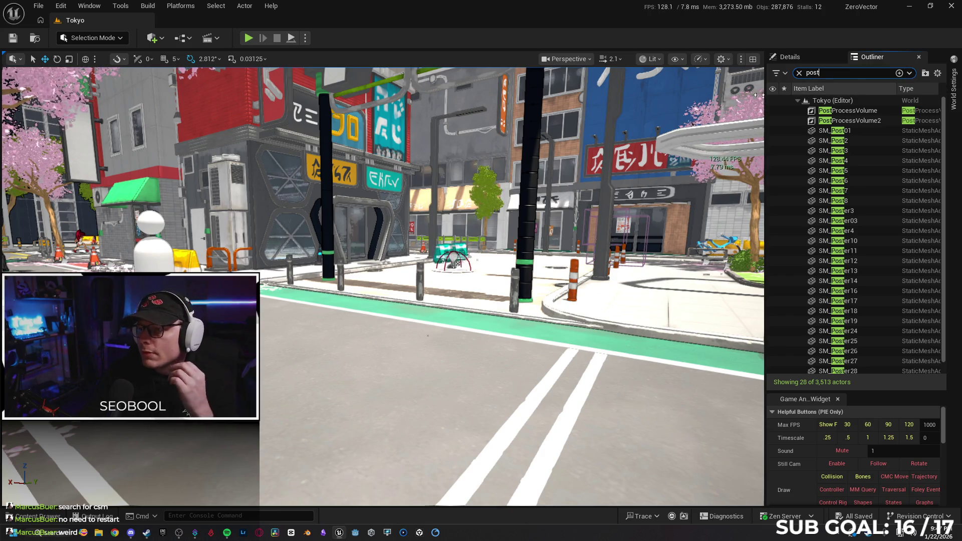
# Hide PostProcessVolume and PostProcessVolume2, then show PostProcessVolume again while orbiting the view.
pyautogui.click(771, 113)
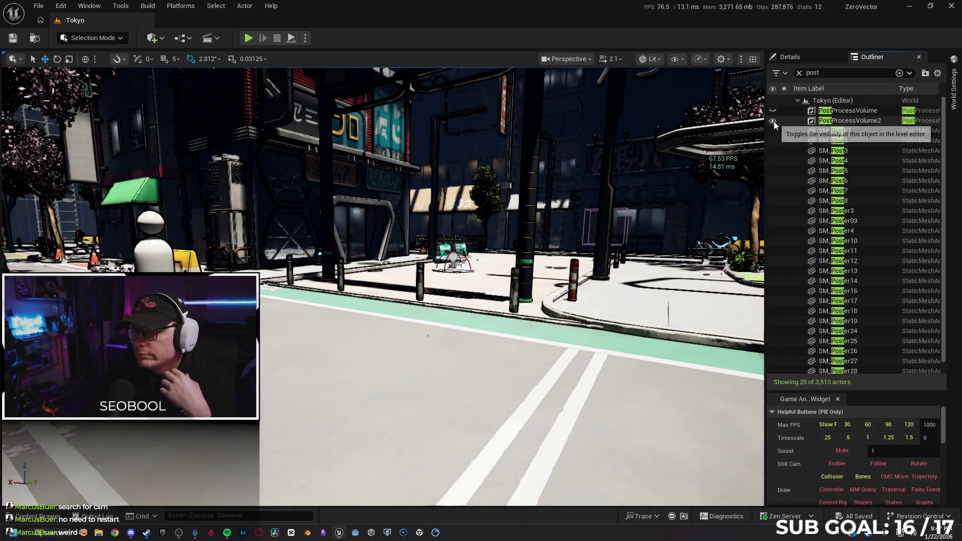
pyautogui.click(774, 121)
pyautogui.moveTo(601, 261); pyautogui.dragTo(609, 261)
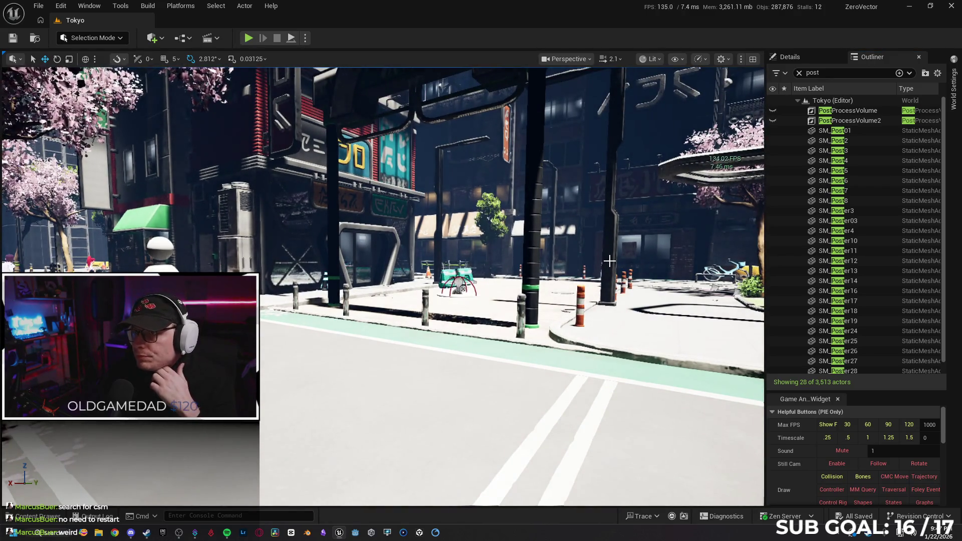
pyautogui.click(773, 111)
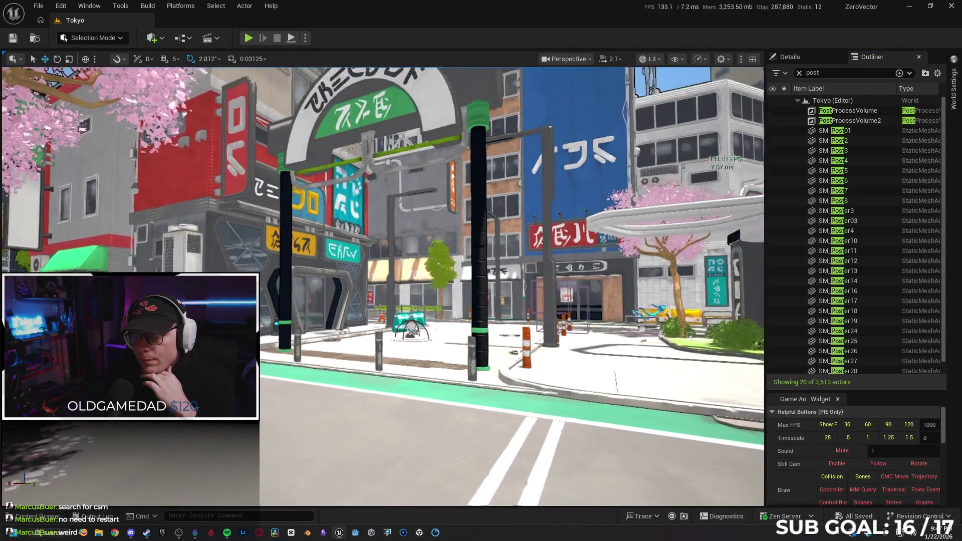
pyautogui.moveTo(608, 231)
pyautogui.mouseDown()
pyautogui.moveTo(607, 186)
pyautogui.moveTo(608, 231)
pyautogui.mouseUp()
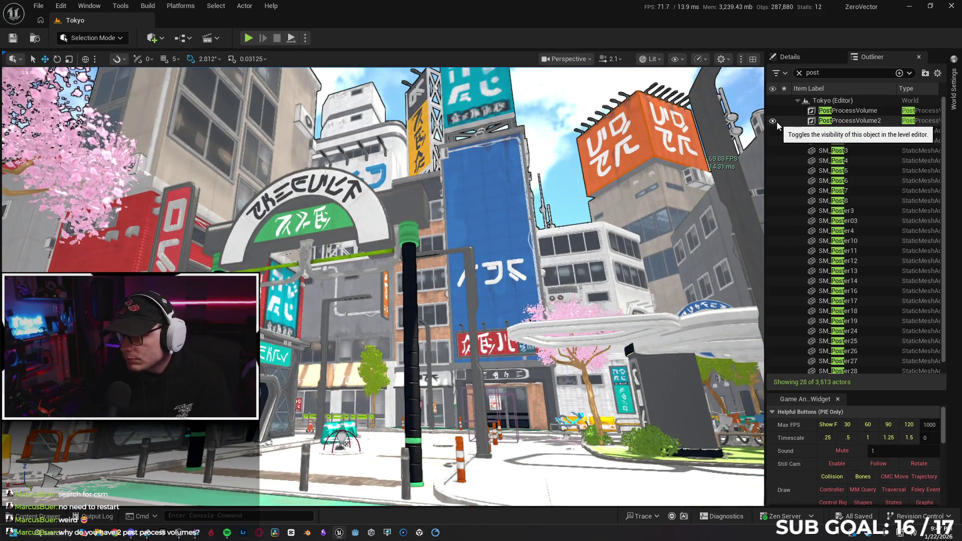
# Add an Asset reference slot to PostProcessVolume's Rendering Post Process Materials array.
pyautogui.click(775, 121)
pyautogui.click(776, 122)
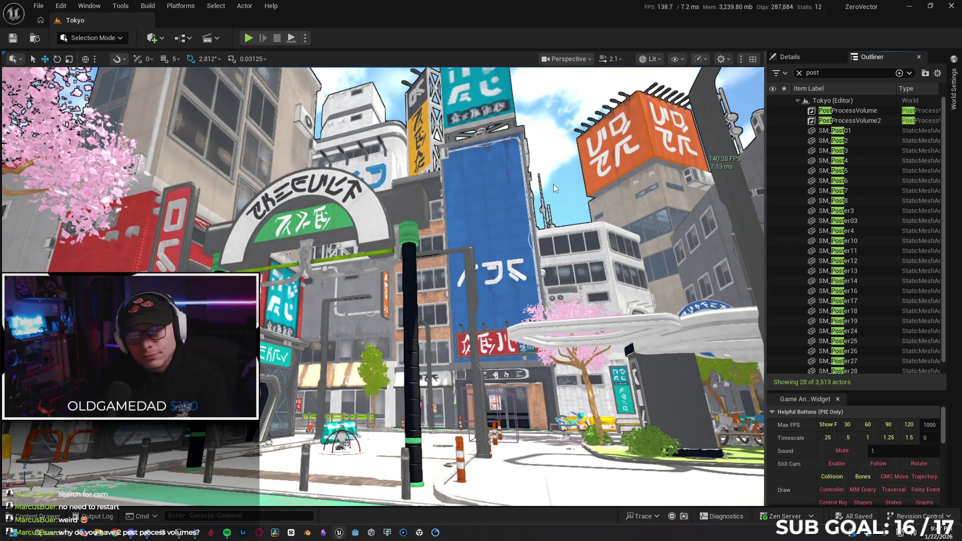
pyautogui.click(789, 112)
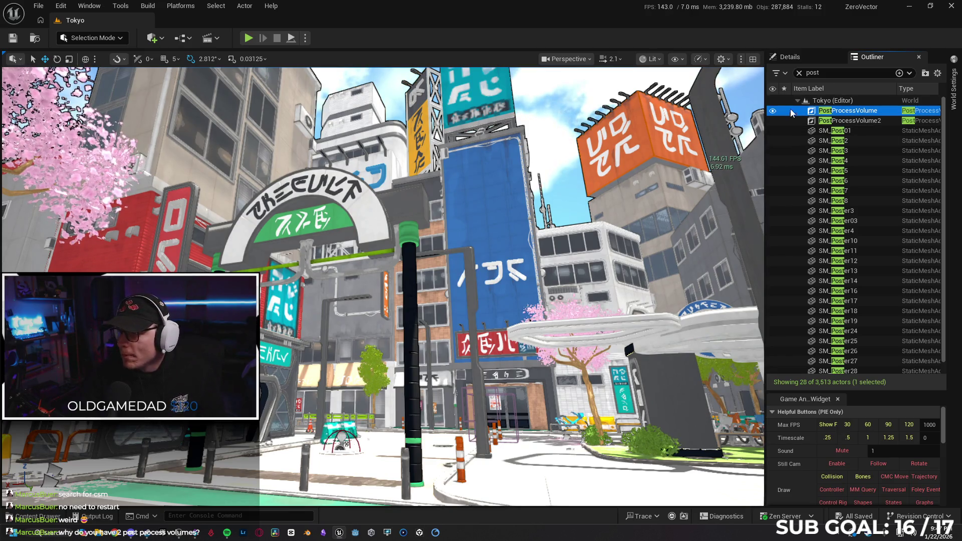
pyautogui.click(786, 59)
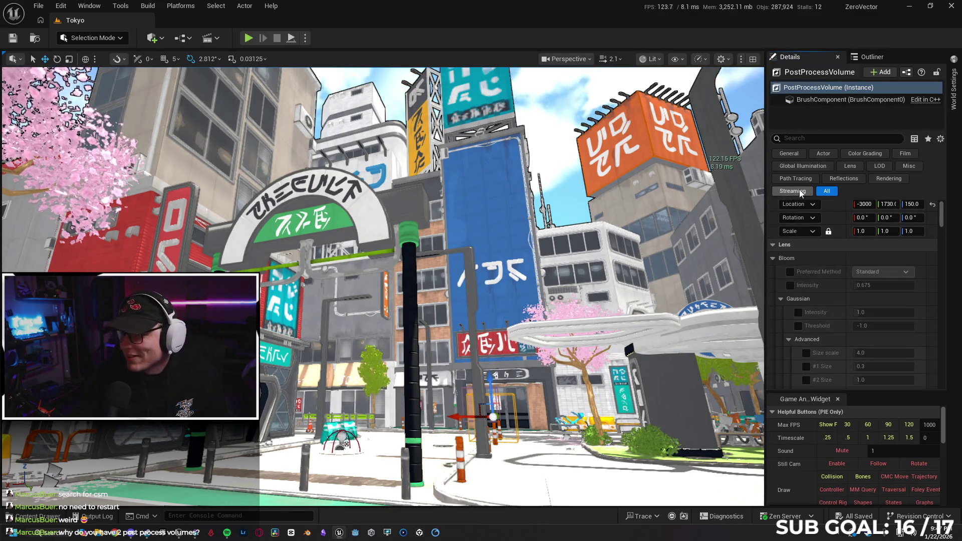
pyautogui.click(888, 178)
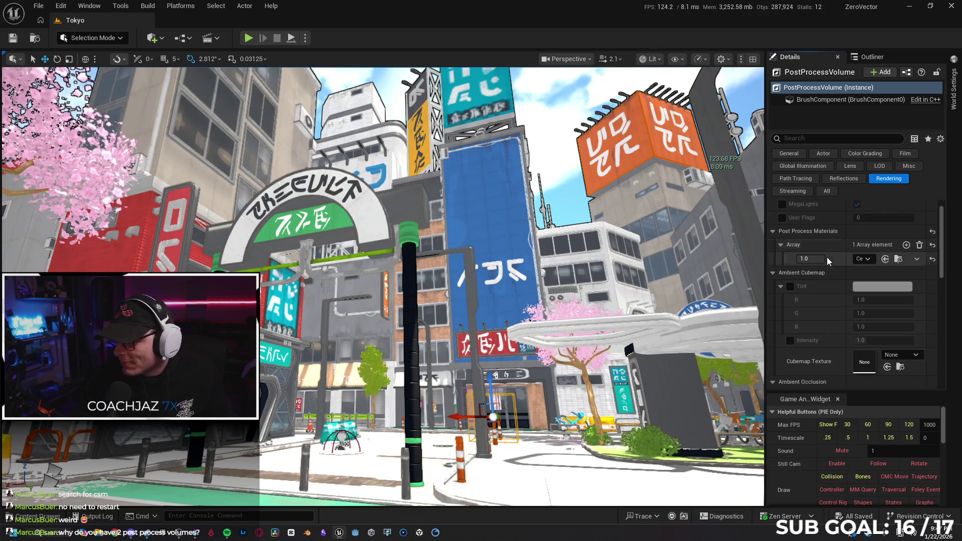
pyautogui.click(906, 246)
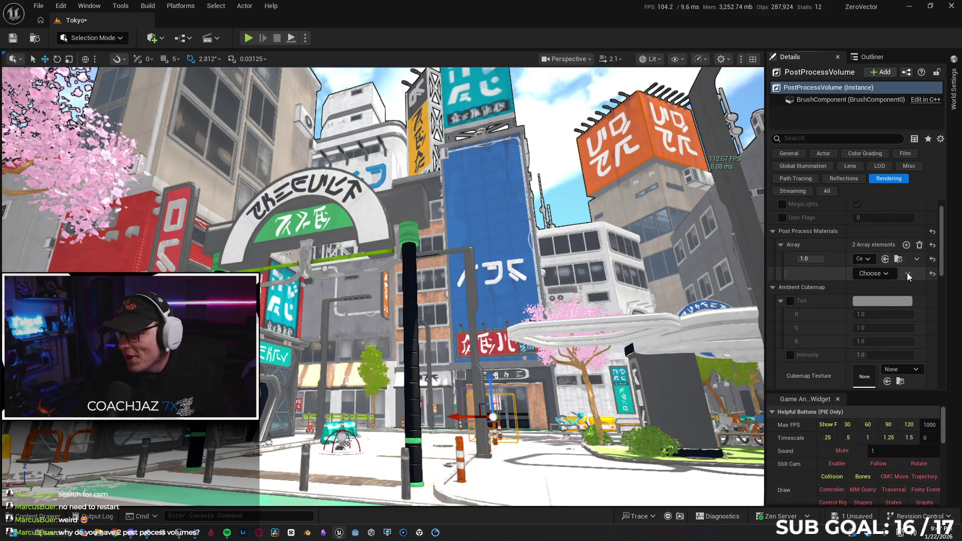
pyautogui.click(882, 277)
pyautogui.click(883, 290)
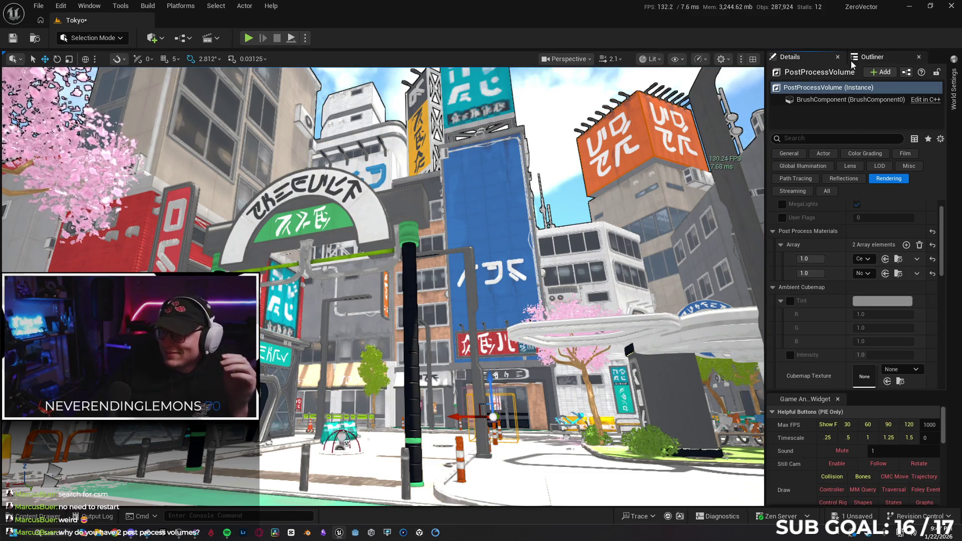
# Locate PostProcessVolume2's M_PP_Cartoon_Inst material and assign it to PostProcessVolume's new slot.
pyautogui.click(873, 57)
pyautogui.click(791, 124)
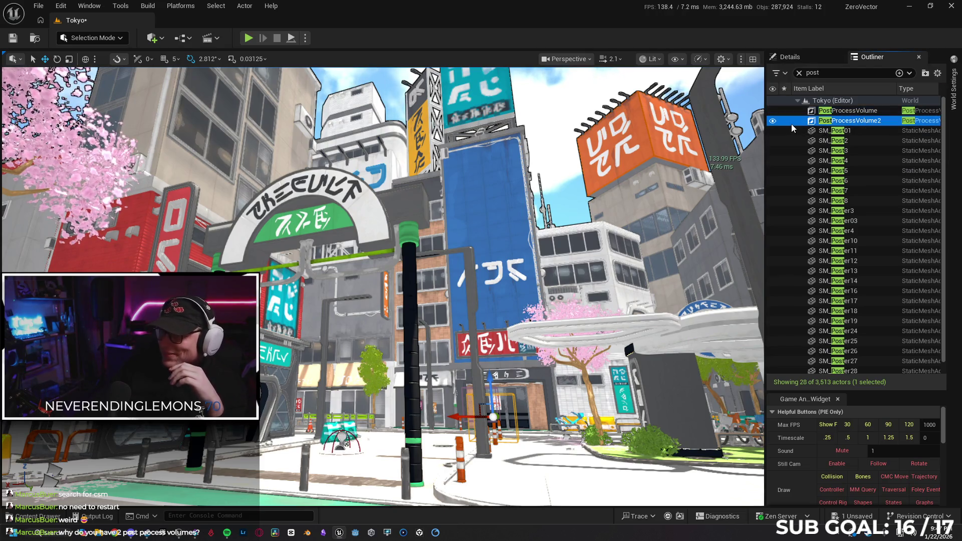
pyautogui.click(824, 52)
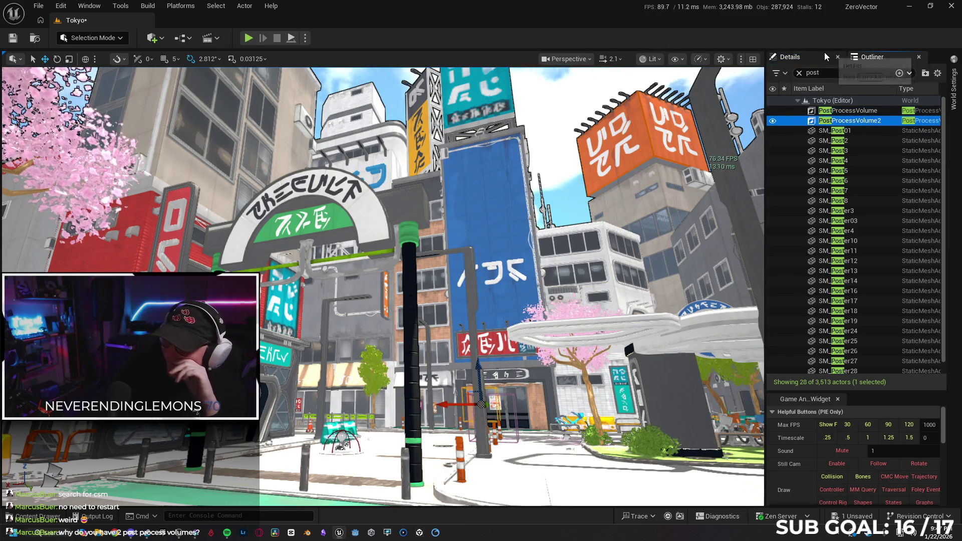
pyautogui.click(893, 262)
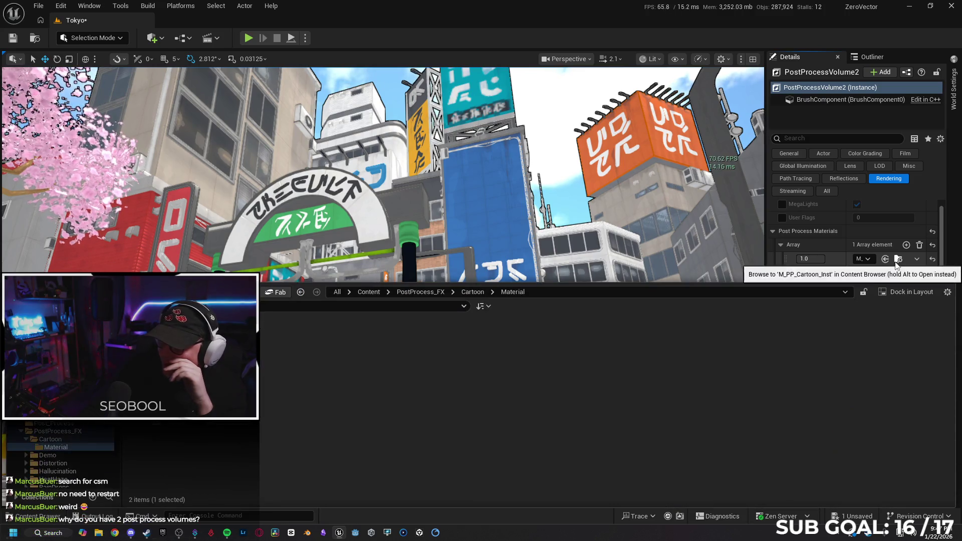
pyautogui.click(869, 58)
pyautogui.click(797, 111)
pyautogui.click(826, 56)
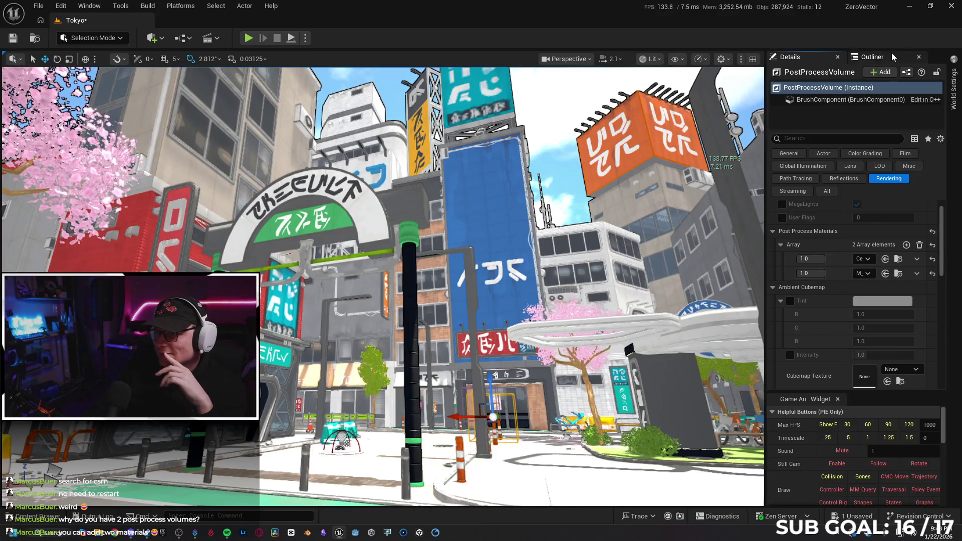
pyautogui.click(872, 57)
pyautogui.click(785, 120)
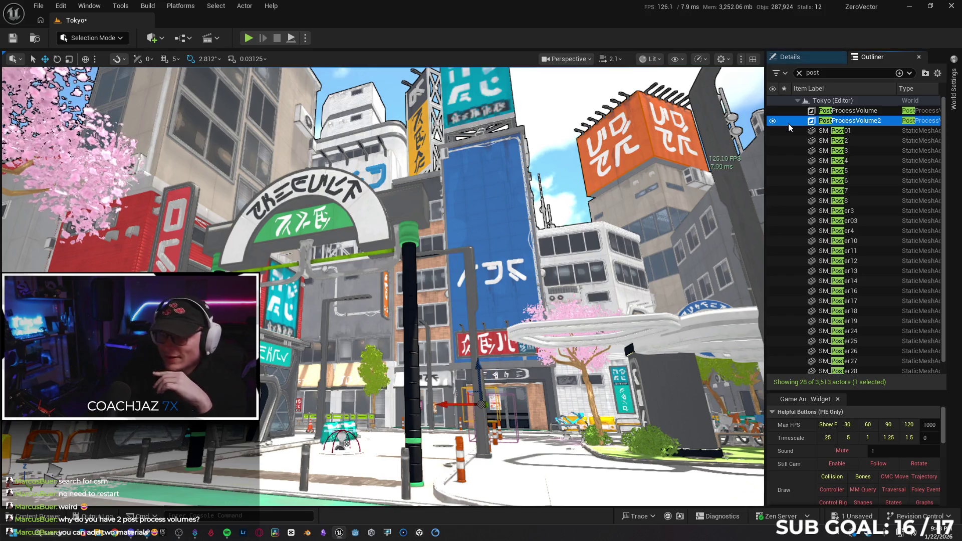
# Delete PostProcessVolume2, clear the 'post' filter and save the Tokyo map.
pyautogui.press('Delete')
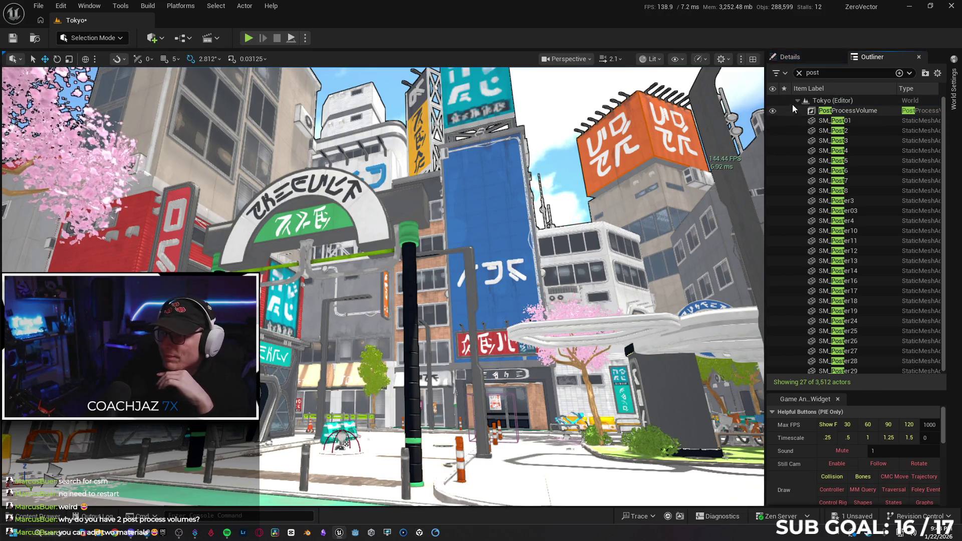
pyautogui.click(799, 73)
pyautogui.click(789, 56)
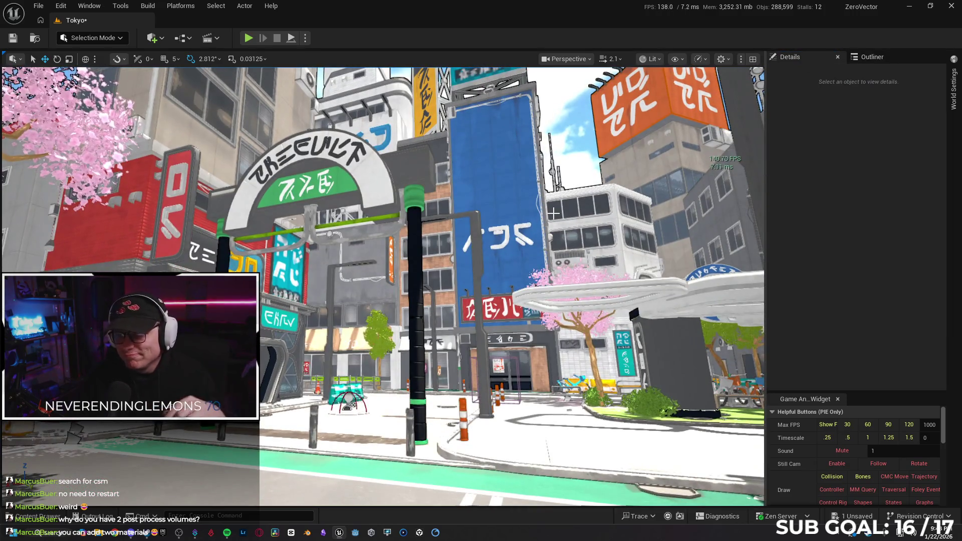
pyautogui.click(11, 43)
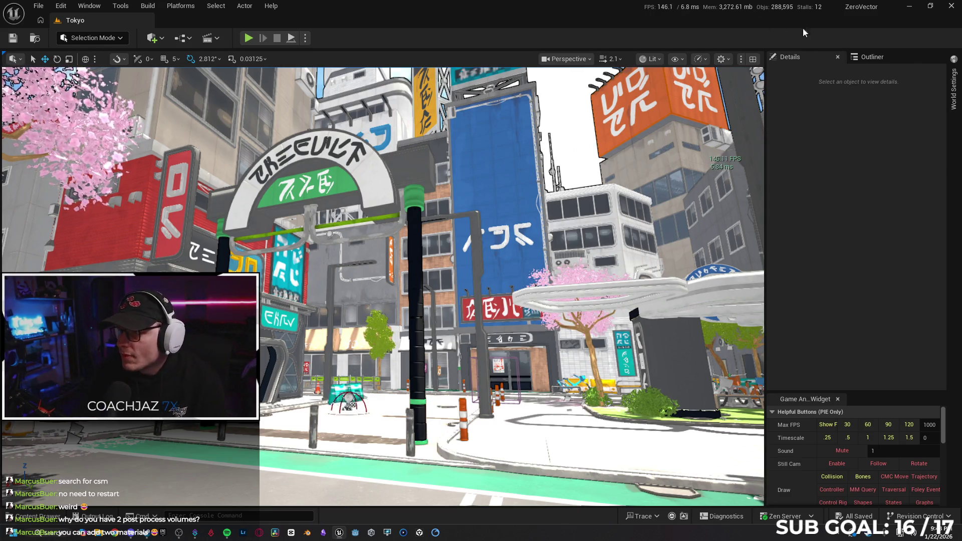
pyautogui.click(870, 56)
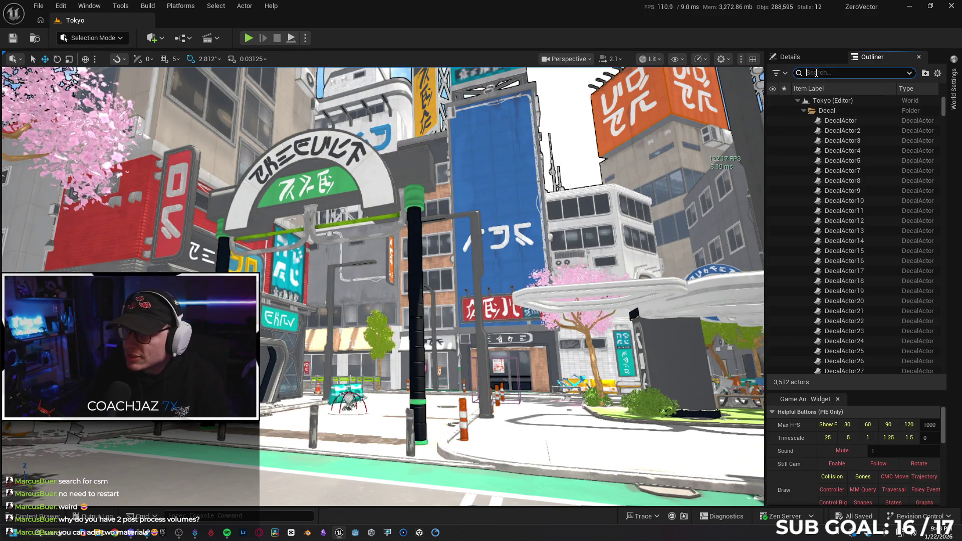
# Filter the Outliner by 'post' and inspect the PostProcessVolume's reference graph.
pyautogui.click(816, 73)
pyautogui.write('post')
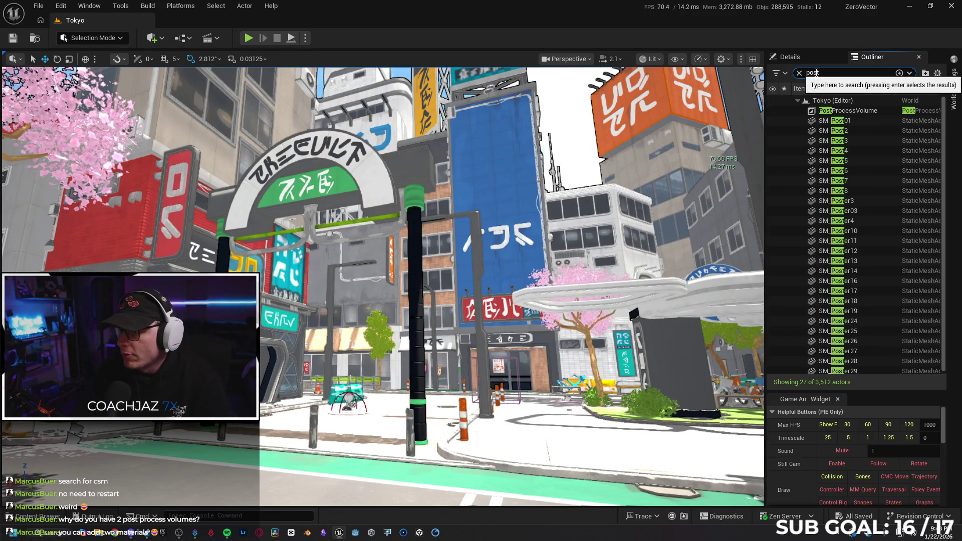
pyautogui.click(793, 110)
pyautogui.rightClick(793, 111)
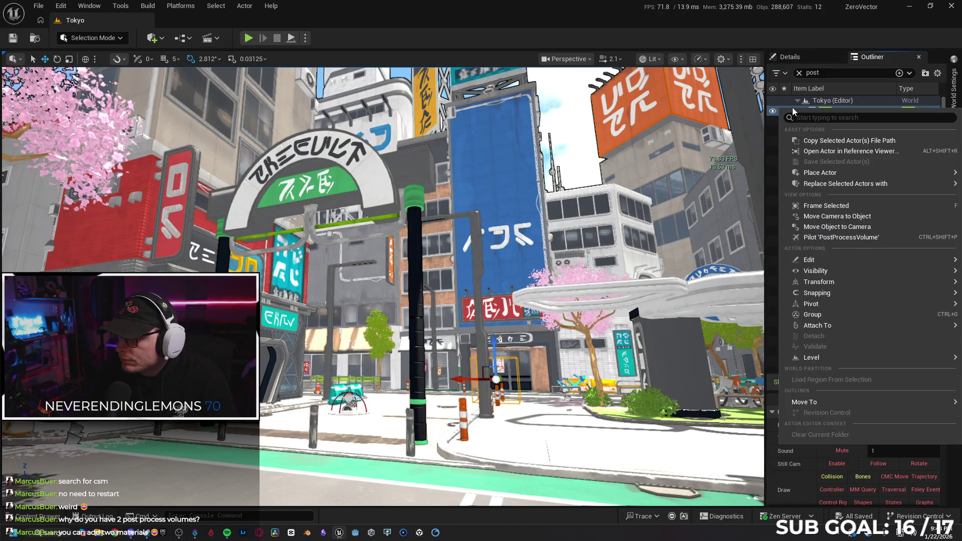
pyautogui.click(814, 152)
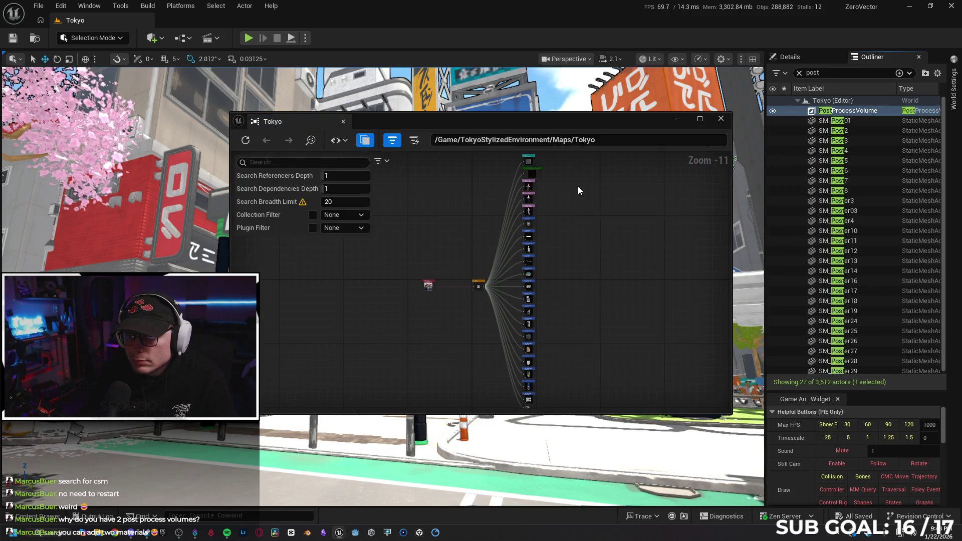
pyautogui.scroll(1, 558, 192)
pyautogui.scroll(-1, 557, 191)
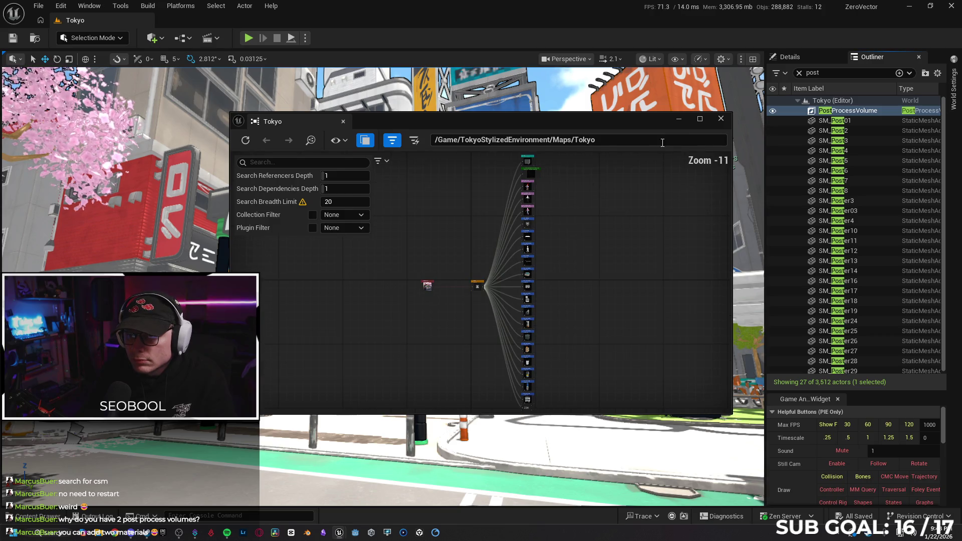
pyautogui.click(720, 119)
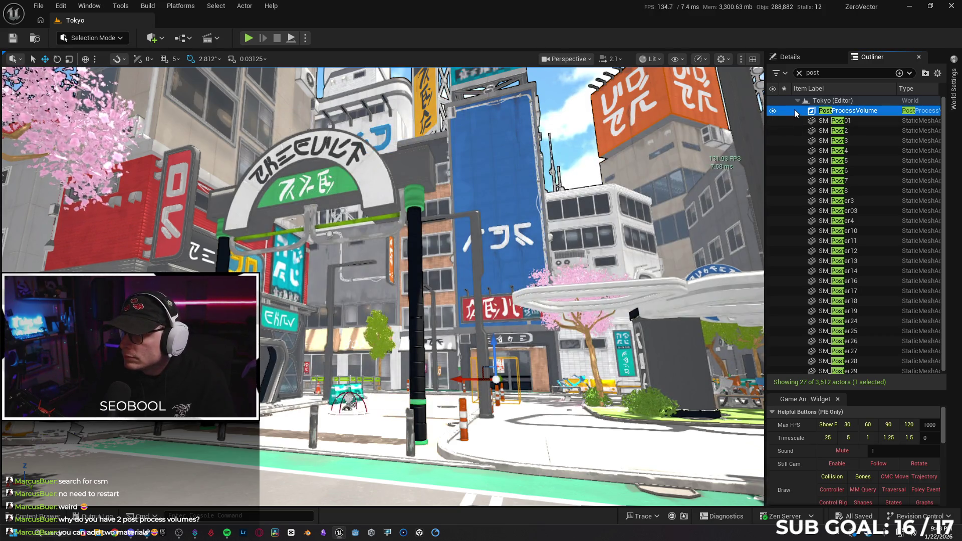
# Copy the PostProcessVolume actor from its context menu and clear the Outliner filter.
pyautogui.rightClick(795, 109)
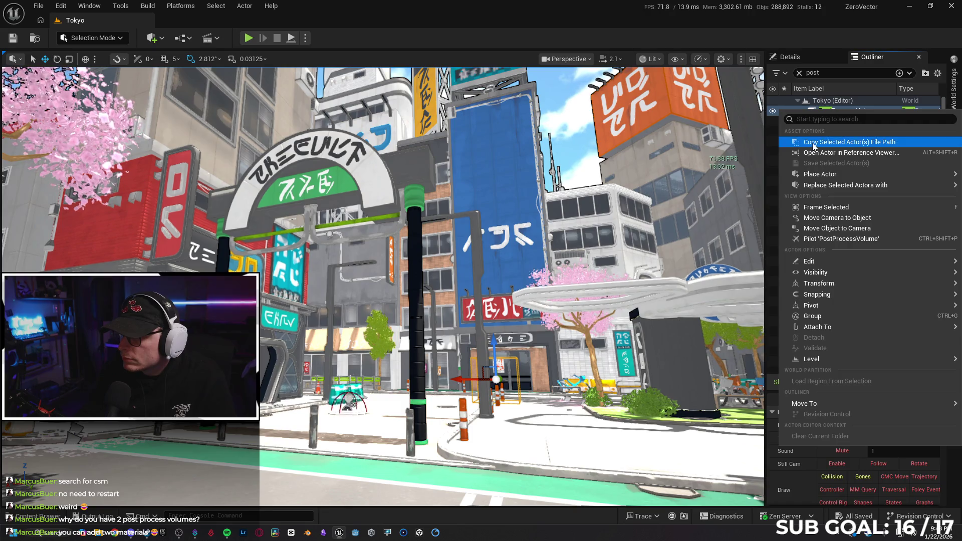
pyautogui.moveTo(817, 174)
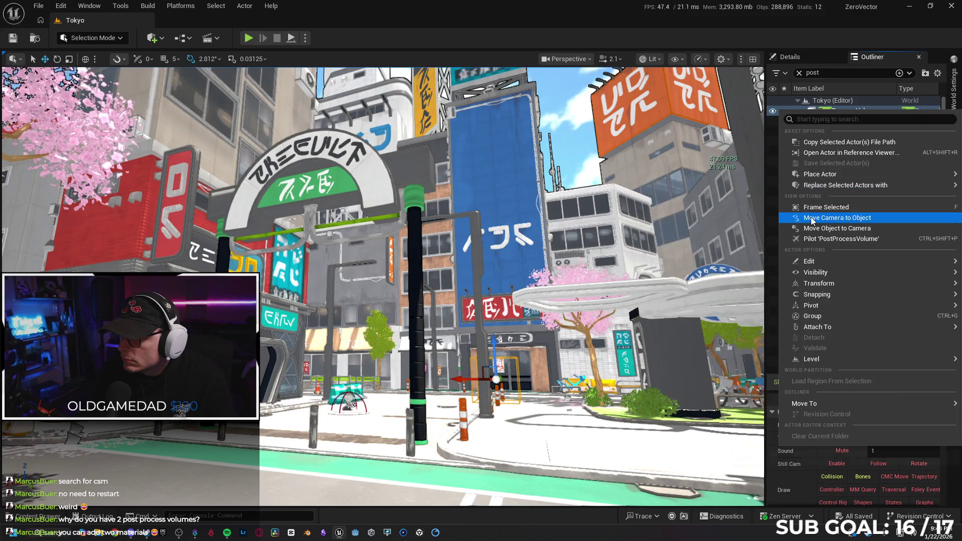
pyautogui.moveTo(820, 262)
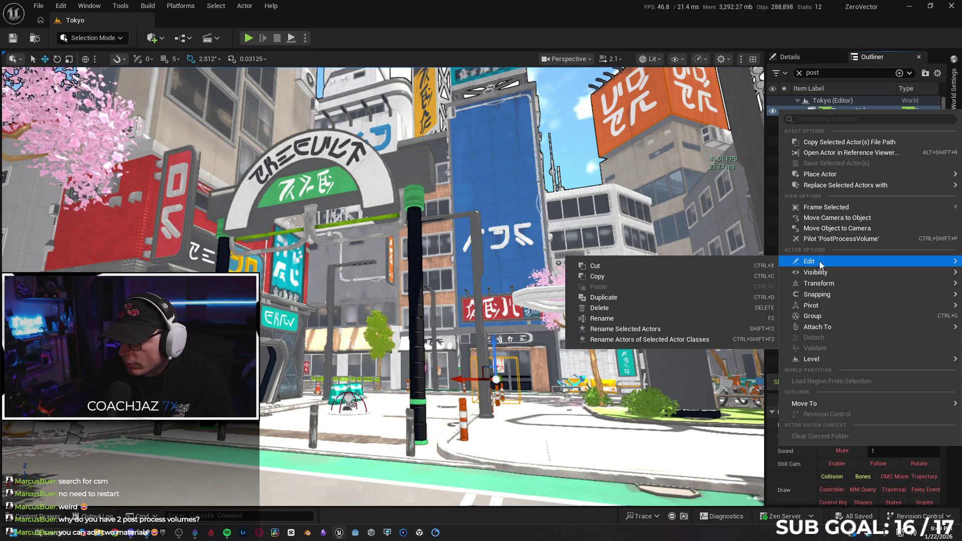
pyautogui.moveTo(818, 358)
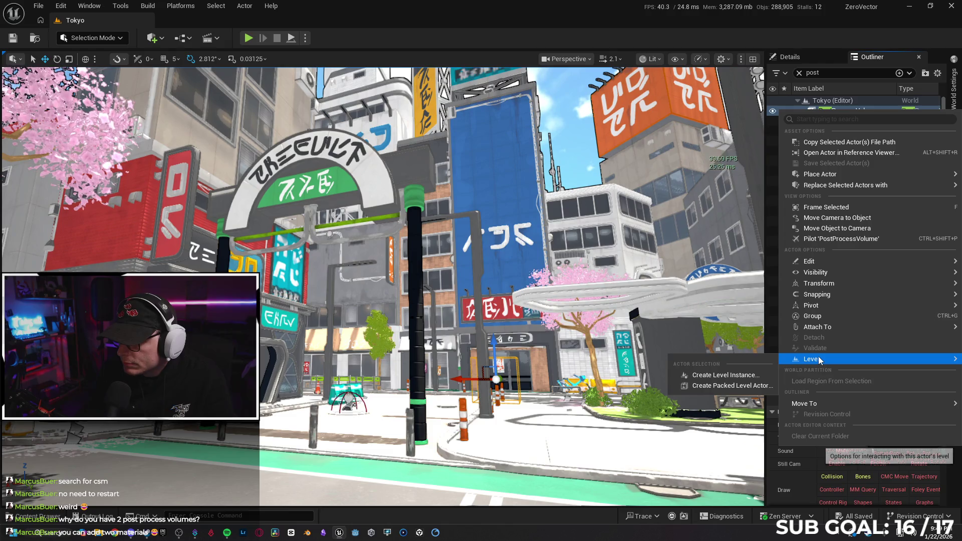
pyautogui.moveTo(819, 403)
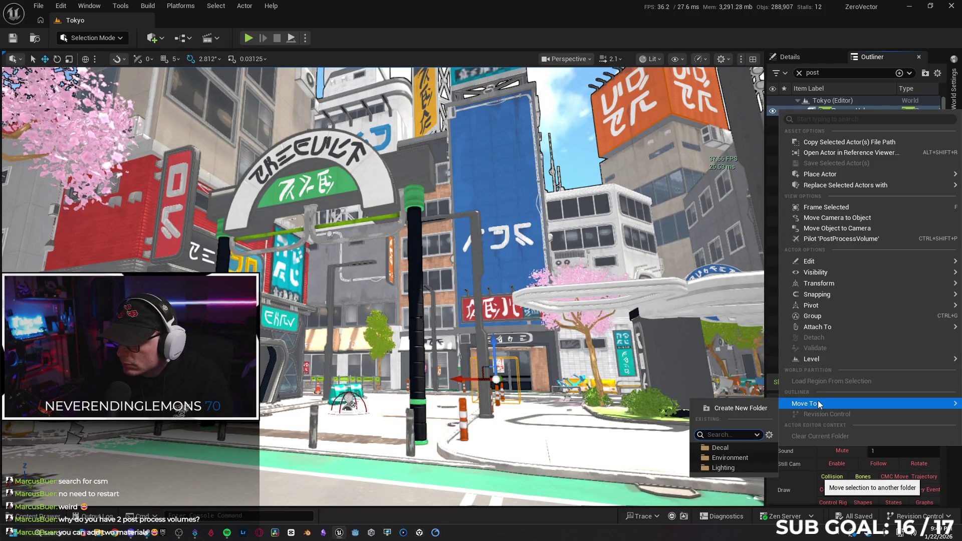
pyautogui.moveTo(808, 307)
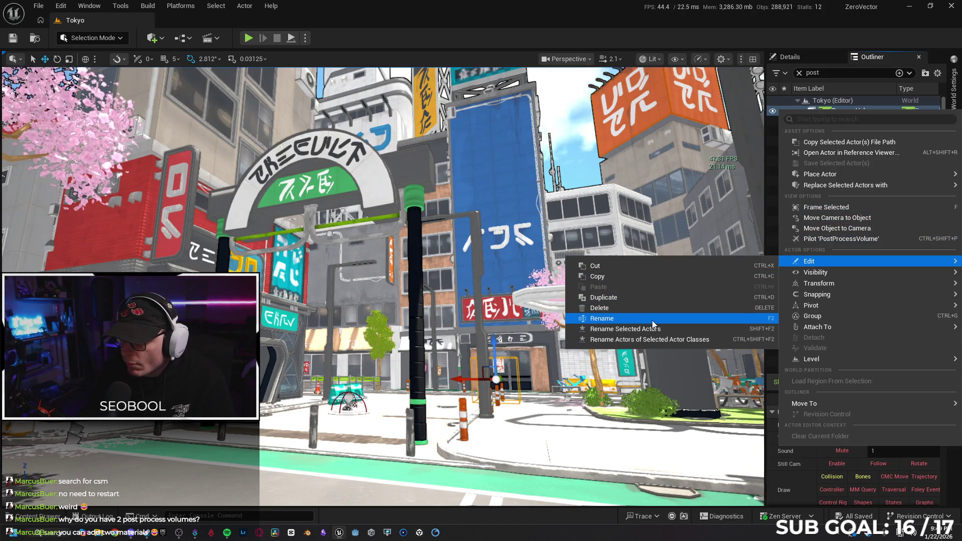
pyautogui.click(641, 278)
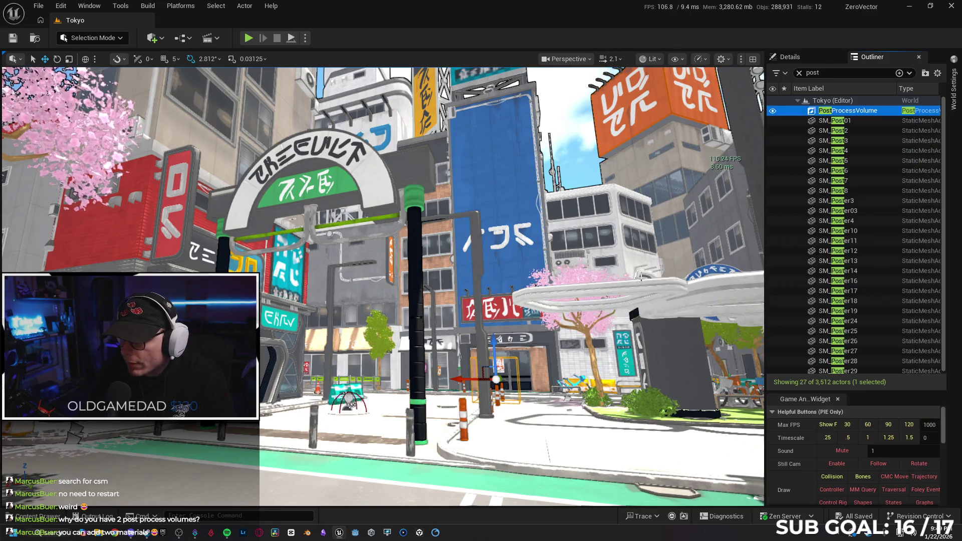
pyautogui.click(799, 72)
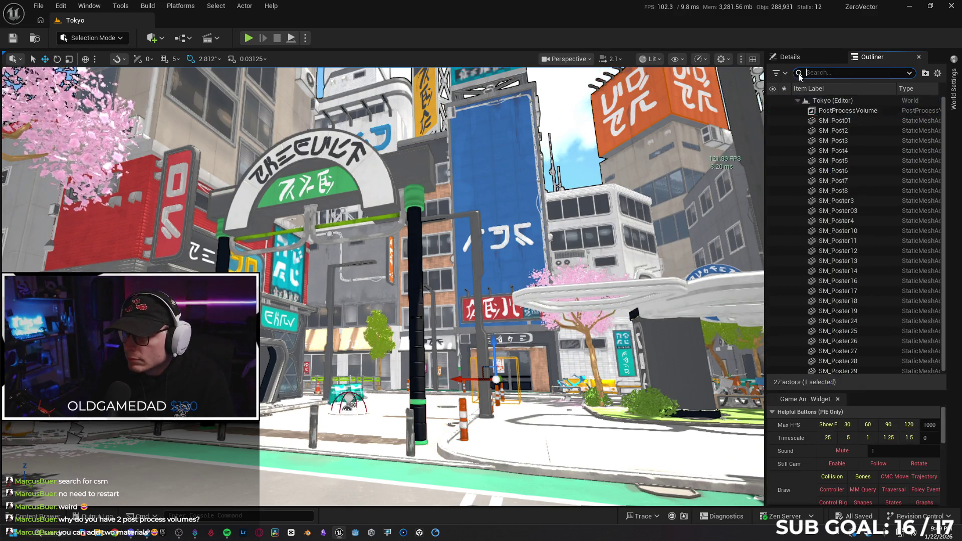
# Open TestArena from recent levels and delete PostProcessVolume3 and PostProcessVolume2.
pyautogui.click(38, 5)
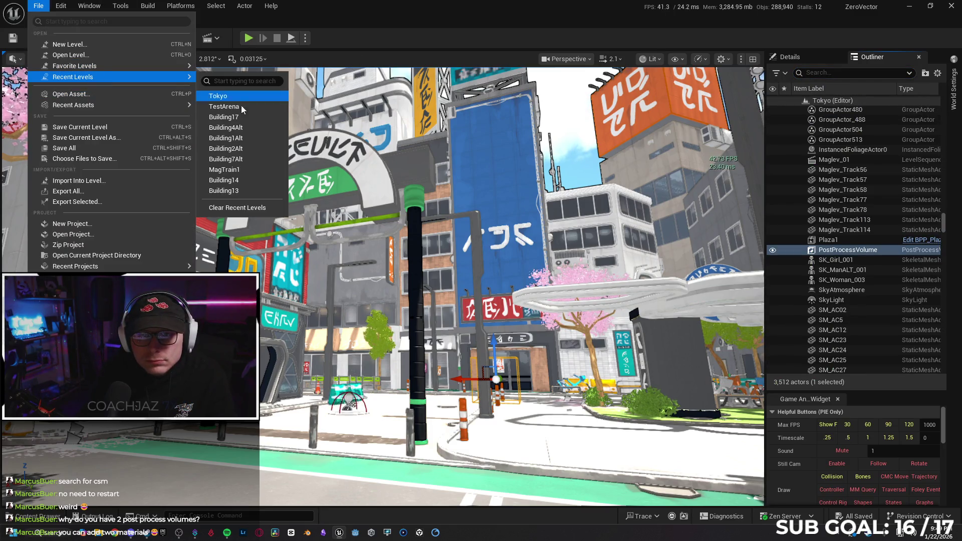
pyautogui.click(319, 193)
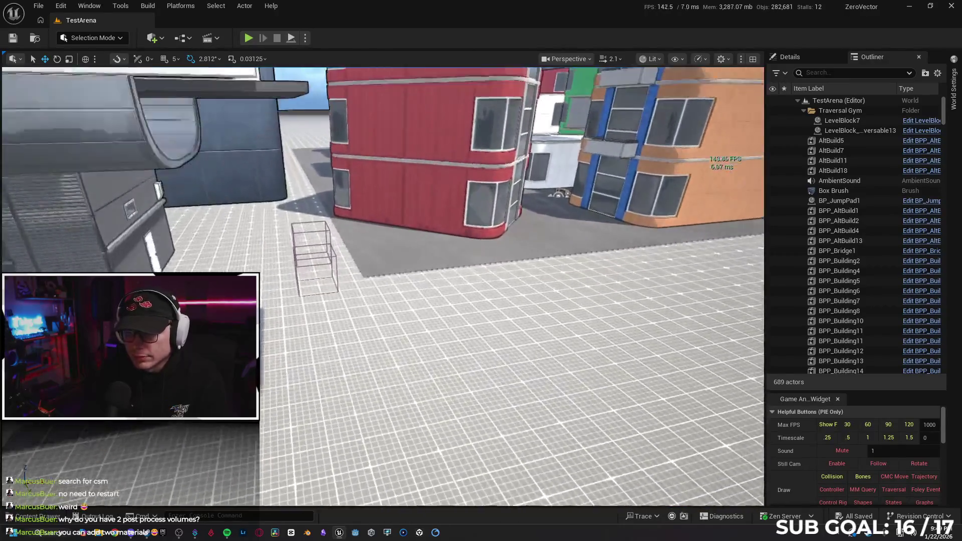
pyautogui.click(386, 278)
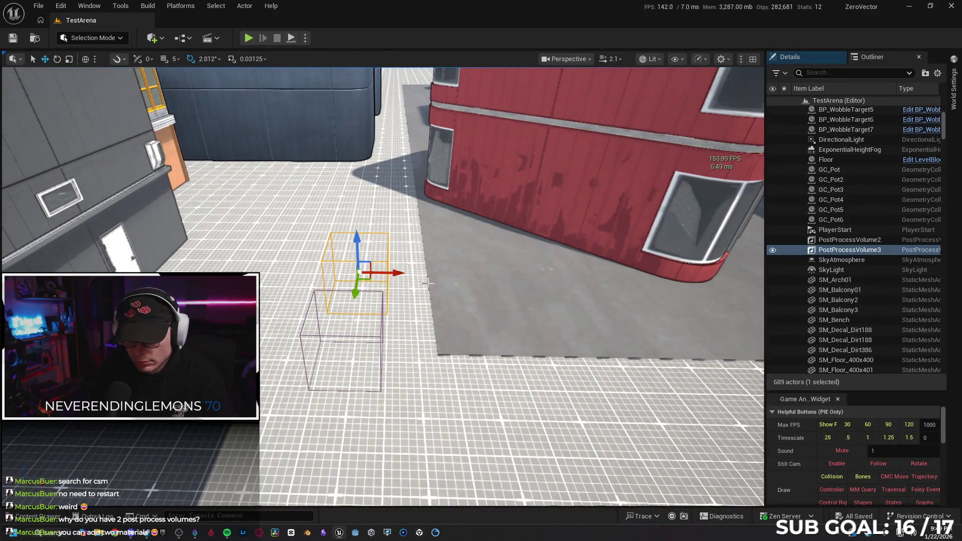
pyautogui.press('Delete')
pyautogui.click(336, 335)
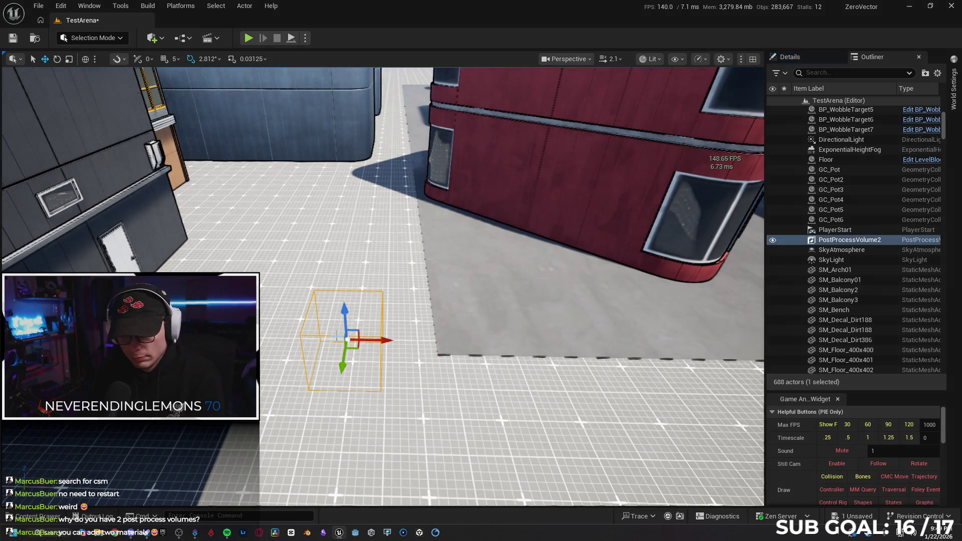
pyautogui.press('Delete')
# Paste the copied Tokyo PostProcessVolume into the arena.
pyautogui.rightClick(306, 338)
pyautogui.moveTo(352, 372)
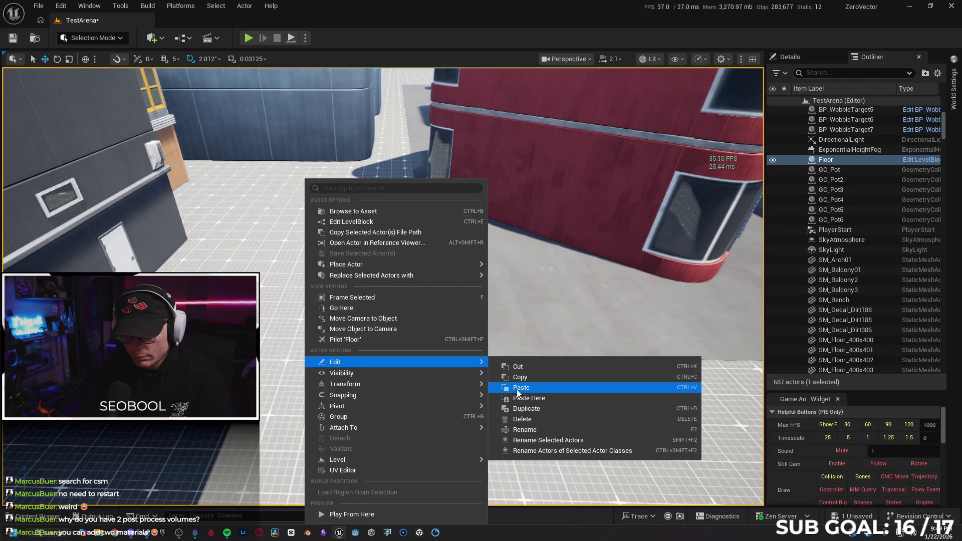
pyautogui.click(517, 392)
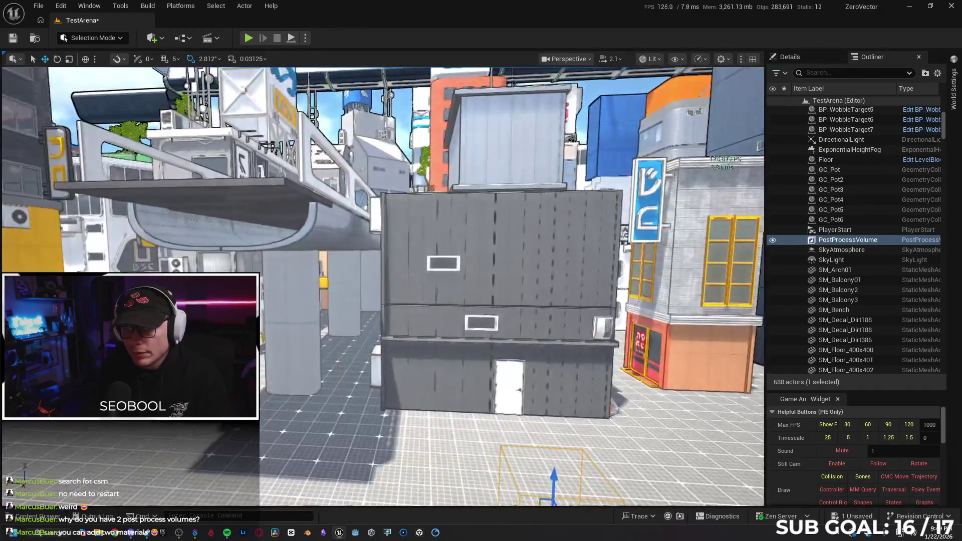
pyautogui.moveTo(381, 286)
pyautogui.mouseDown()
pyautogui.moveTo(305, 285)
pyautogui.moveTo(361, 286)
pyautogui.moveTo(321, 285)
pyautogui.moveTo(320, 306)
pyautogui.mouseUp()
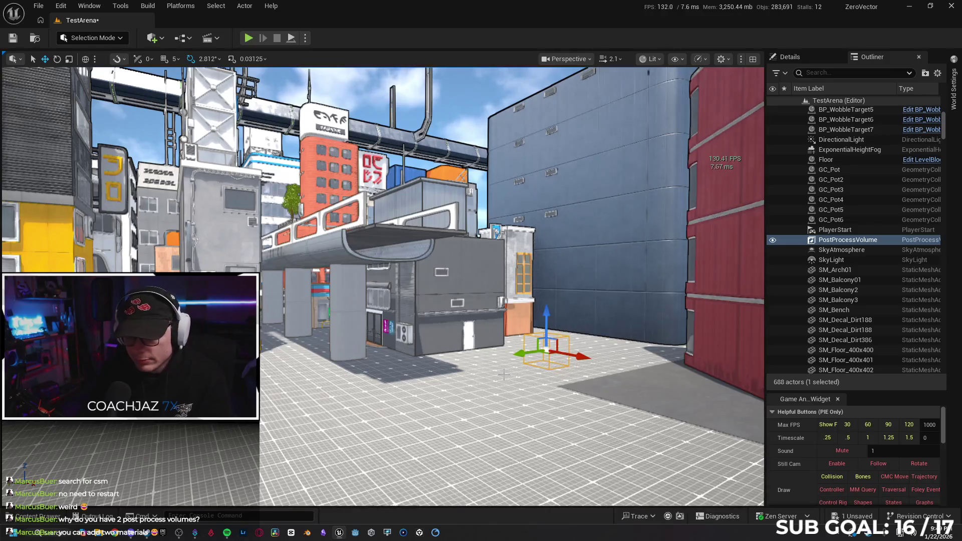
# Start a fullscreen TestArena playtest, running a rooftop, leaping to a wall and vaulting onto the ledge.
pyautogui.press('F11')
pyautogui.hotkey('alt', 'p')
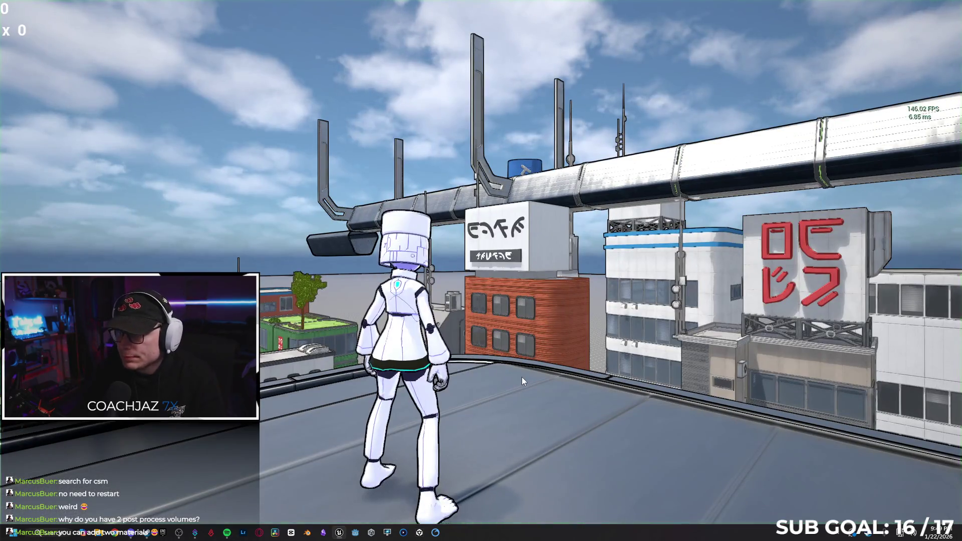
pyautogui.press('w')
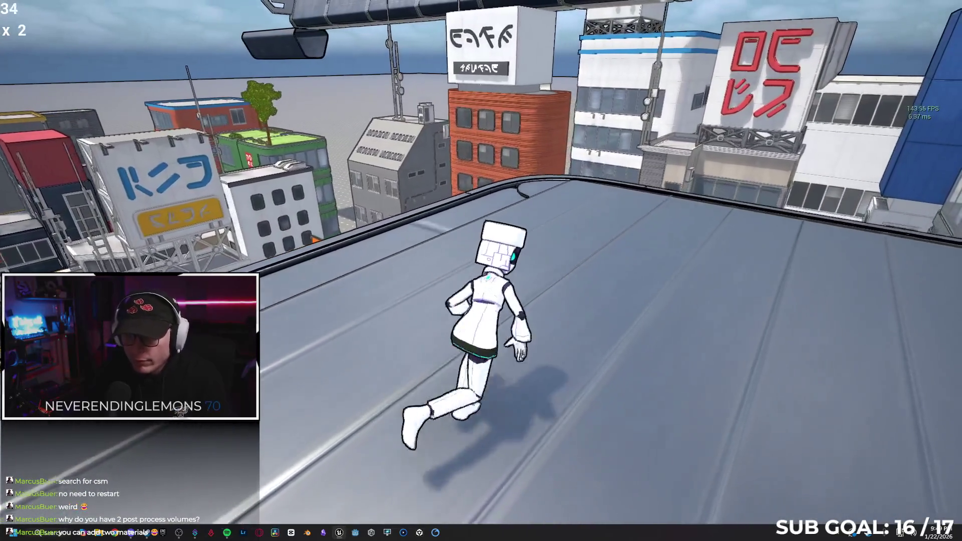
pyautogui.press('space')
pyautogui.press('space')
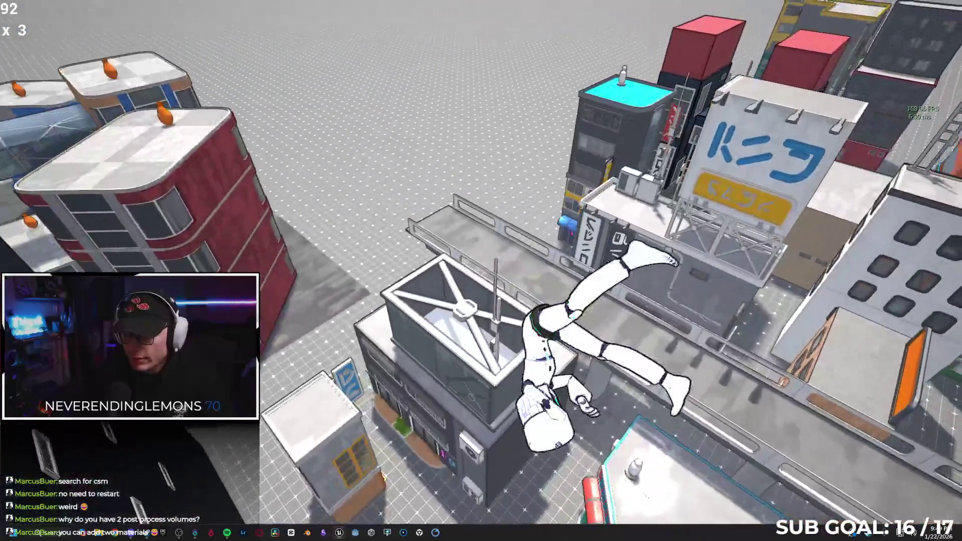
pyautogui.press('w')
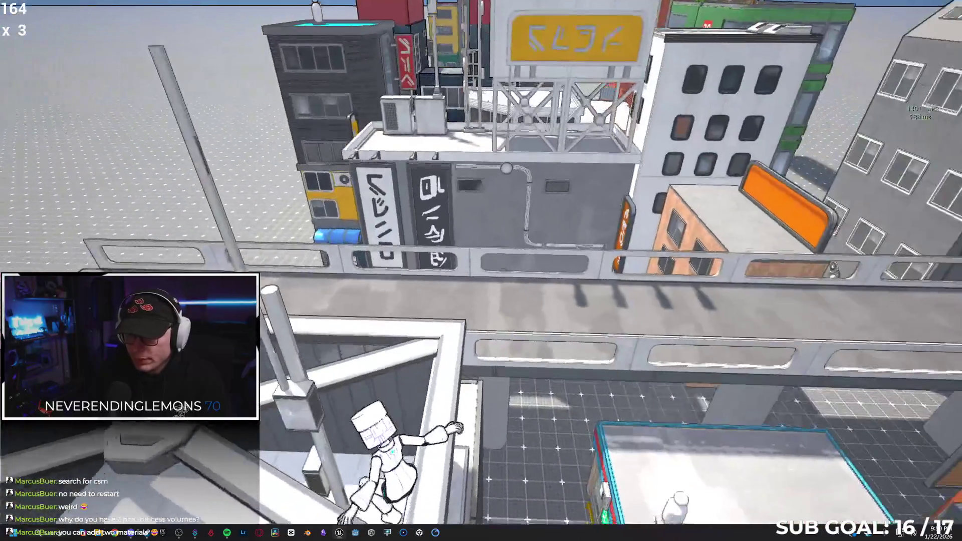
pyautogui.press('w')
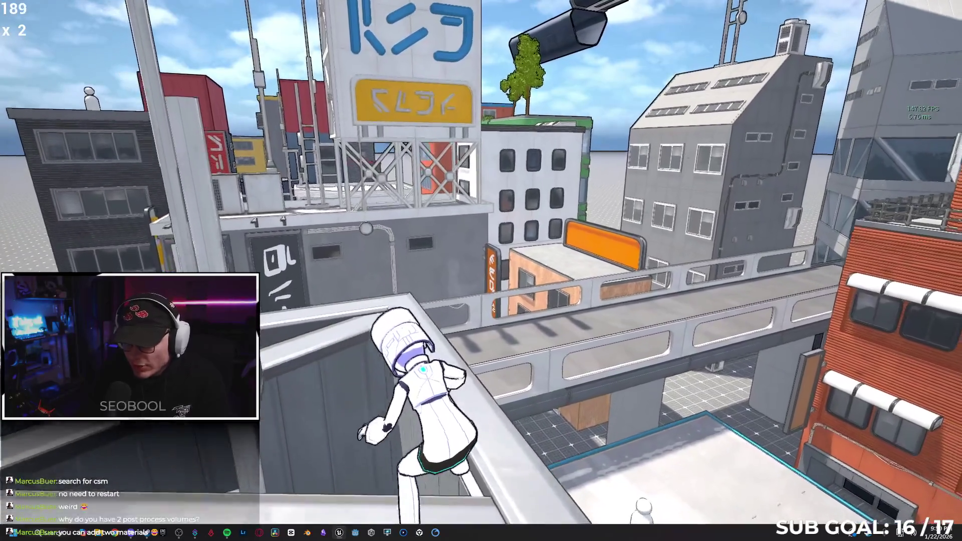
pyautogui.press('space')
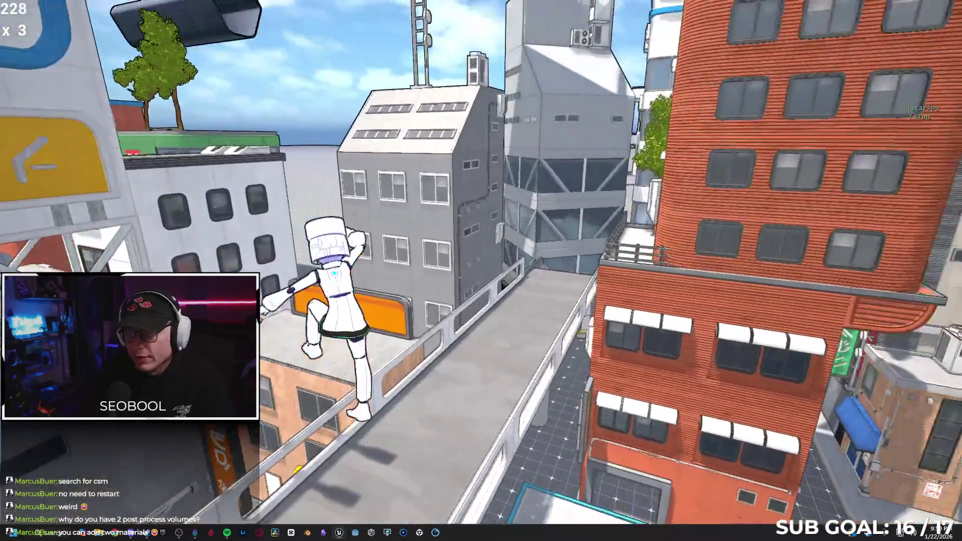
# Run the walkway, climb onto the red rooftop, cross toward the yellow building and drop down.
pyautogui.press('w')
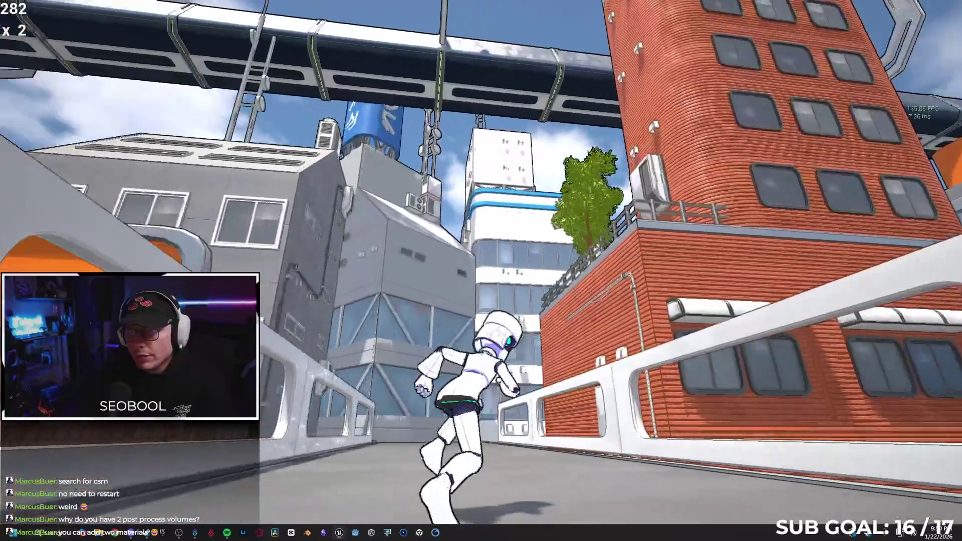
pyautogui.press('w')
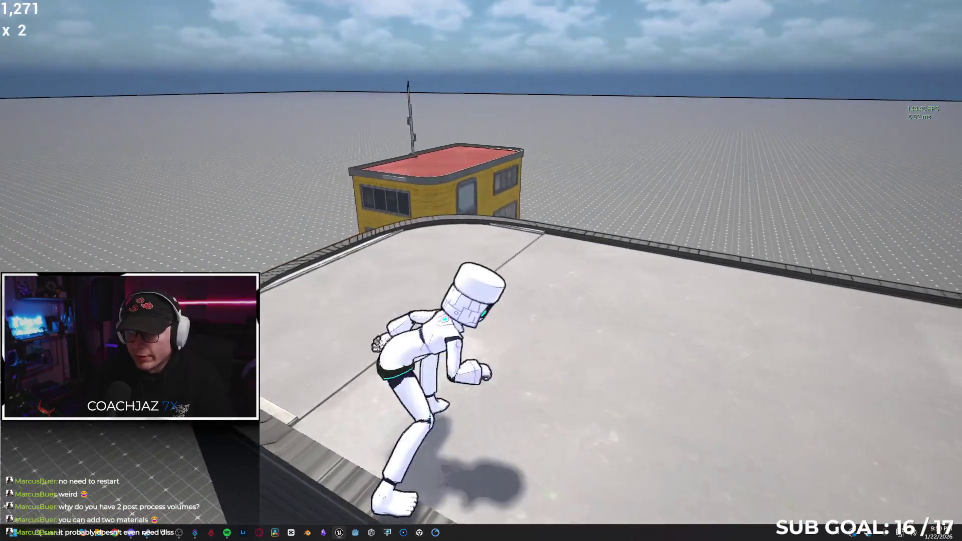
pyautogui.press('w')
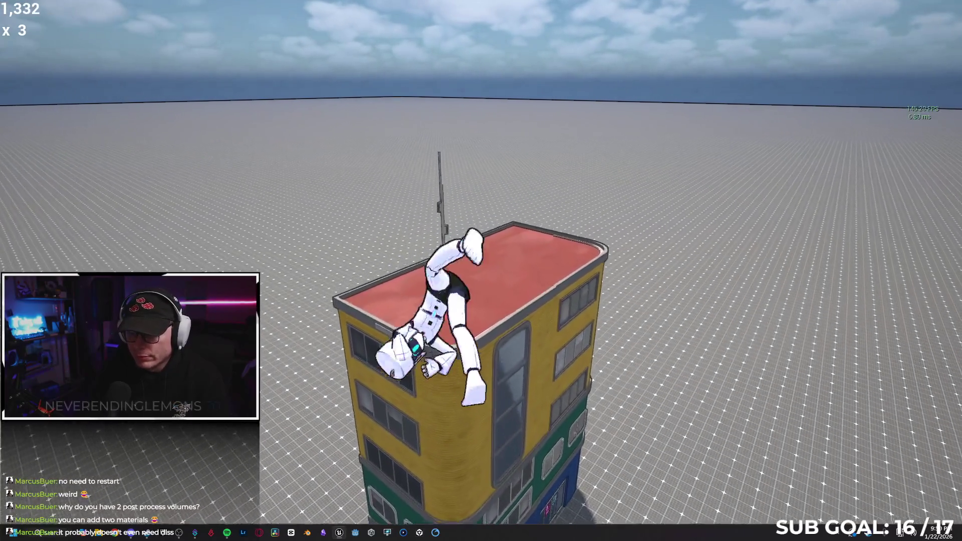
pyautogui.press('w')
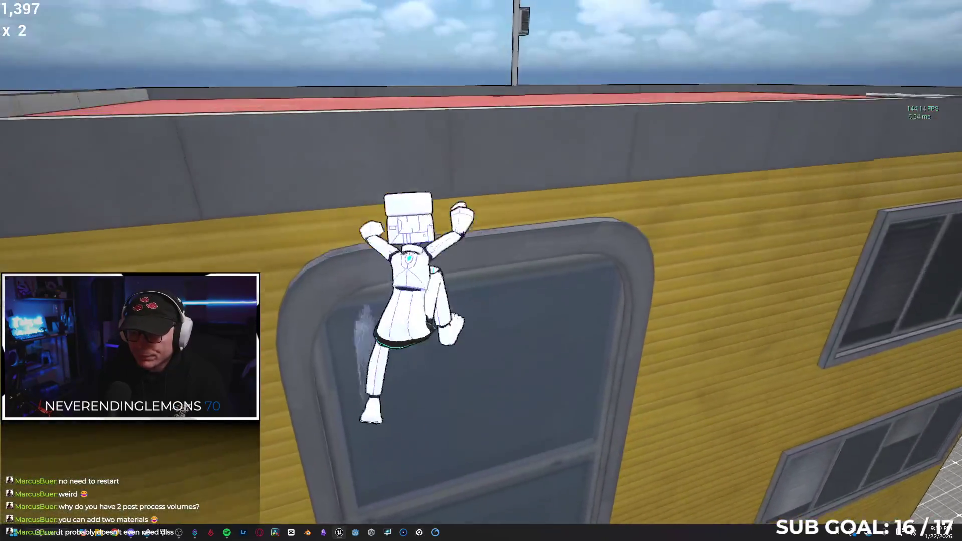
pyautogui.press('w')
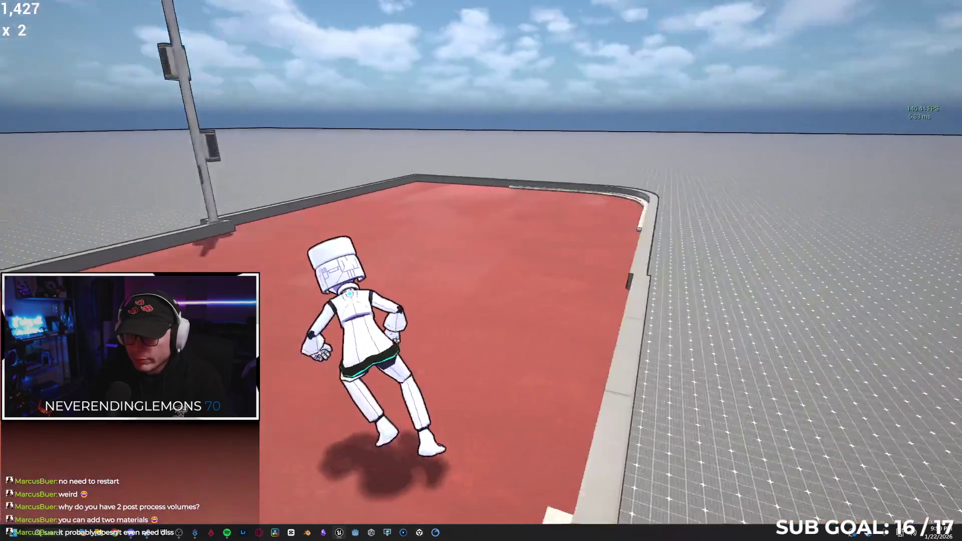
pyautogui.press('w')
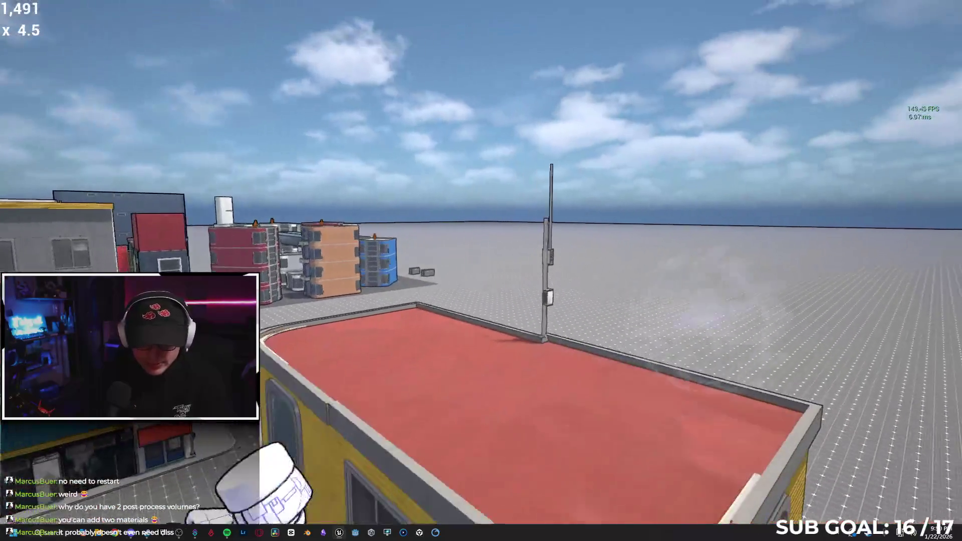
pyautogui.press('w')
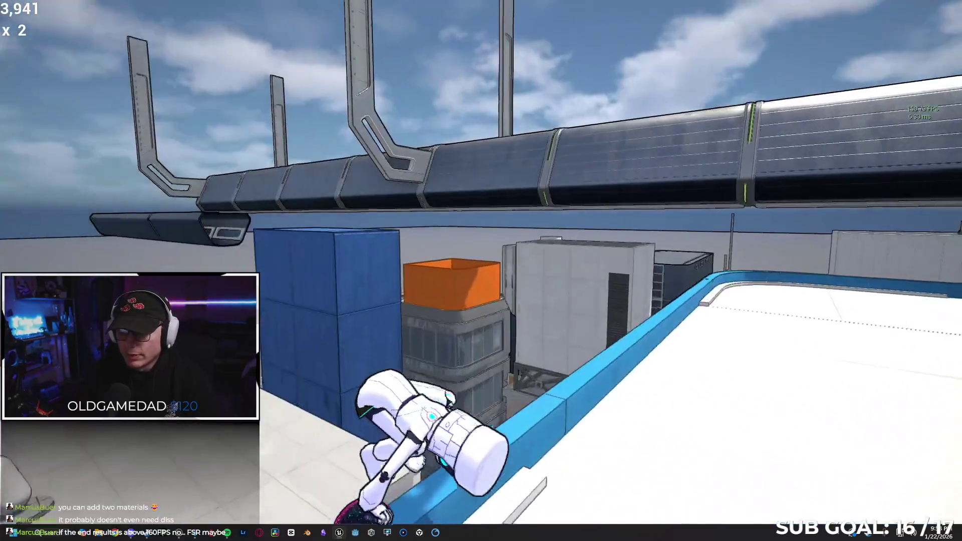
# Climb onto the roof, attack the training dummy and perform a flip trick.
pyautogui.press('w')
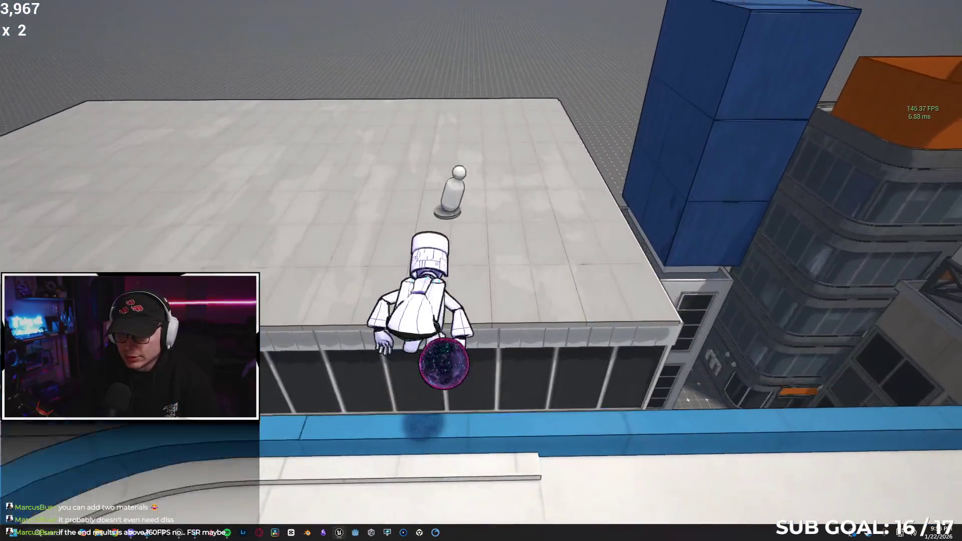
pyautogui.press('space')
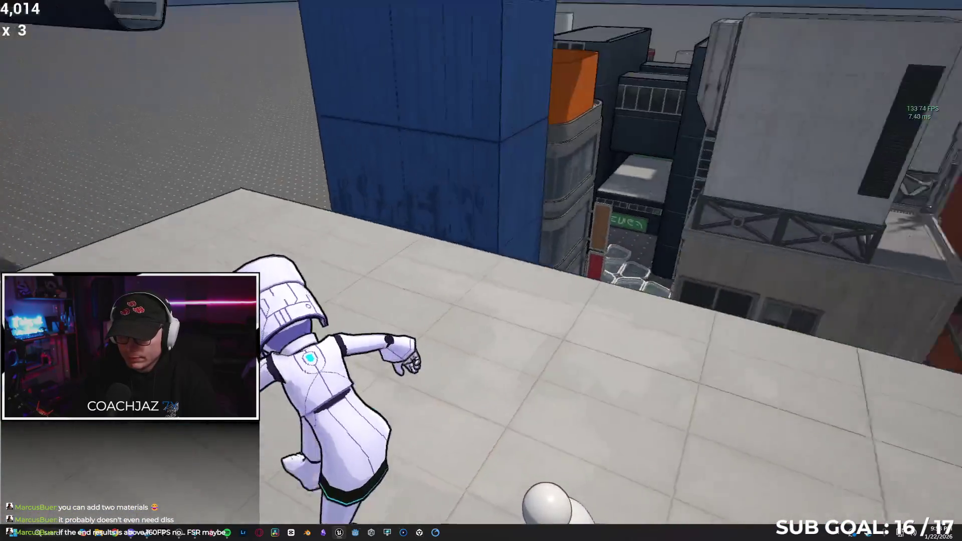
pyautogui.press('w')
pyautogui.press('w')
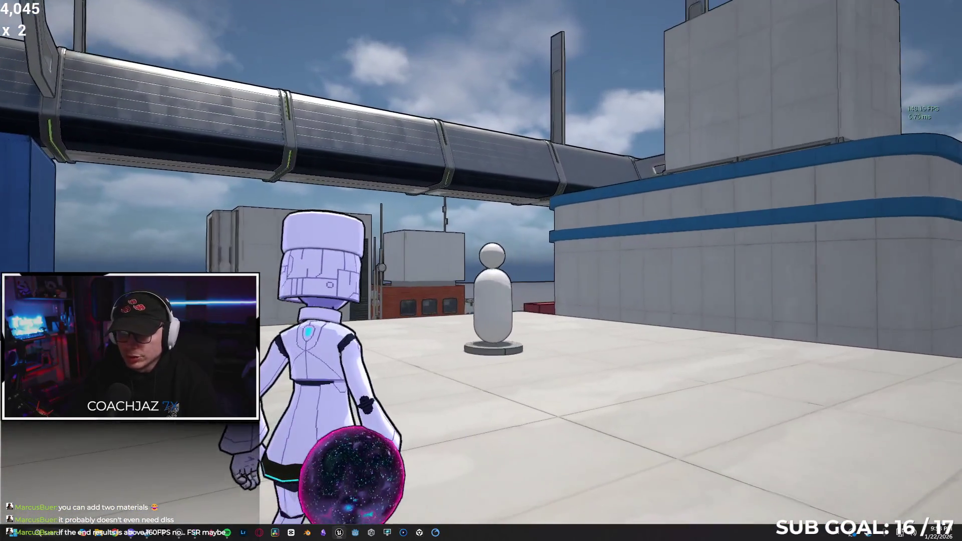
pyautogui.press('s')
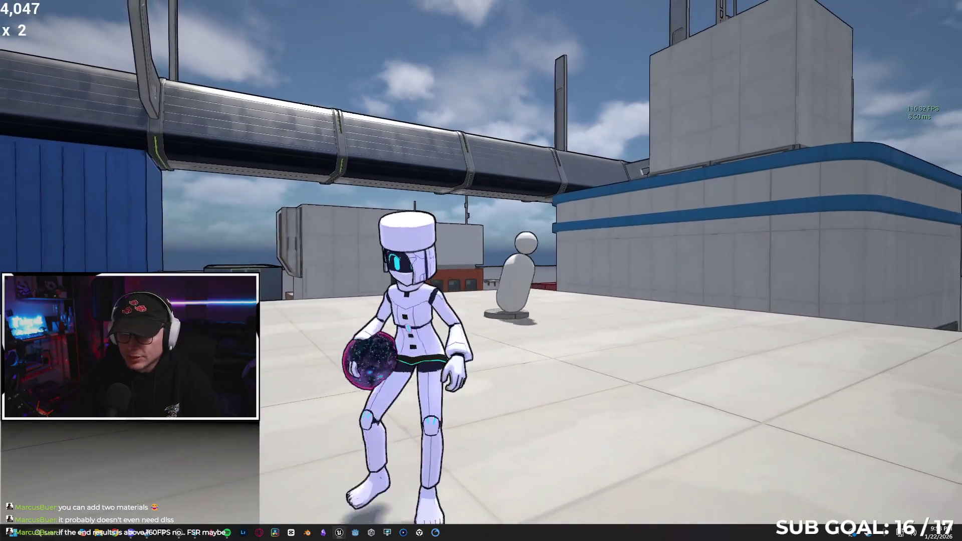
pyautogui.press('w')
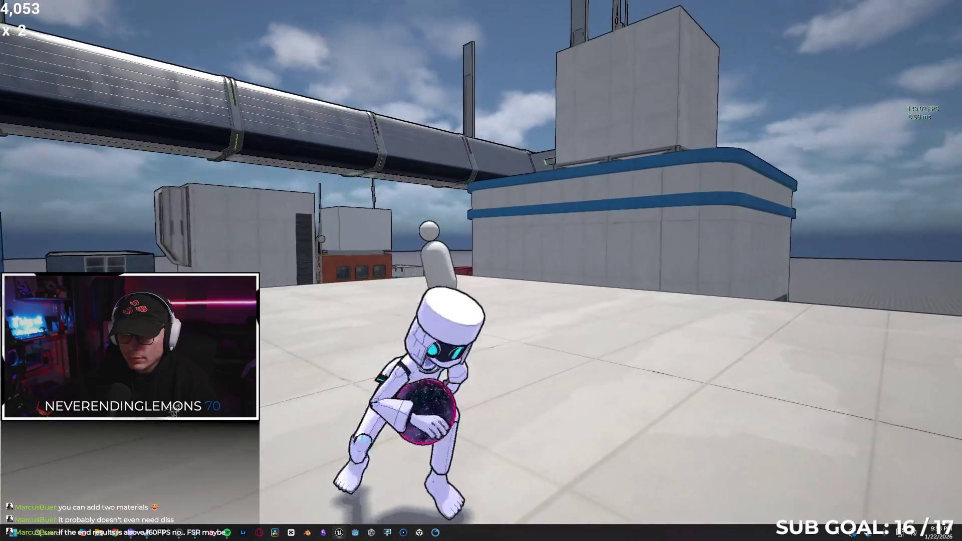
pyautogui.press('s')
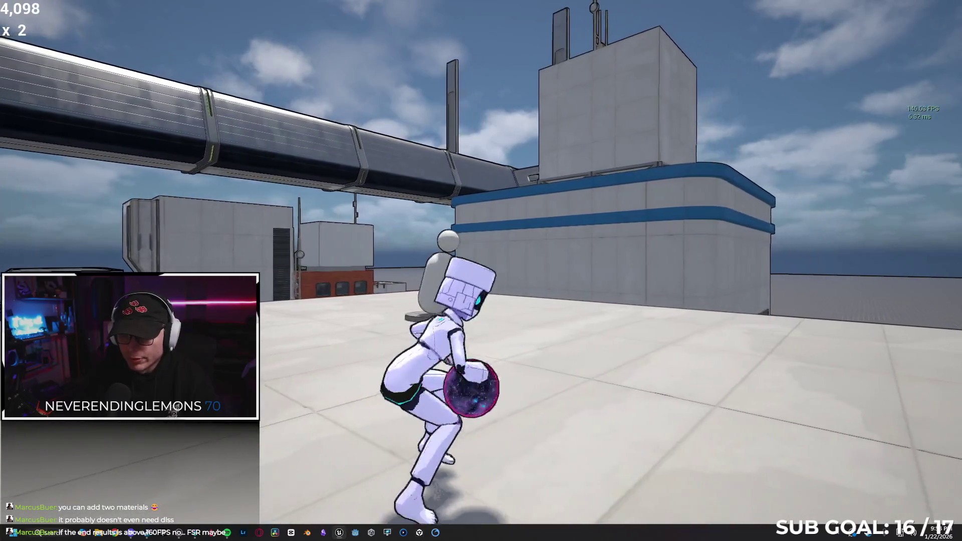
# End the playtest and open the Content Drawer at TokyoStylizedEnvironment > Materials.
pyautogui.press('Escape')
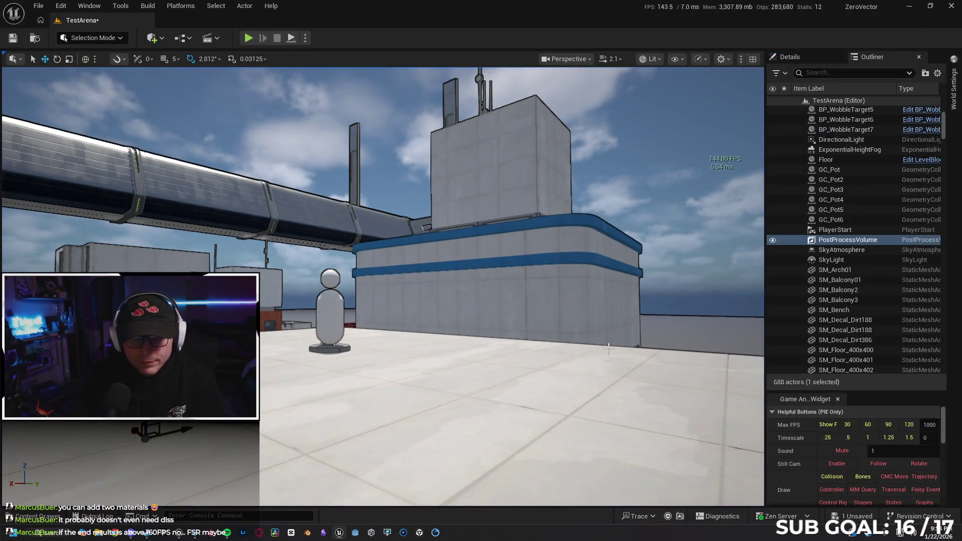
pyautogui.click(64, 511)
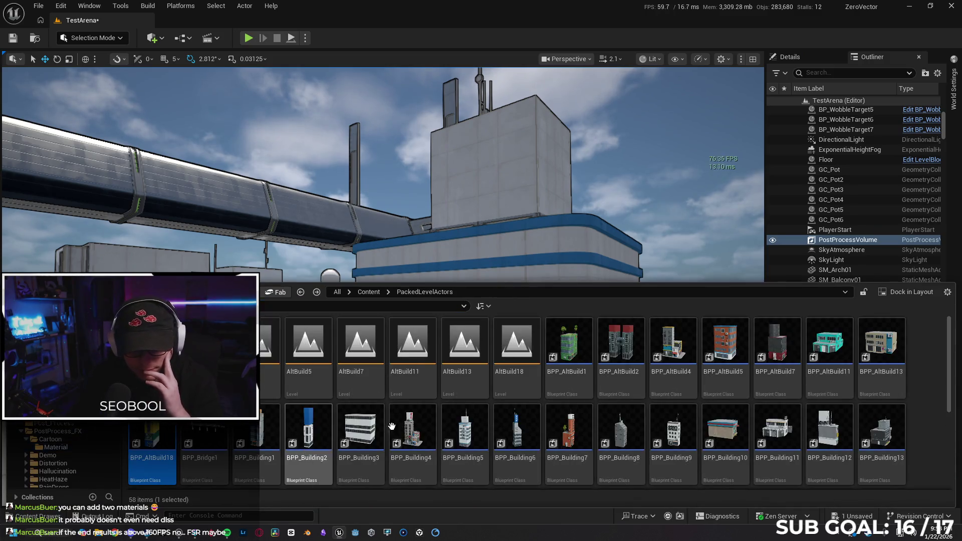
pyautogui.hotkey('alt', 'Left')
pyautogui.hotkey('alt', 'Left')
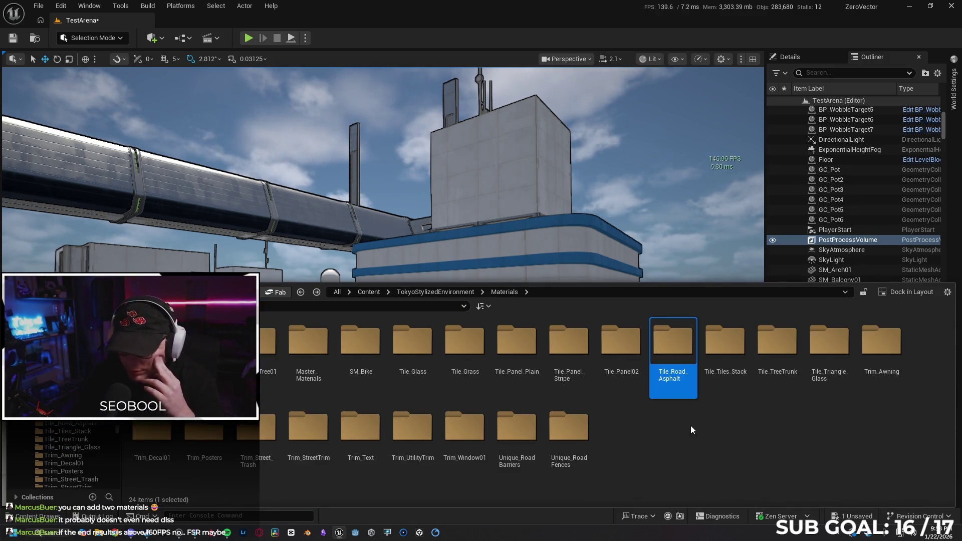
# Browse the project content into Blueprints > RetargetedCharacters and pick BP_Twinblast.
pyautogui.scroll(5, 65, 456)
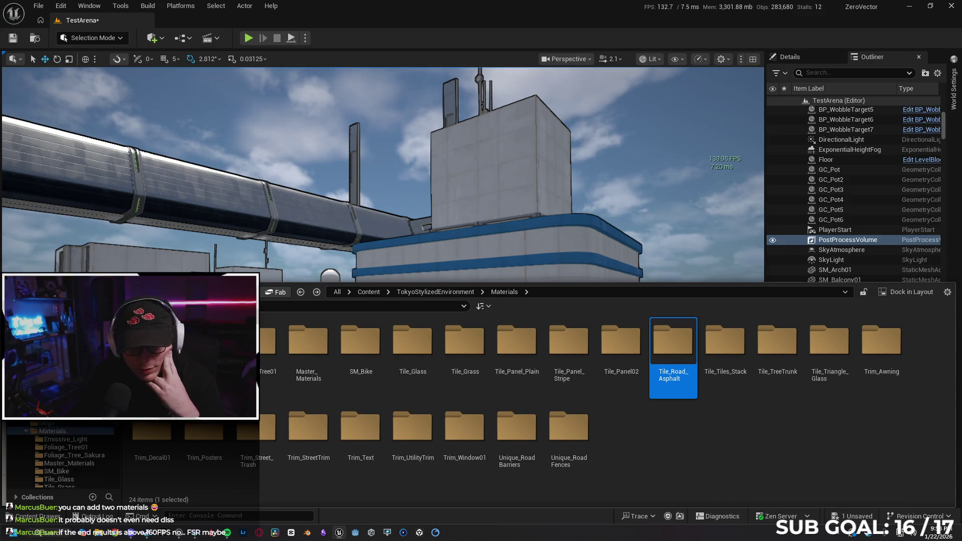
pyautogui.click(368, 291)
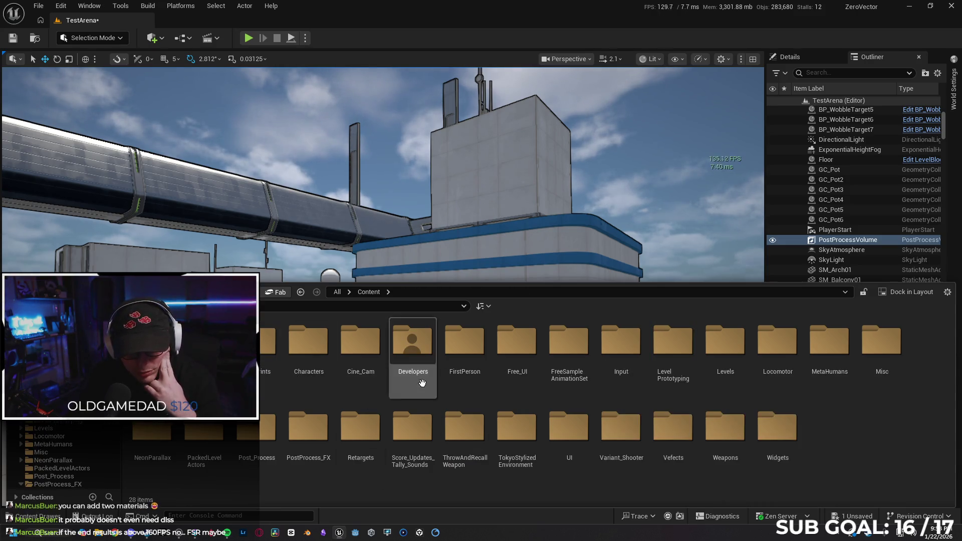
pyautogui.doubleClick(307, 350)
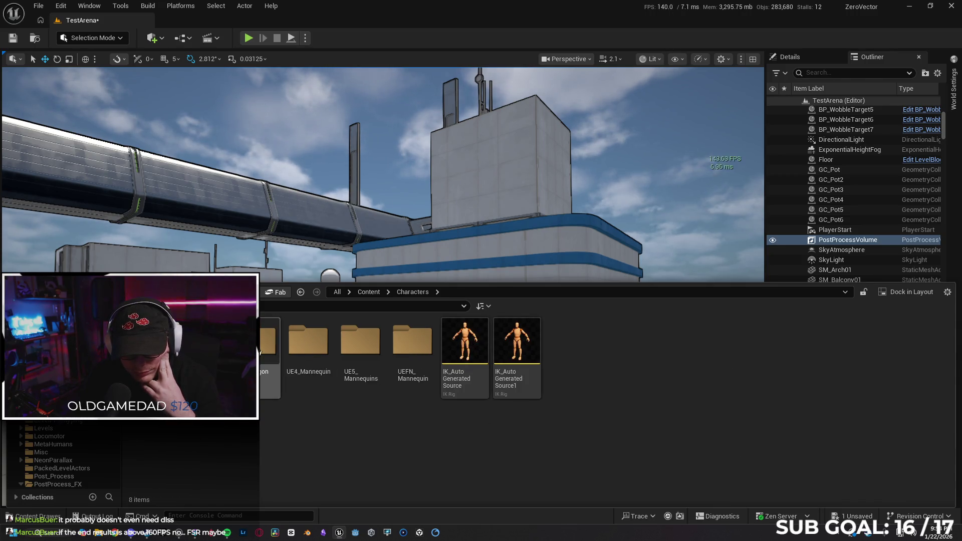
pyautogui.click(269, 359)
pyautogui.press('Return')
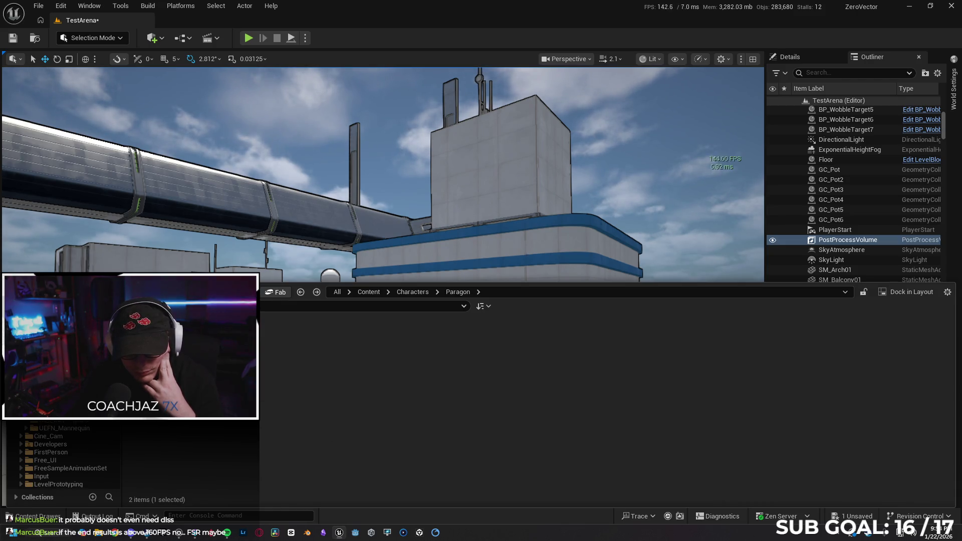
pyautogui.hotkey('alt', 'Left')
pyautogui.hotkey('alt', 'Left')
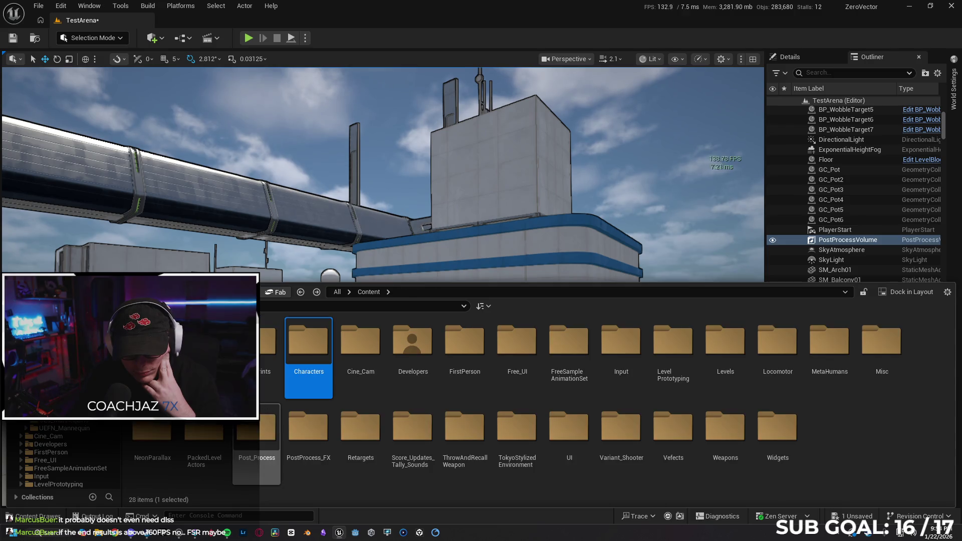
pyautogui.doubleClick(271, 350)
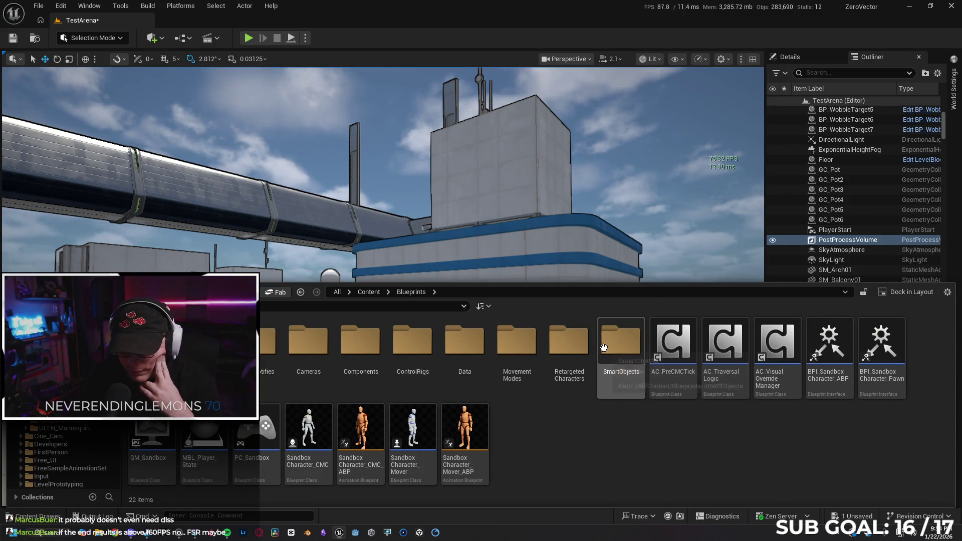
pyautogui.doubleClick(568, 351)
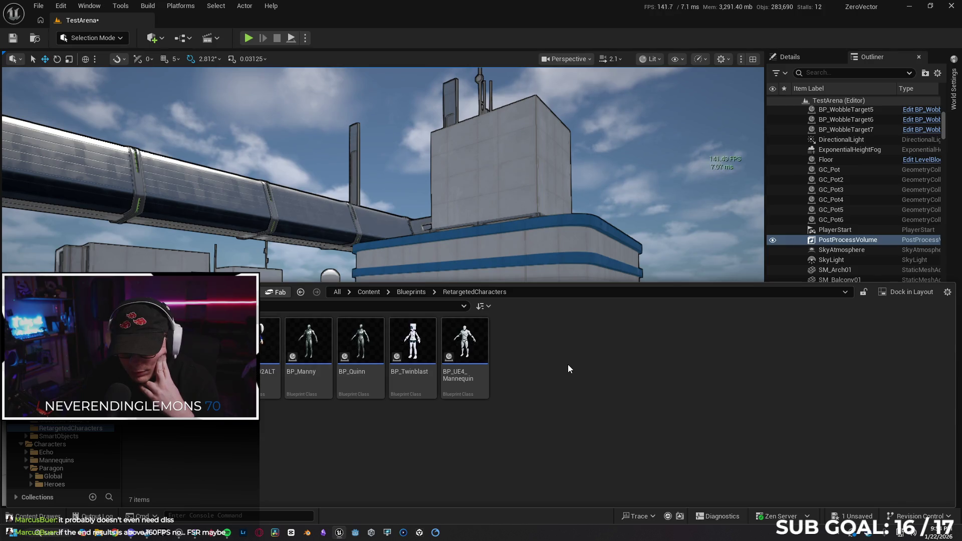
pyautogui.click(413, 331)
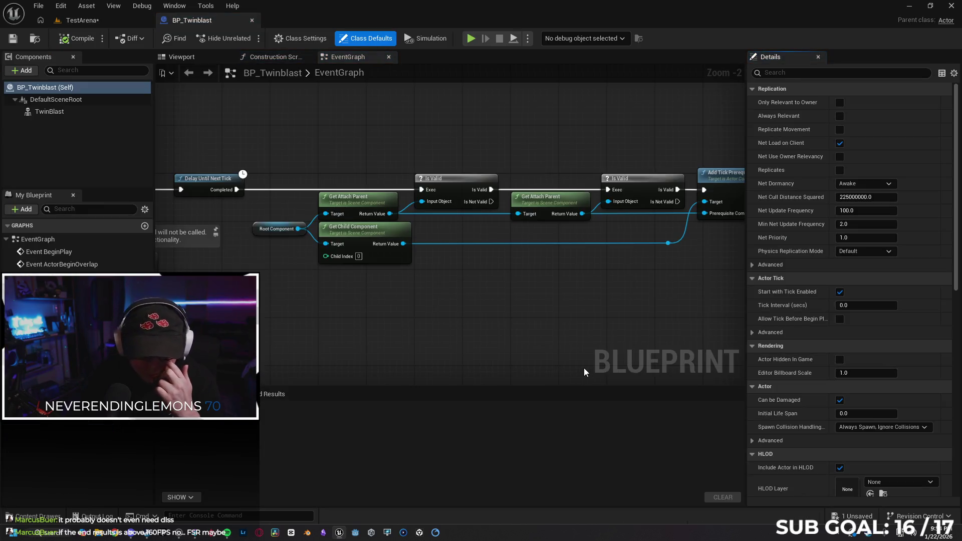
# Set the TwinBlast component's Skeletal Mesh Asset to SK_Girl_001, then compile and save BP_Twinblast.
pyautogui.click(181, 57)
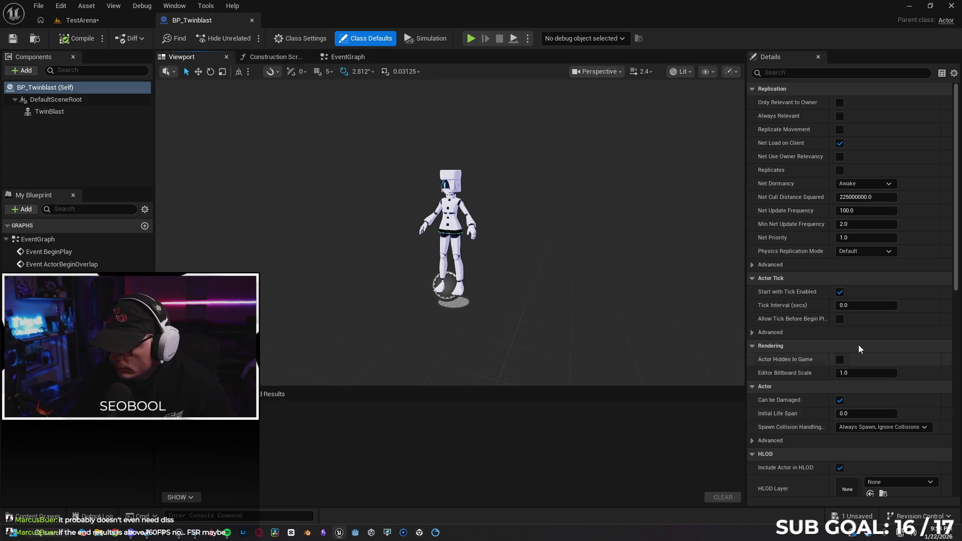
pyautogui.click(49, 112)
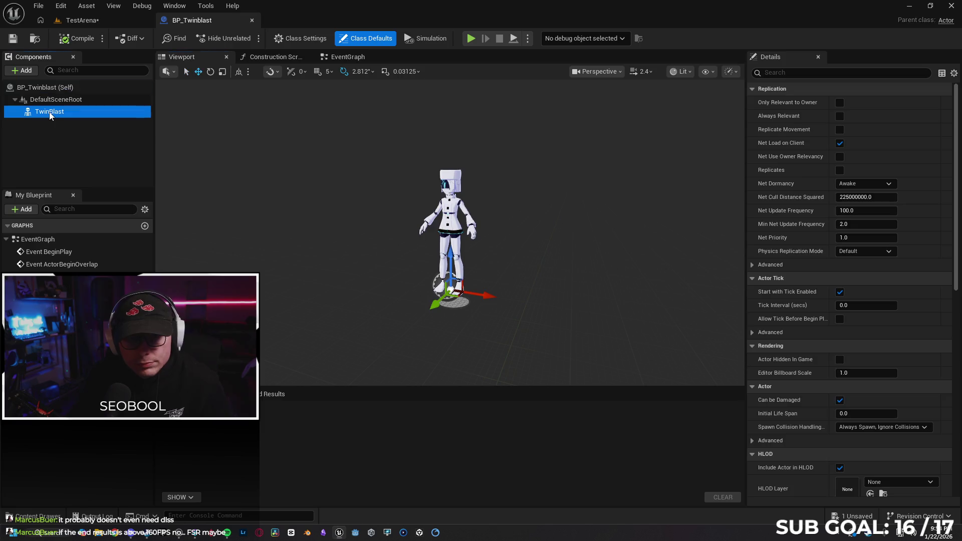
pyautogui.click(894, 321)
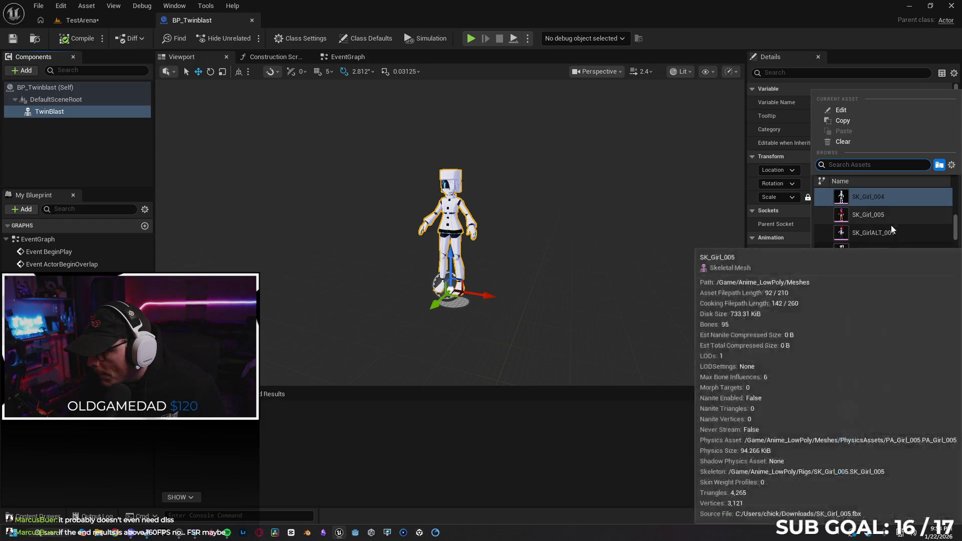
pyautogui.scroll(-2, 899, 242)
pyautogui.scroll(5, 891, 257)
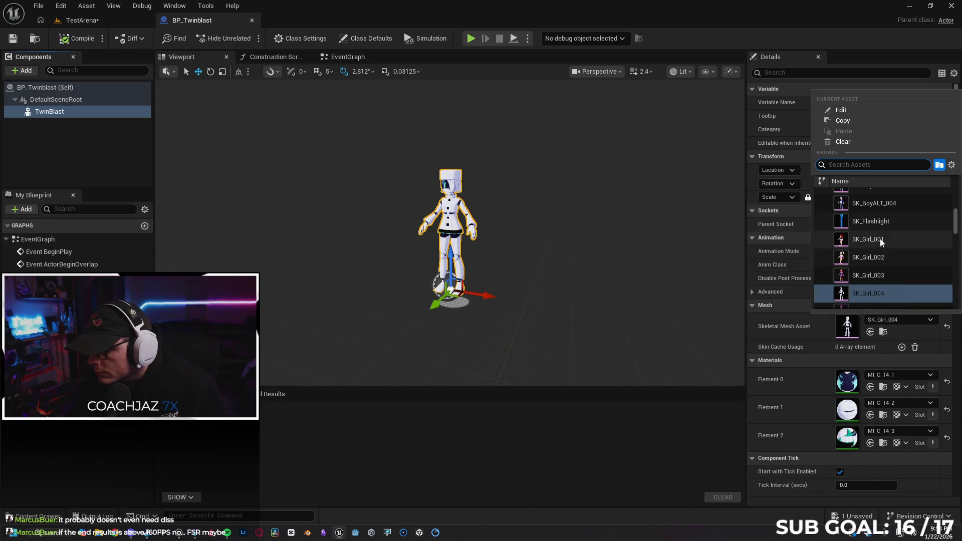
pyautogui.click(879, 238)
pyautogui.click(68, 44)
pyautogui.click(21, 40)
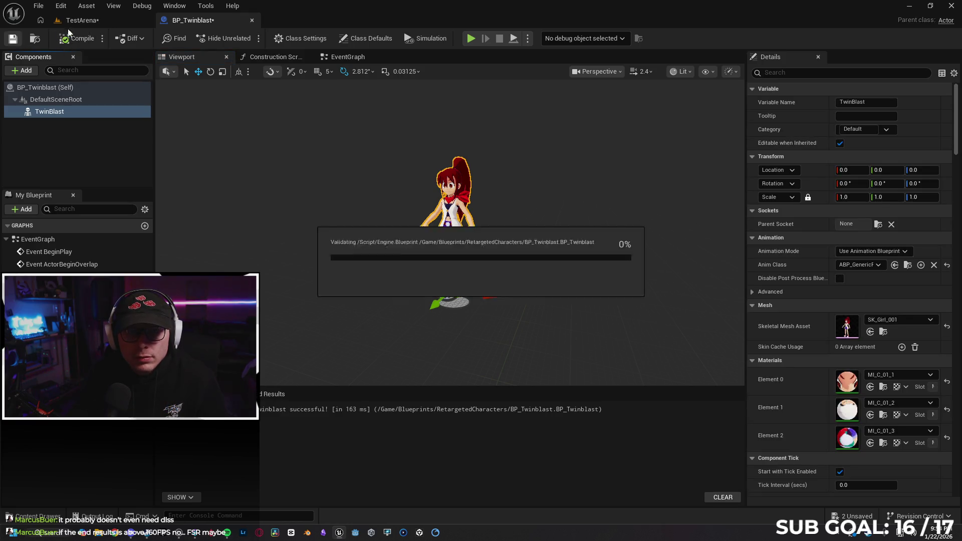
pyautogui.click(89, 22)
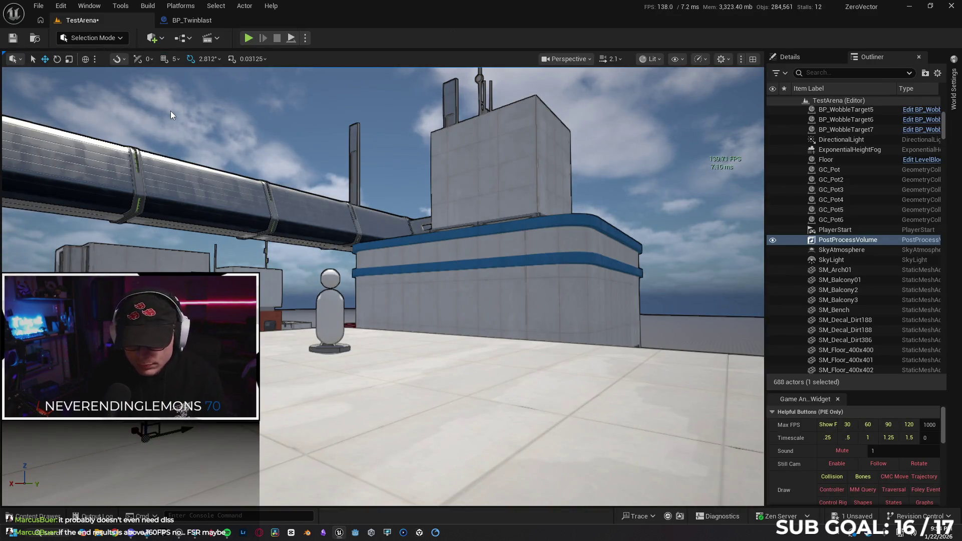
# Start a Play-In-Editor session and run and jump toward the neighbouring rooftops.
pyautogui.hotkey('alt', 'p')
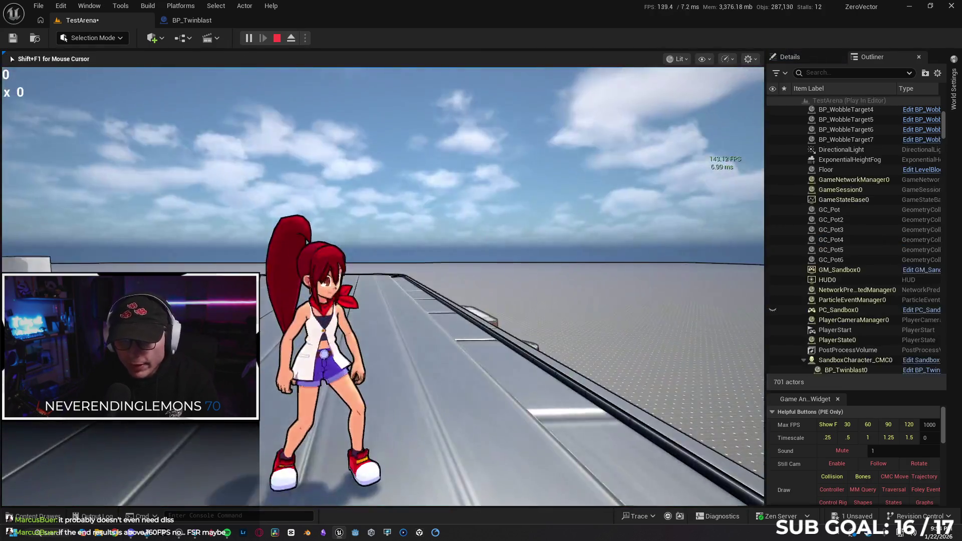
pyautogui.press('w')
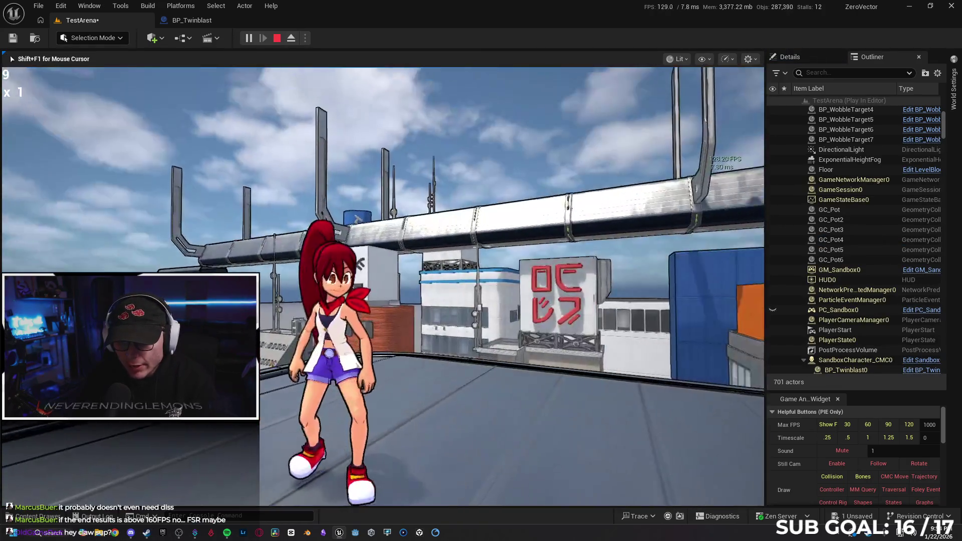
pyautogui.press('w')
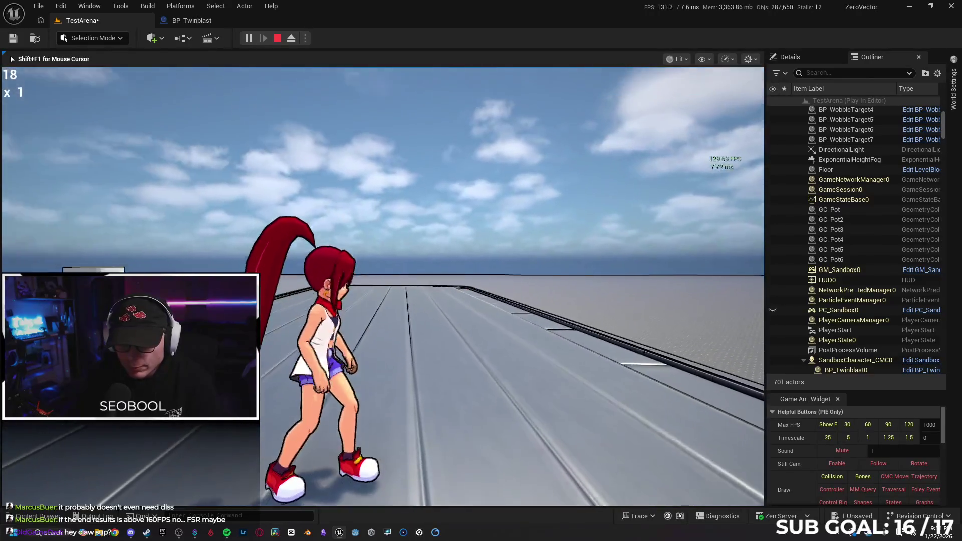
pyautogui.press('w')
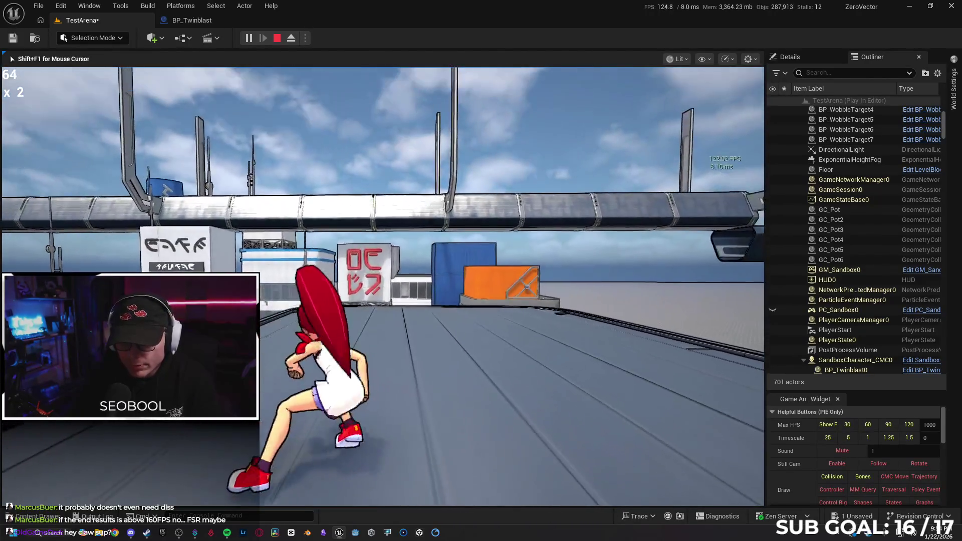
pyautogui.press('w')
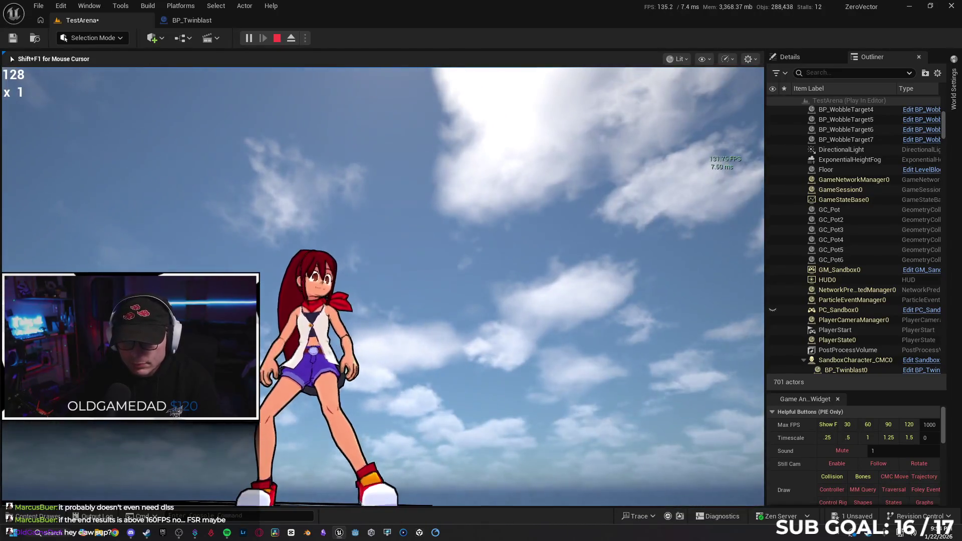
pyautogui.press('w')
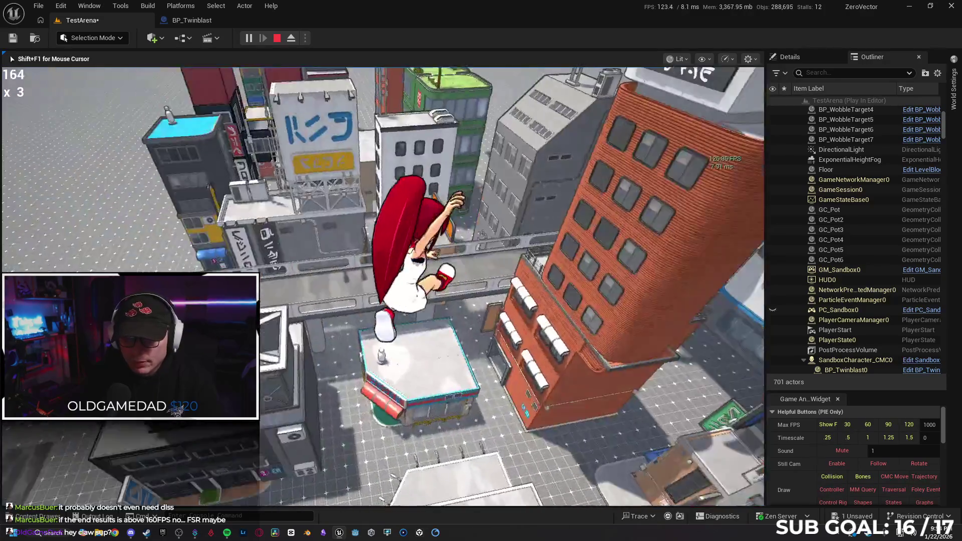
pyautogui.press('space')
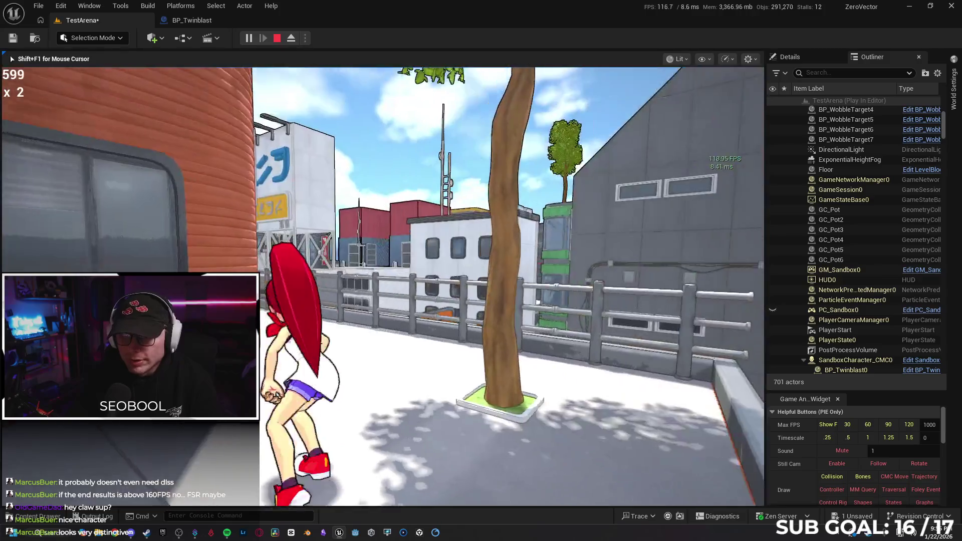
# Run along the rooftop walkway, then stop the playtest and switch to the Twitch browser.
pyautogui.press('w')
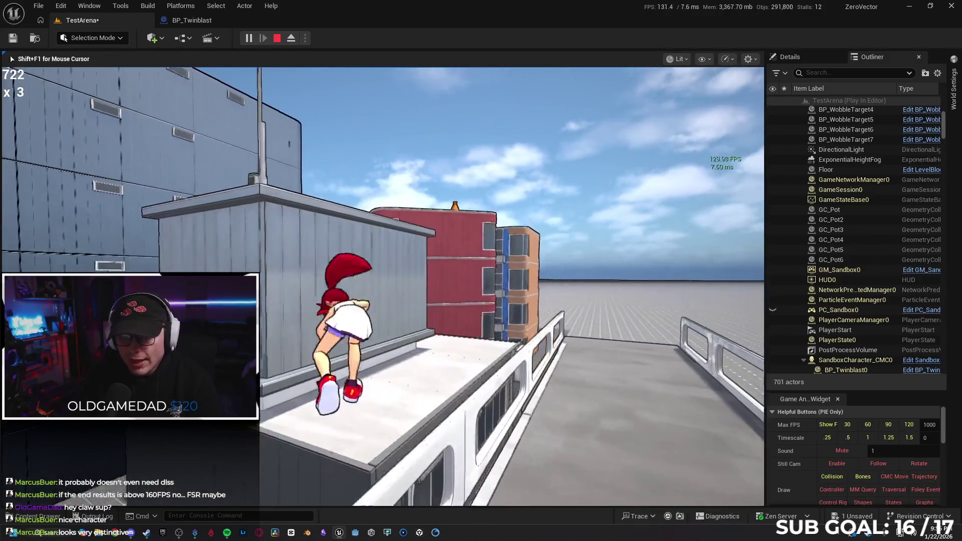
pyautogui.press('w')
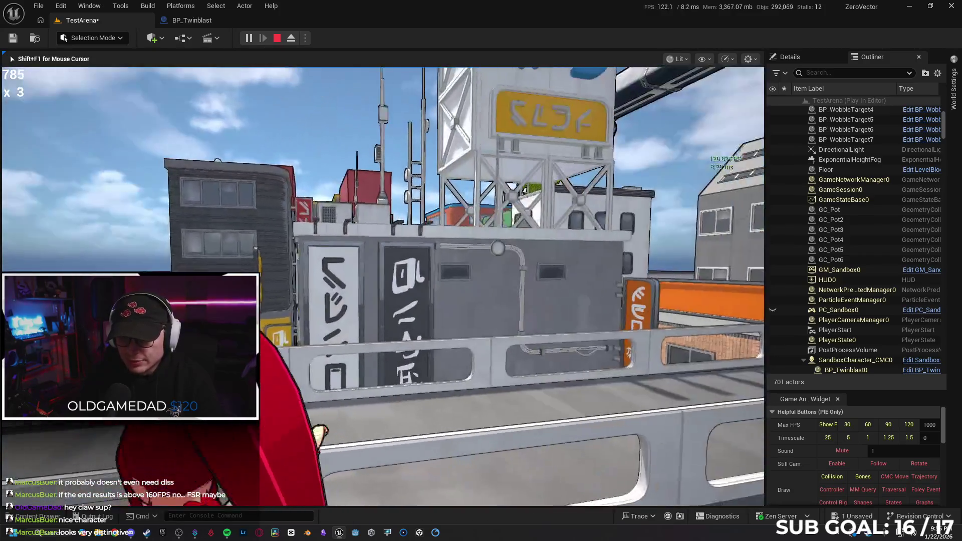
pyautogui.press('w')
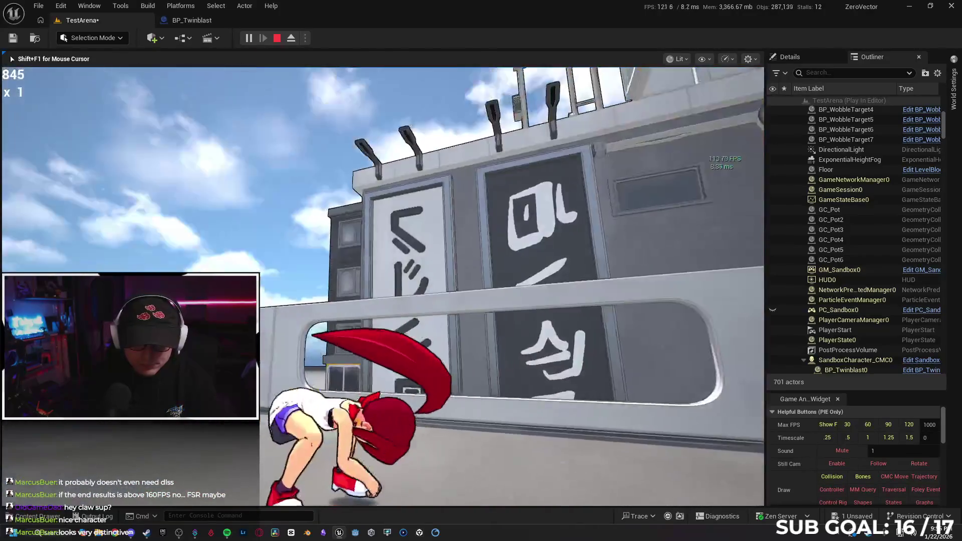
pyautogui.press('w')
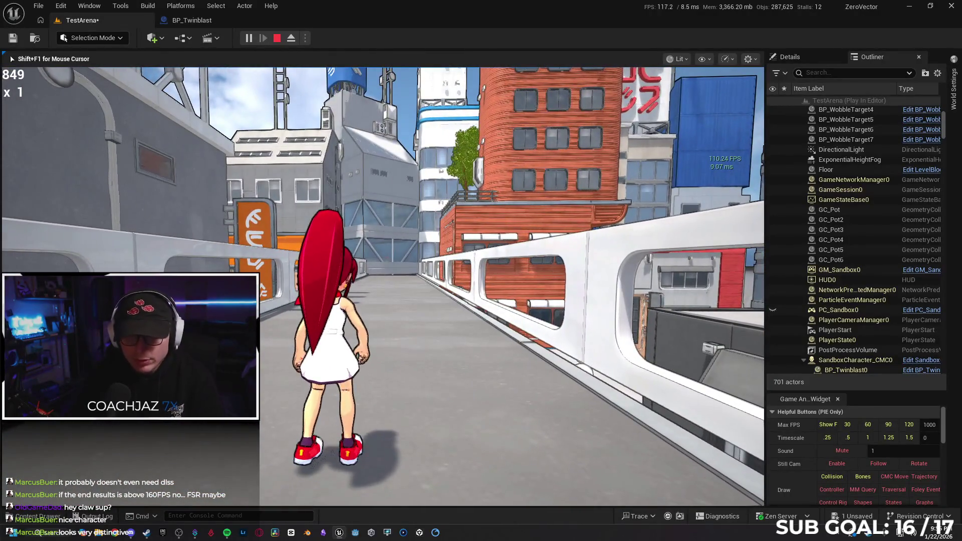
pyautogui.press('Escape')
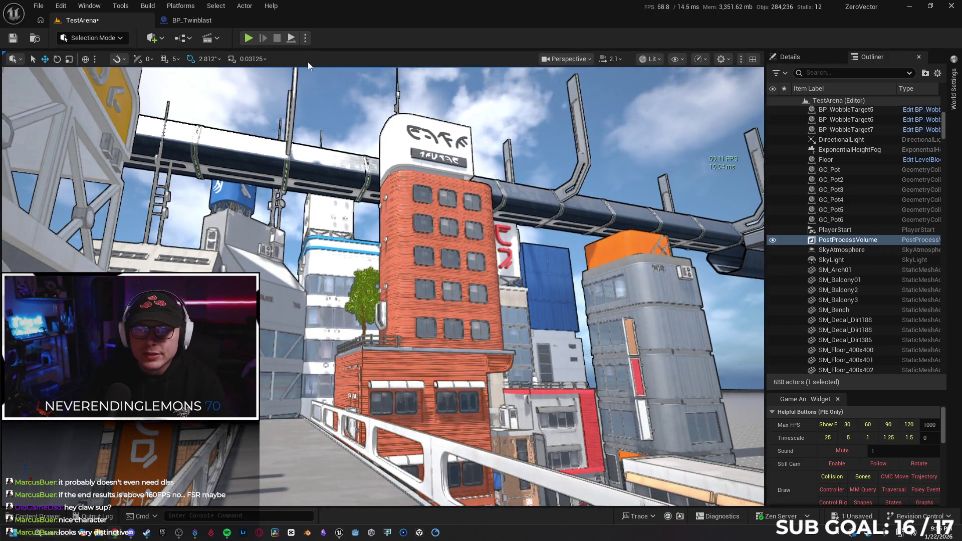
pyautogui.hotkey('alt', 'Tab')
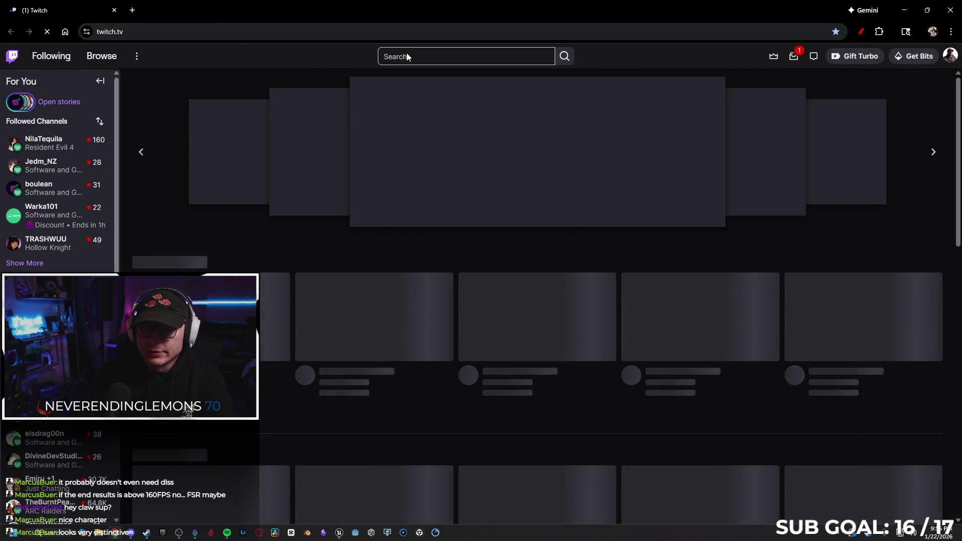
# Search Twitch for 'HI FI RUSH' and open a live stream from the Hi-Fi RUSH category.
pyautogui.click(408, 55)
pyautogui.write('HI FI')
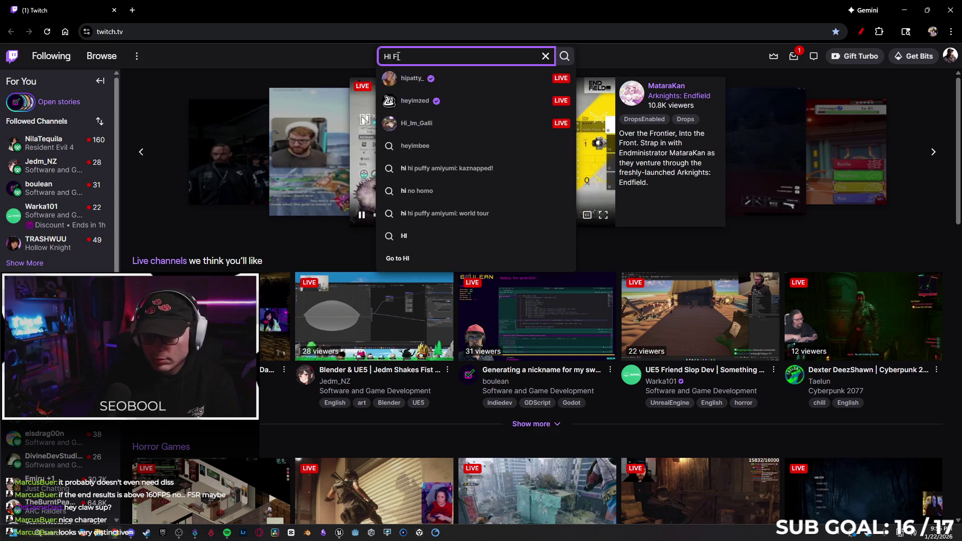
pyautogui.write(' RUSH')
pyautogui.press('Return')
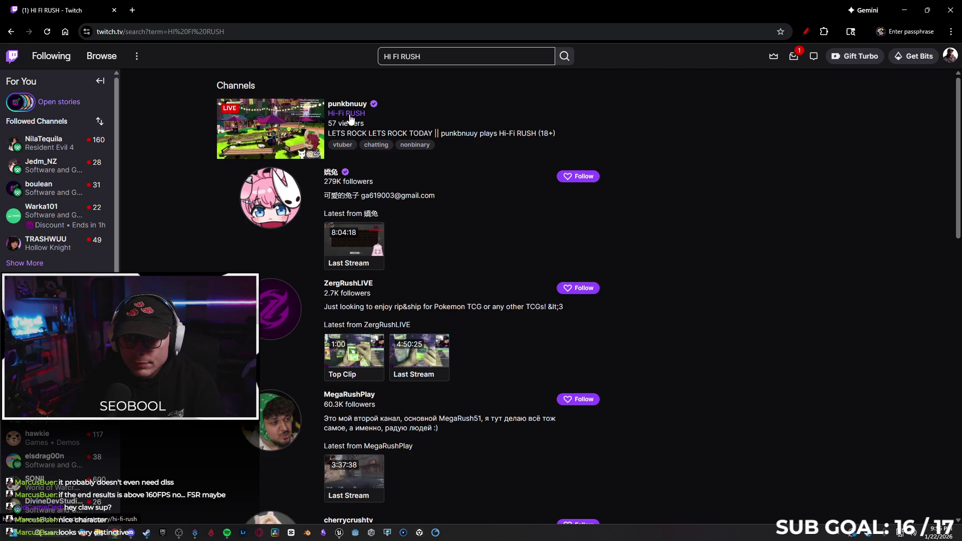
pyautogui.click(351, 114)
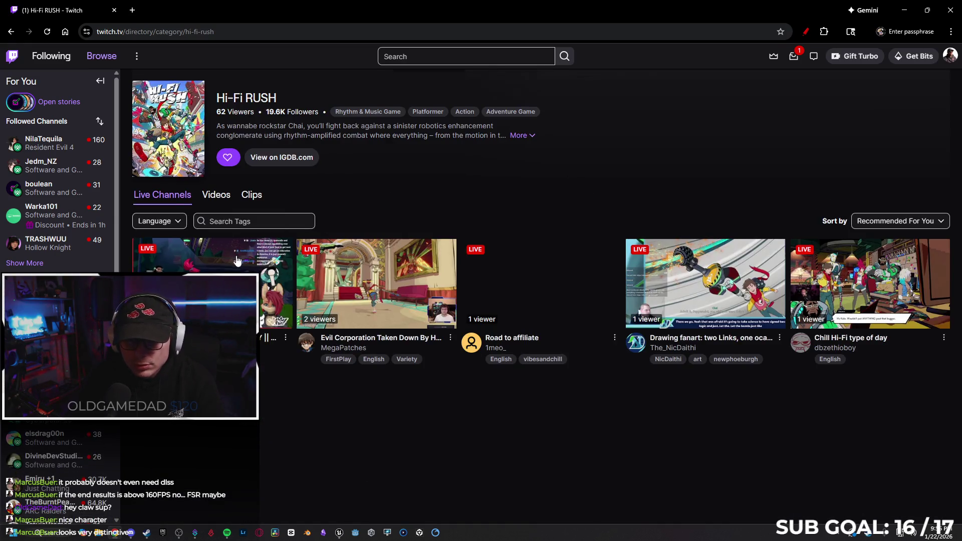
pyautogui.click(273, 301)
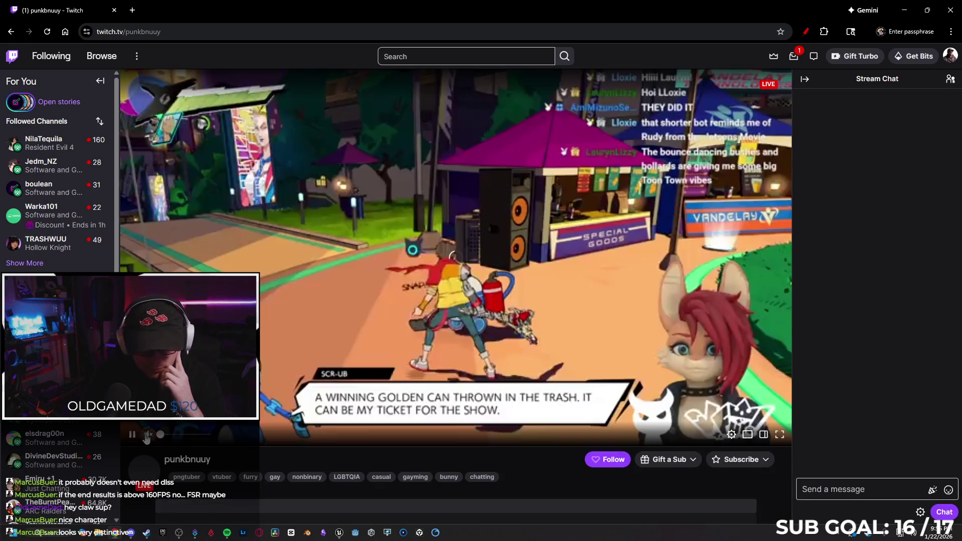
# Lower the stream volume, shrink the browser over the editor, and enable Theatre Mode.
pyautogui.click(158, 435)
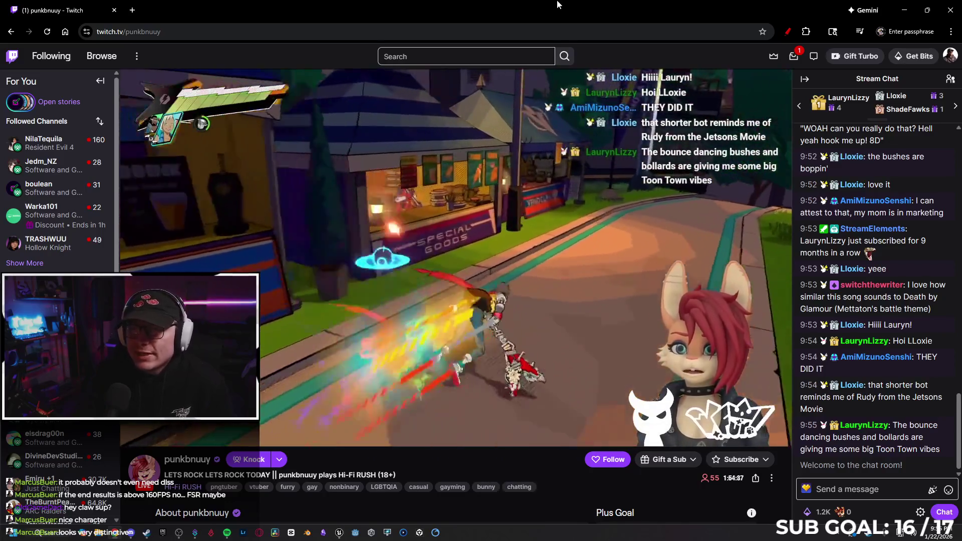
pyautogui.doubleClick(551, 13)
pyautogui.moveTo(551, 13)
pyautogui.mouseDown()
pyautogui.moveTo(662, 86)
pyautogui.moveTo(624, 53)
pyautogui.mouseUp()
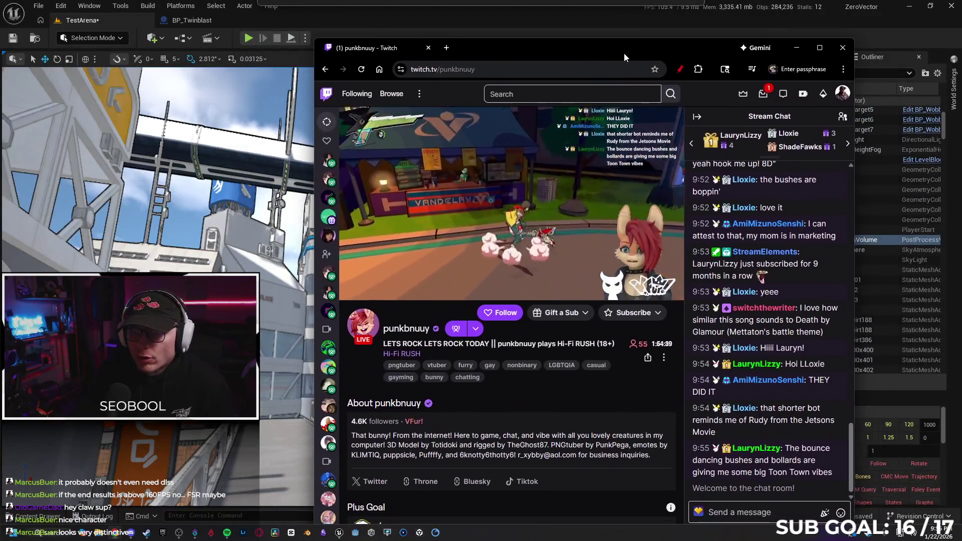
pyautogui.hotkey('alt', 'Tab')
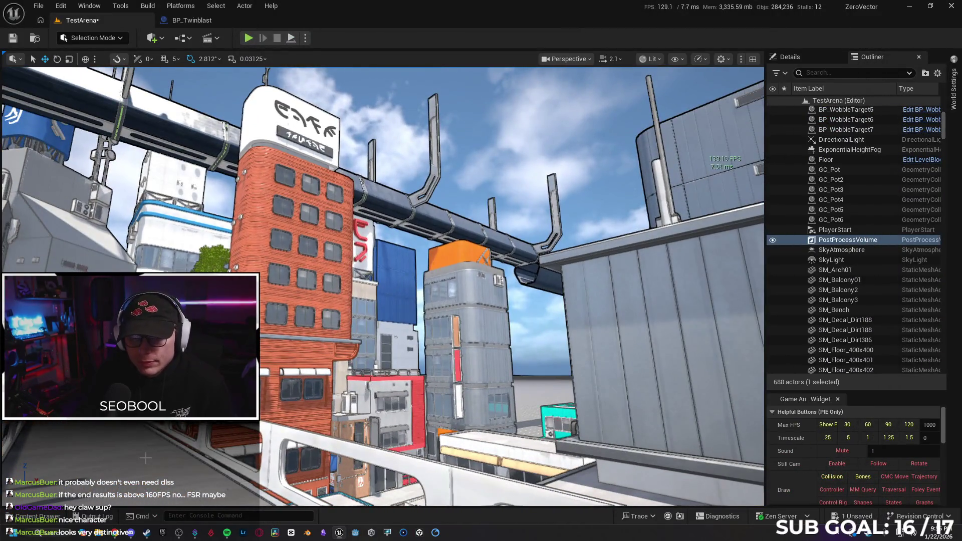
pyautogui.click(120, 494)
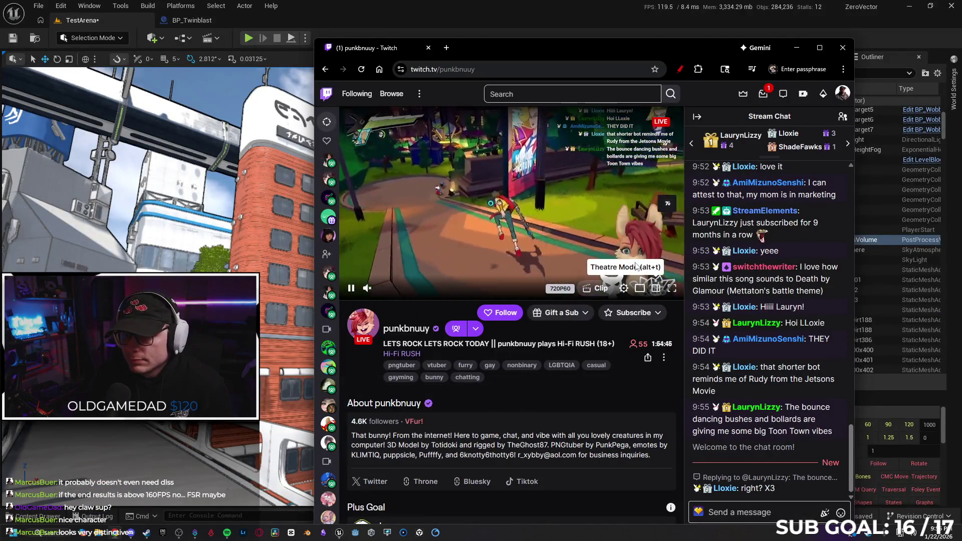
pyautogui.click(652, 293)
pyautogui.moveTo(610, 44); pyautogui.dragTo(674, 23)
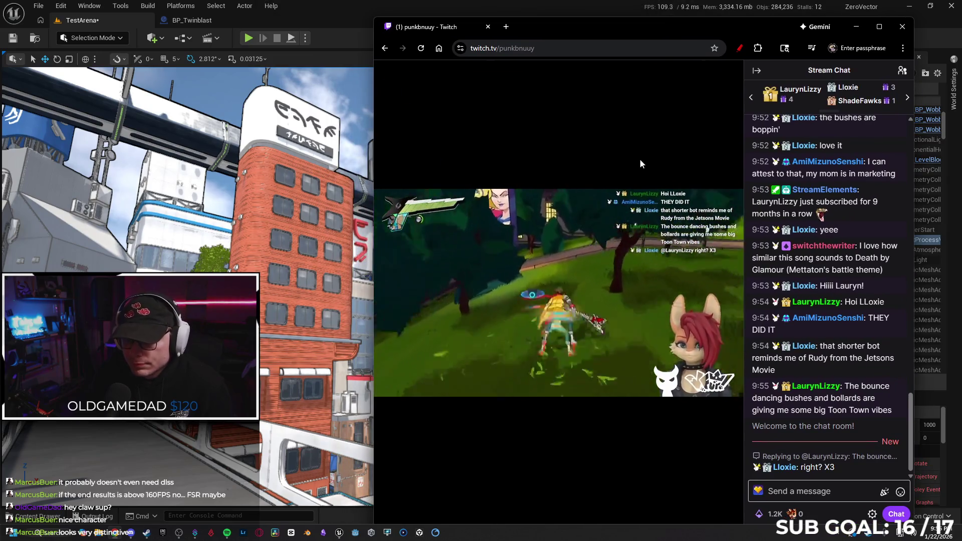
pyautogui.moveTo(593, 301)
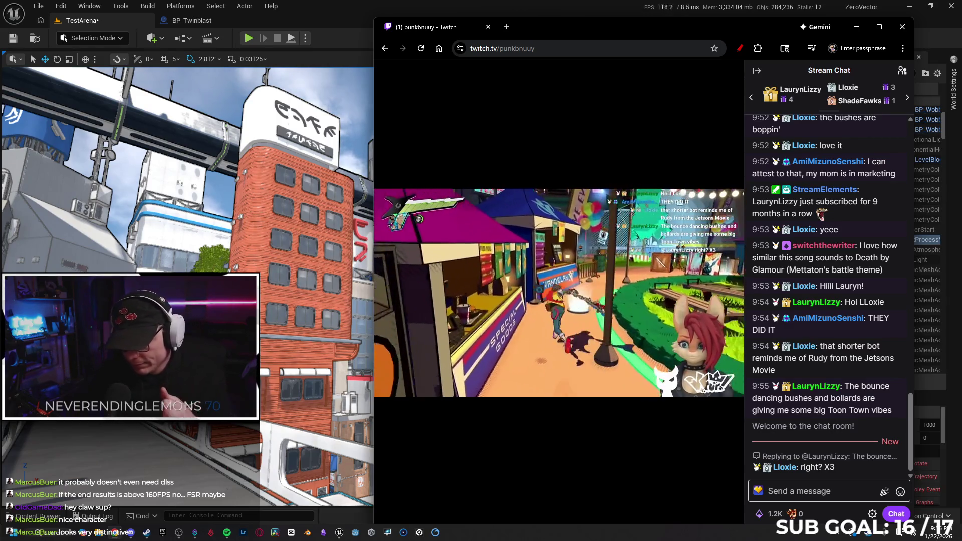
# Leave theatre mode, search 'jet set radio', and play the Jet Set Radio gameplay overview video.
pyautogui.moveTo(713, 339)
pyautogui.click(703, 512)
pyautogui.click(564, 54)
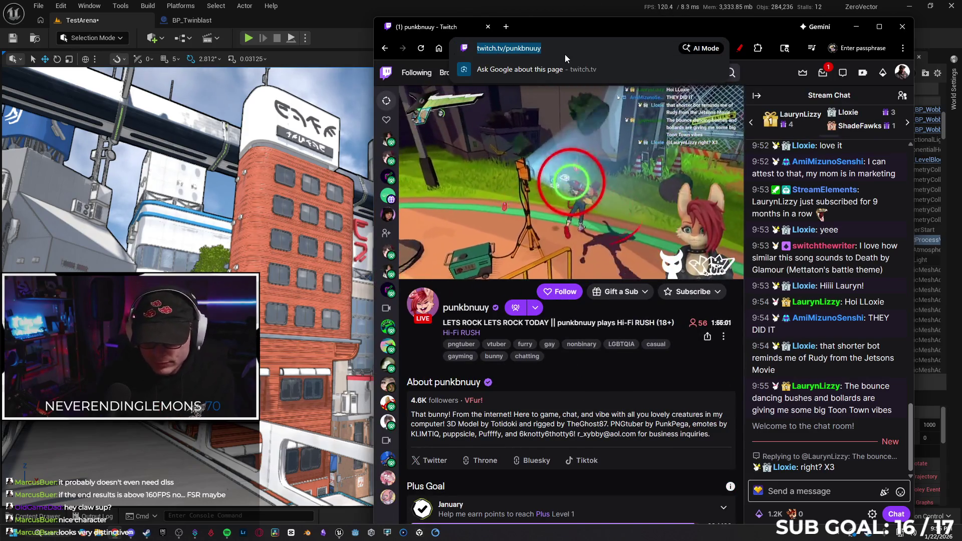
pyautogui.write('jet set ra')
pyautogui.press('Return')
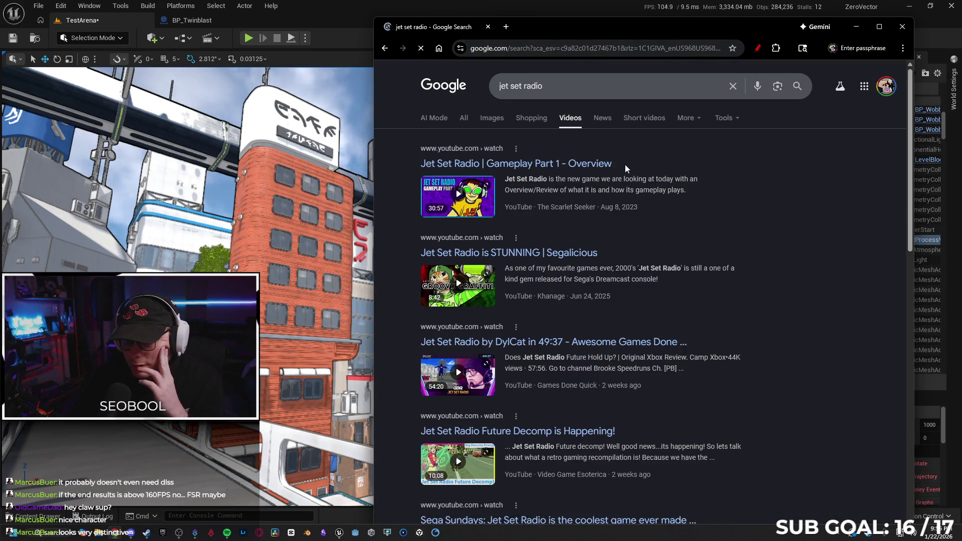
pyautogui.click(432, 193)
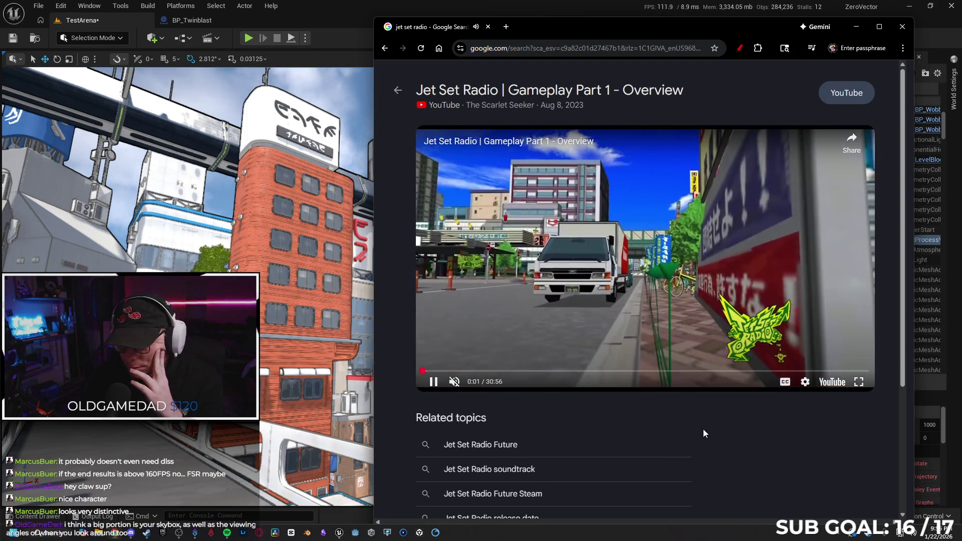
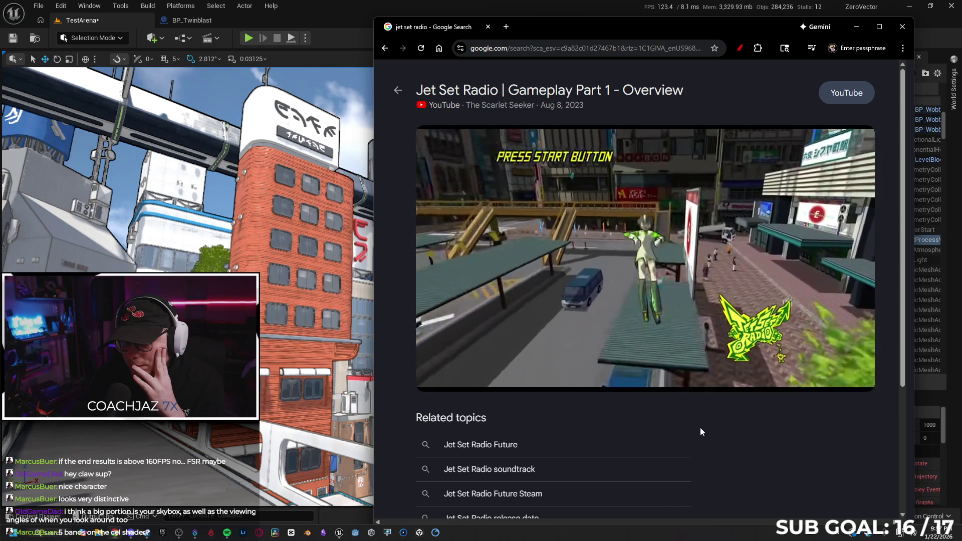
# Switch from the Jet Set Radio video in Chrome back to the Unreal Editor.
pyautogui.hotkey('alt', 'Tab')
# Toggle the ExponentialHeightFog's visibility to compare, then delete it from the level.
pyautogui.moveTo(323, 305)
pyautogui.mouseDown()
pyautogui.moveTo(315, 300)
pyautogui.moveTo(323, 306)
pyautogui.mouseUp()
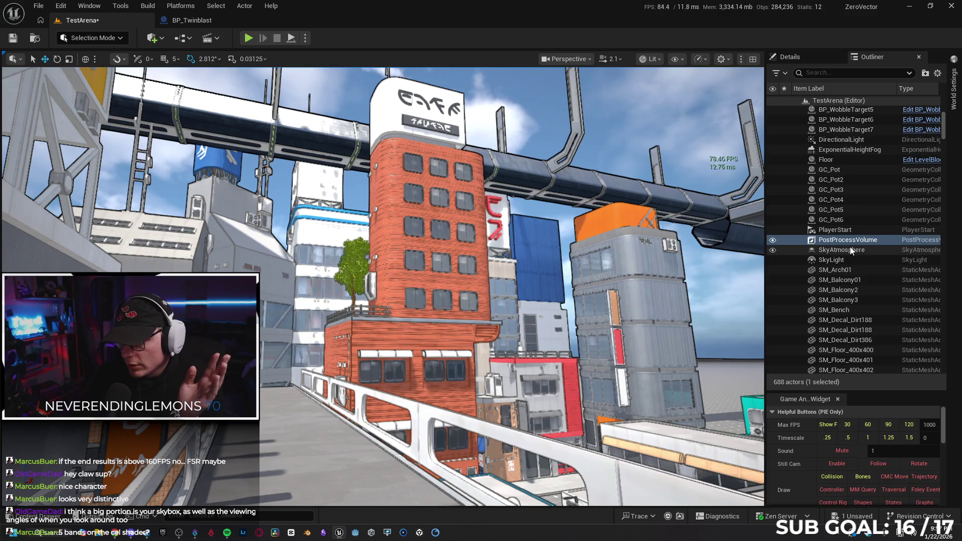
pyautogui.moveTo(521, 262); pyautogui.dragTo(538, 251)
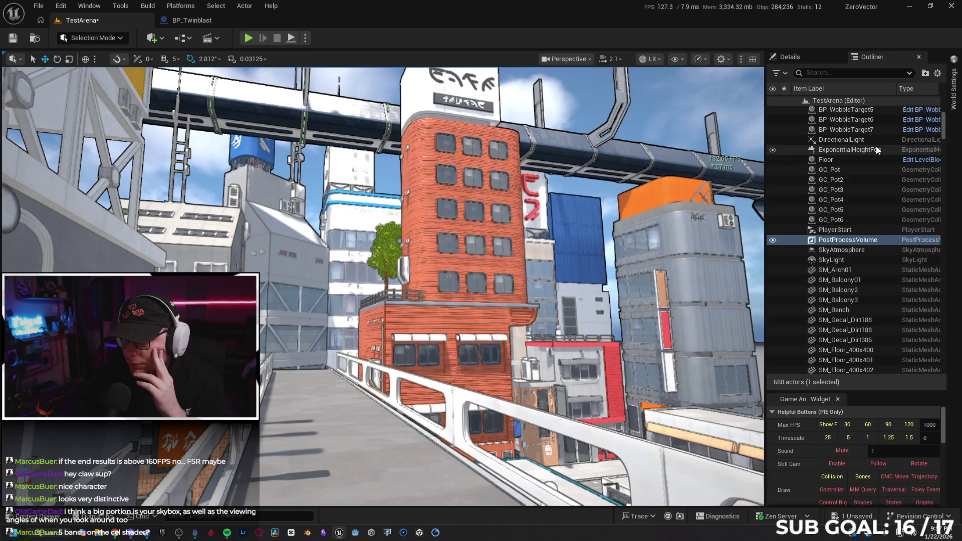
pyautogui.click(772, 150)
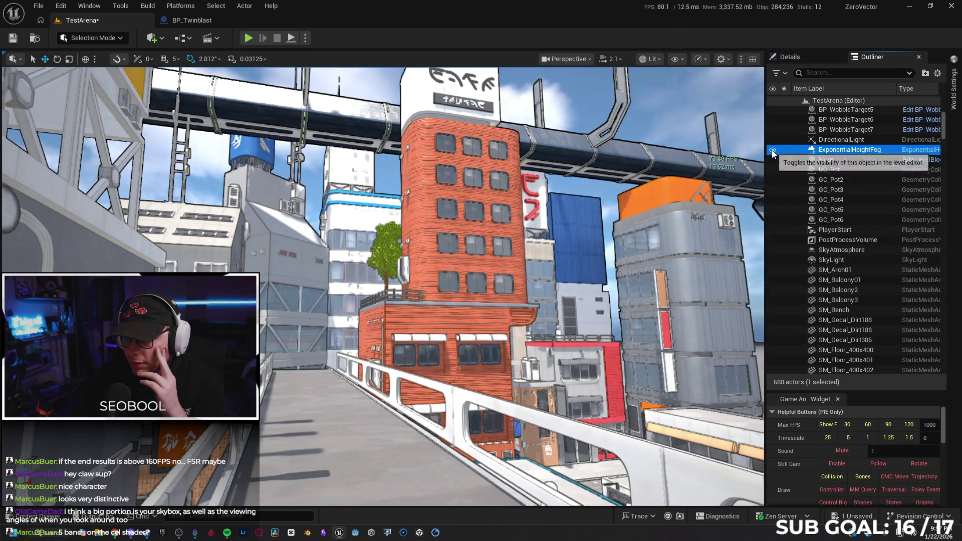
pyautogui.click(772, 150)
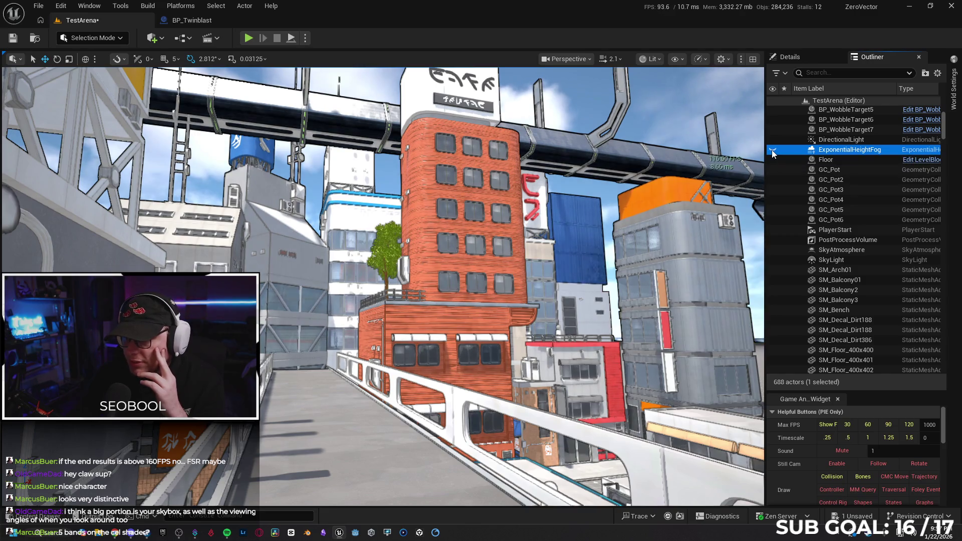
pyautogui.click(827, 151)
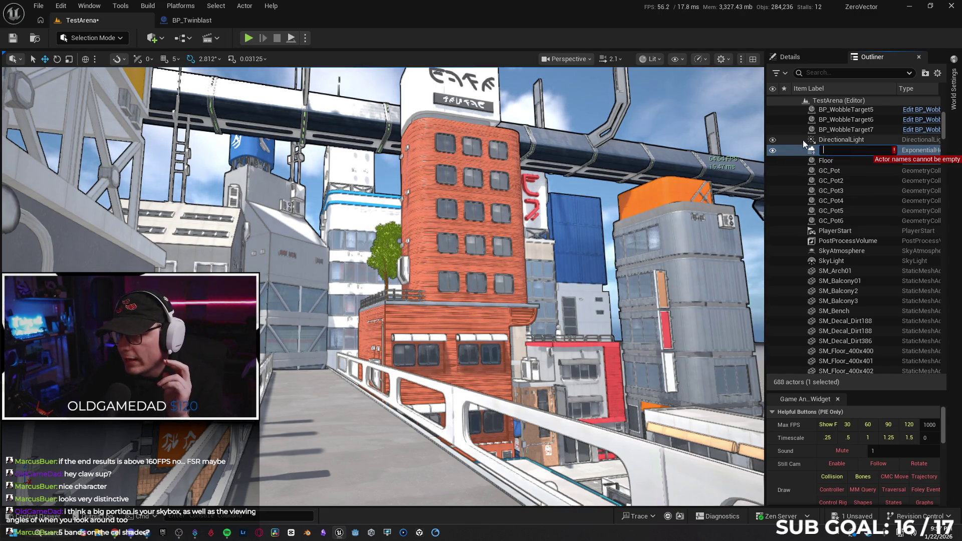
pyautogui.click(788, 149)
pyautogui.press('Delete')
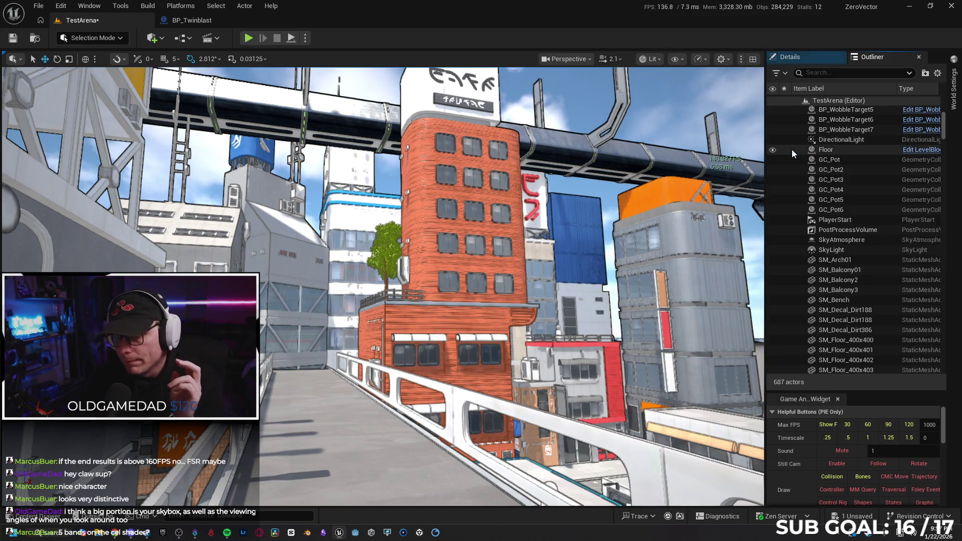
# Select the PostProcessVolume and open its CelShadingMat post-process material.
pyautogui.moveTo(601, 200); pyautogui.dragTo(601, 200)
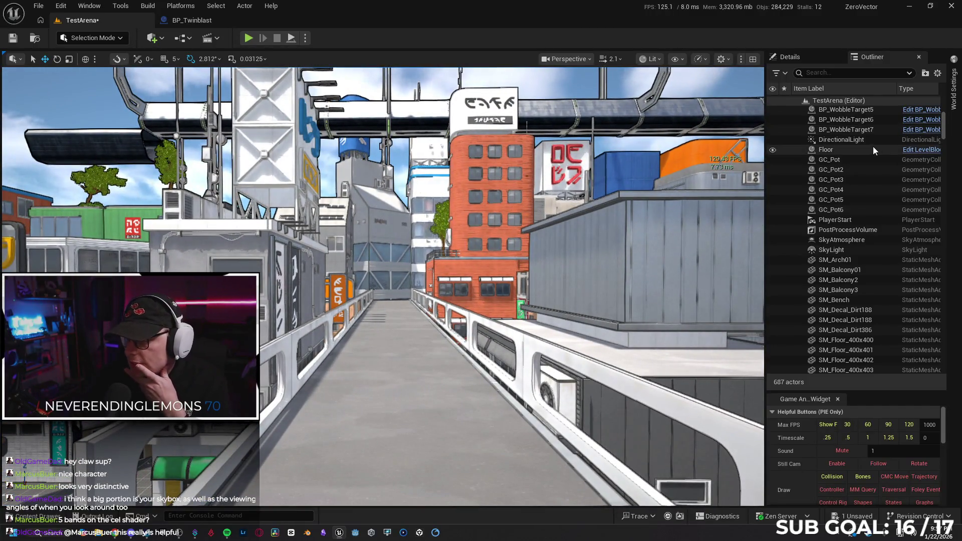
pyautogui.click(842, 229)
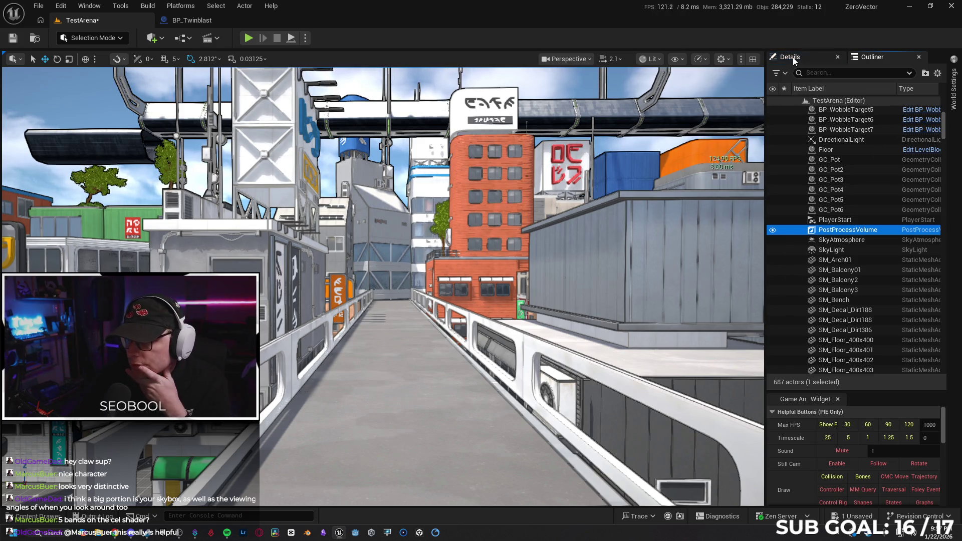
pyautogui.click(790, 56)
pyautogui.click(895, 276)
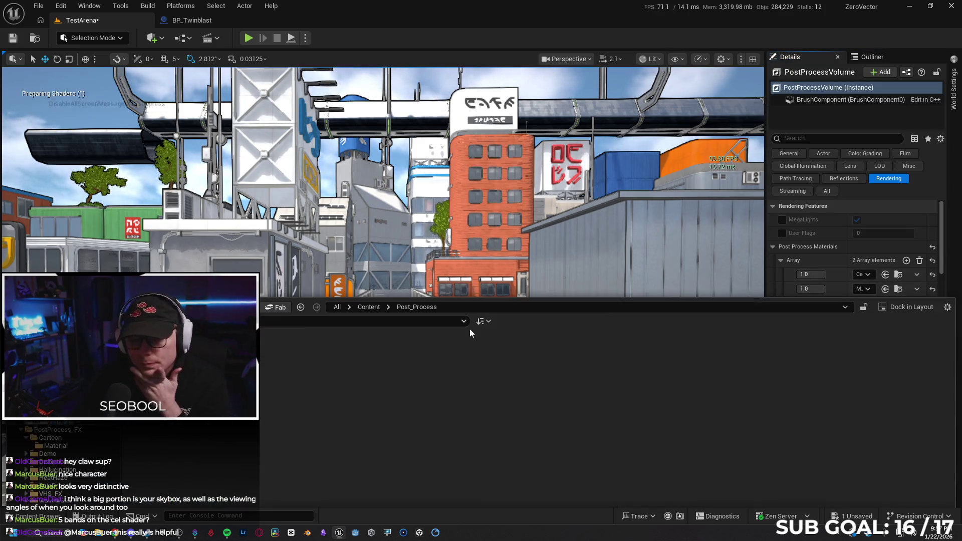
pyautogui.doubleClick(150, 341)
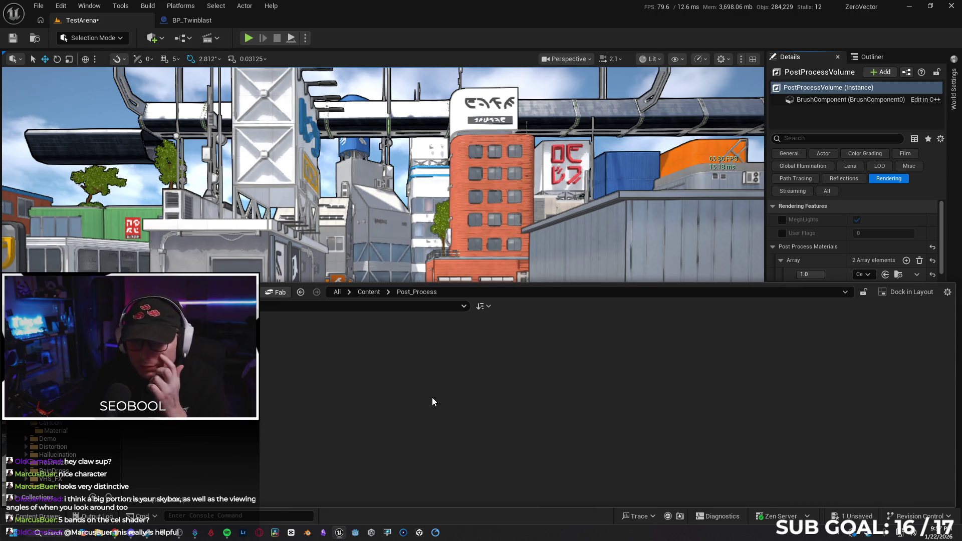
pyautogui.scroll(-3, 426, 373)
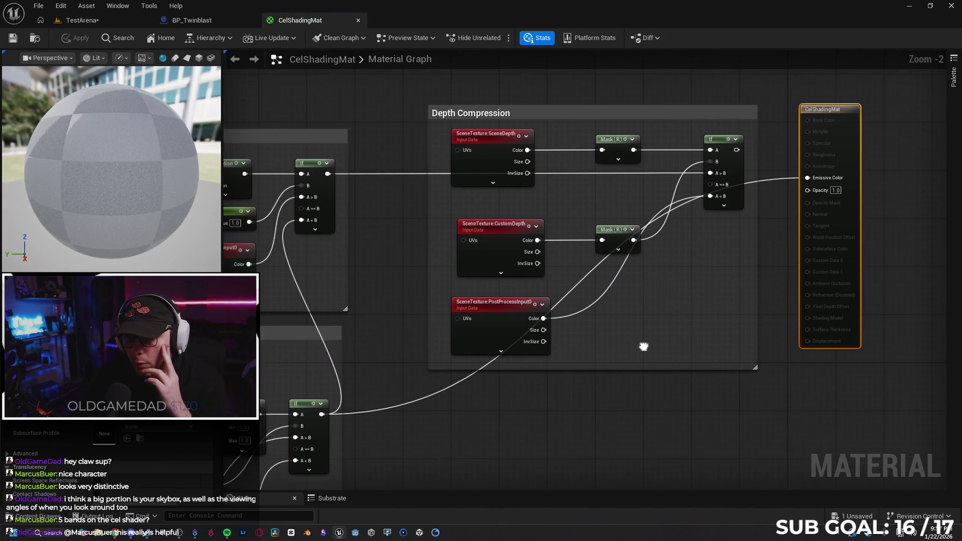
# Pan and zoom the graph across the Skybox Color, Lighting Buffer and Depth Compression groups.
pyautogui.scroll(-1, 380, 332)
pyautogui.moveTo(438, 383)
pyautogui.mouseDown()
pyautogui.moveTo(601, 288)
pyautogui.moveTo(641, 279)
pyautogui.mouseUp()
pyautogui.scroll(1, 415, 202)
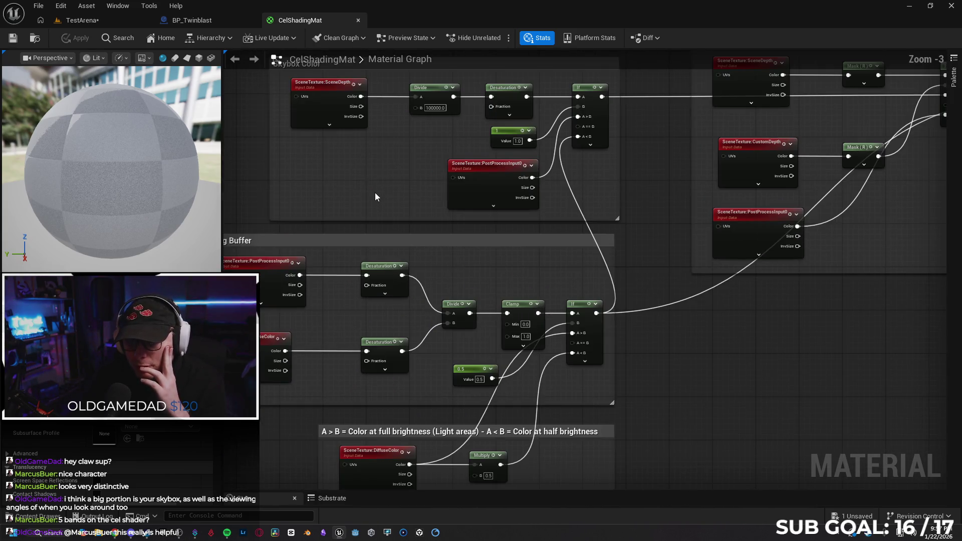
pyautogui.scroll(-1, 375, 193)
pyautogui.moveTo(378, 229); pyautogui.dragTo(326, 238)
pyautogui.scroll(1, 326, 238)
pyautogui.moveTo(230, 225)
pyautogui.mouseDown()
pyautogui.moveTo(365, 262)
pyautogui.moveTo(423, 254)
pyautogui.moveTo(393, 148)
pyautogui.mouseUp()
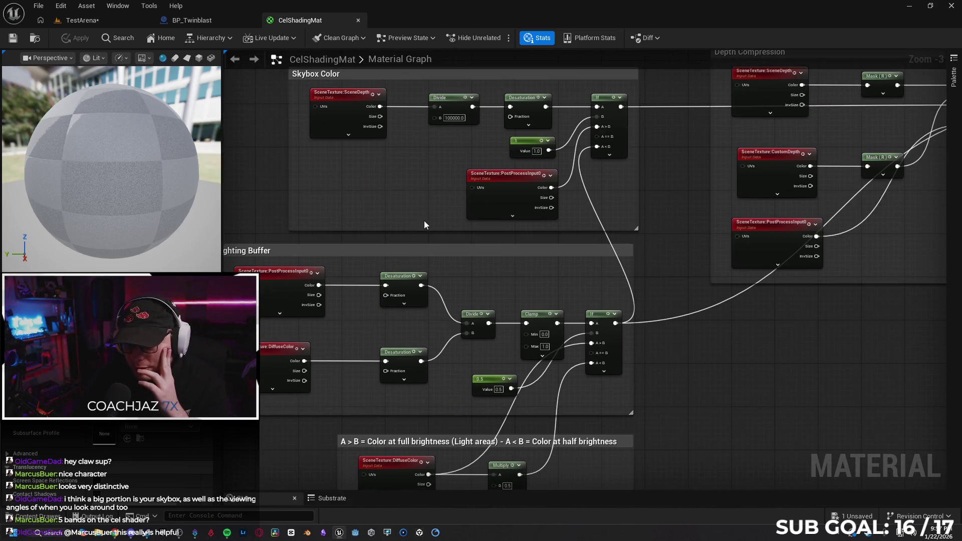
pyautogui.moveTo(424, 224); pyautogui.dragTo(468, 161)
pyautogui.scroll(1, 414, 277)
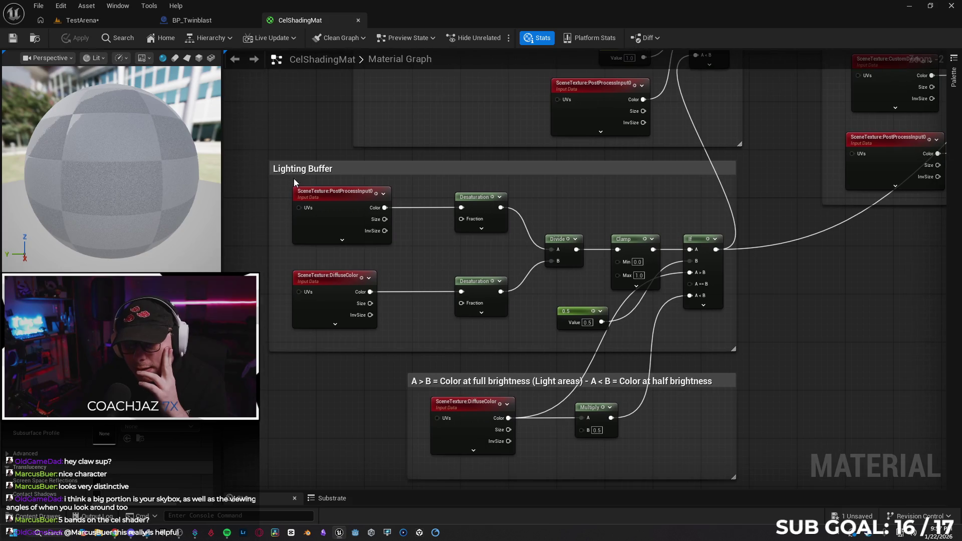
pyautogui.scroll(2, 344, 238)
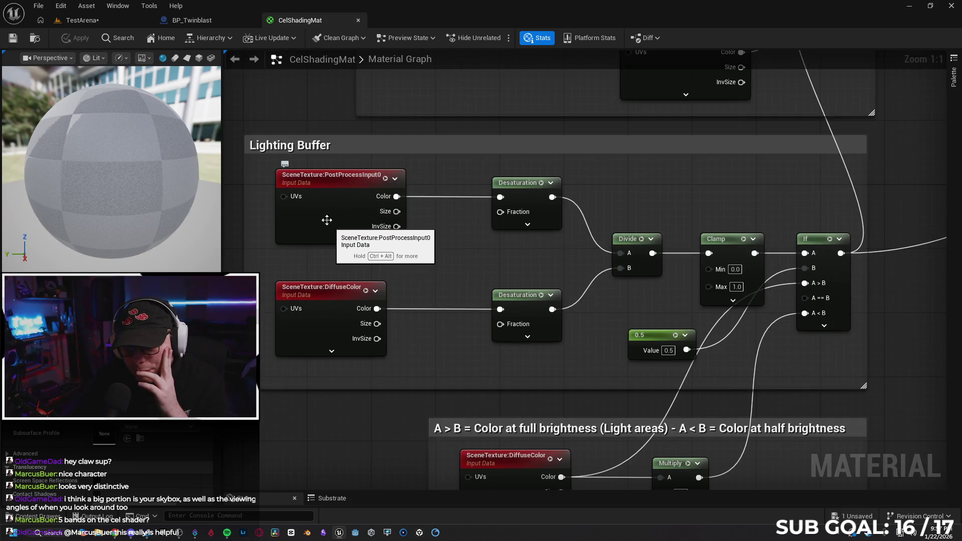
pyautogui.moveTo(421, 265)
pyautogui.mouseDown()
pyautogui.moveTo(426, 251)
pyautogui.moveTo(406, 253)
pyautogui.moveTo(437, 280)
pyautogui.mouseUp()
pyautogui.moveTo(523, 316); pyautogui.dragTo(465, 234)
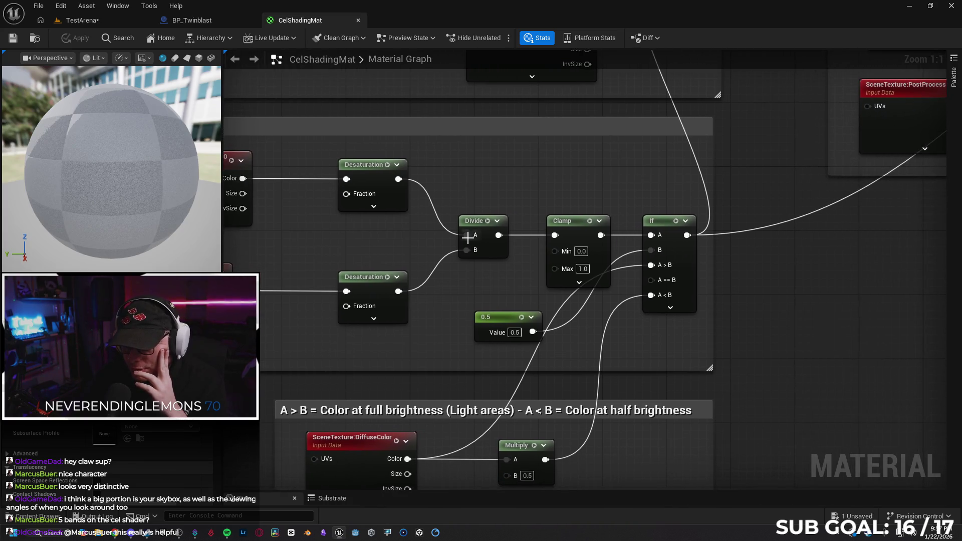
pyautogui.moveTo(777, 300)
pyautogui.mouseDown()
pyautogui.moveTo(759, 270)
pyautogui.moveTo(756, 219)
pyautogui.mouseUp()
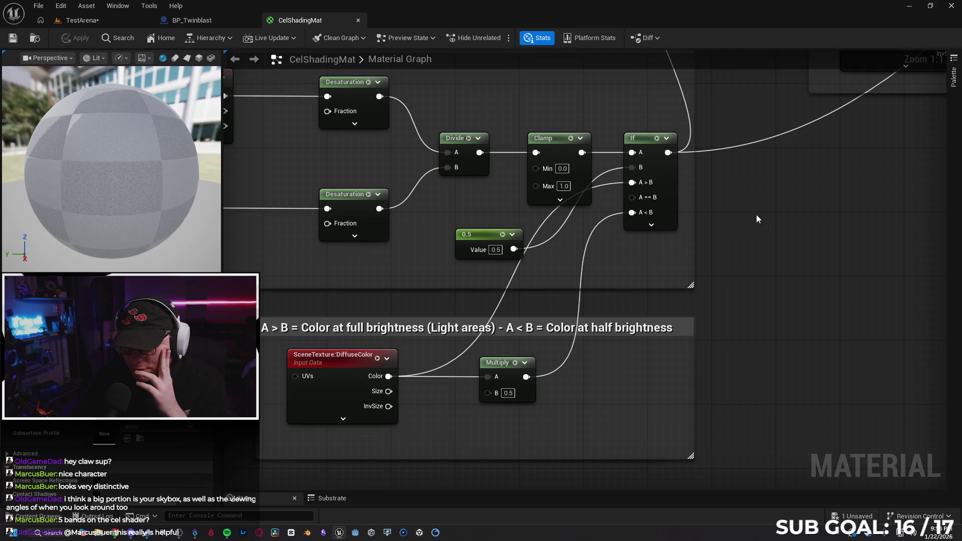
pyautogui.moveTo(410, 405); pyautogui.dragTo(483, 391)
pyautogui.moveTo(779, 271)
pyautogui.mouseDown()
pyautogui.moveTo(740, 328)
pyautogui.moveTo(515, 416)
pyautogui.moveTo(567, 429)
pyautogui.moveTo(609, 487)
pyautogui.moveTo(564, 466)
pyautogui.mouseUp()
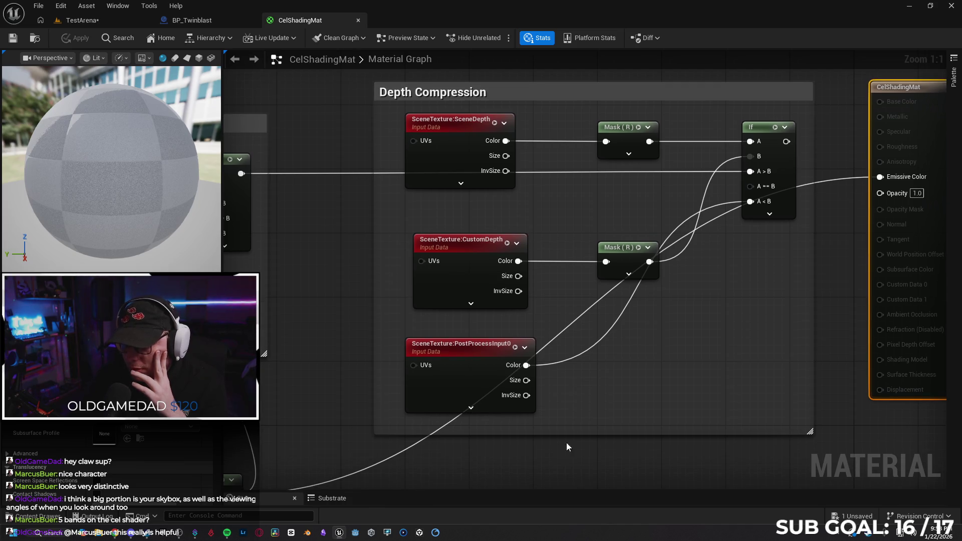
# Try moving the Mask (R) node and Depth Compression block, undo both, and return to Chrome.
pyautogui.moveTo(612, 246); pyautogui.dragTo(577, 252)
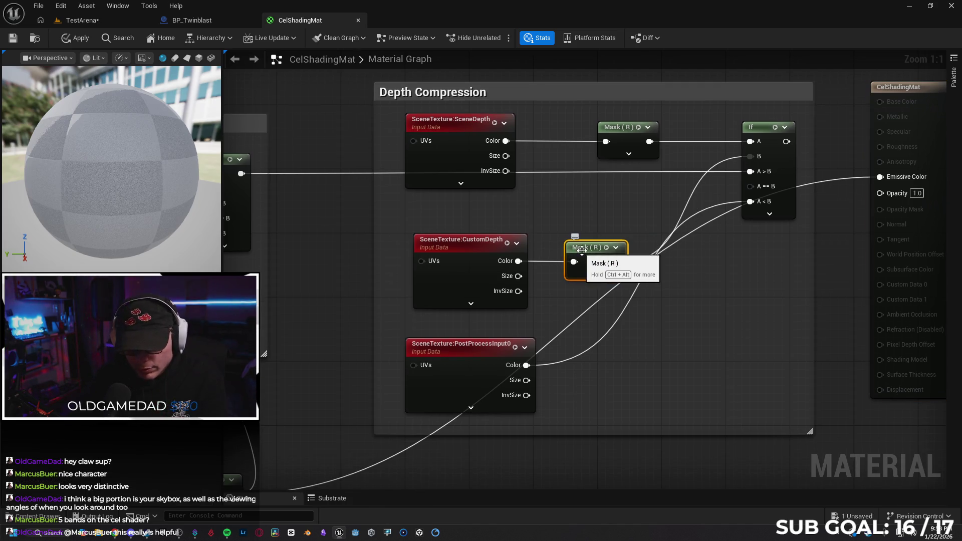
pyautogui.hotkey('ctrl', 'z')
pyautogui.moveTo(632, 394); pyautogui.dragTo(531, 396)
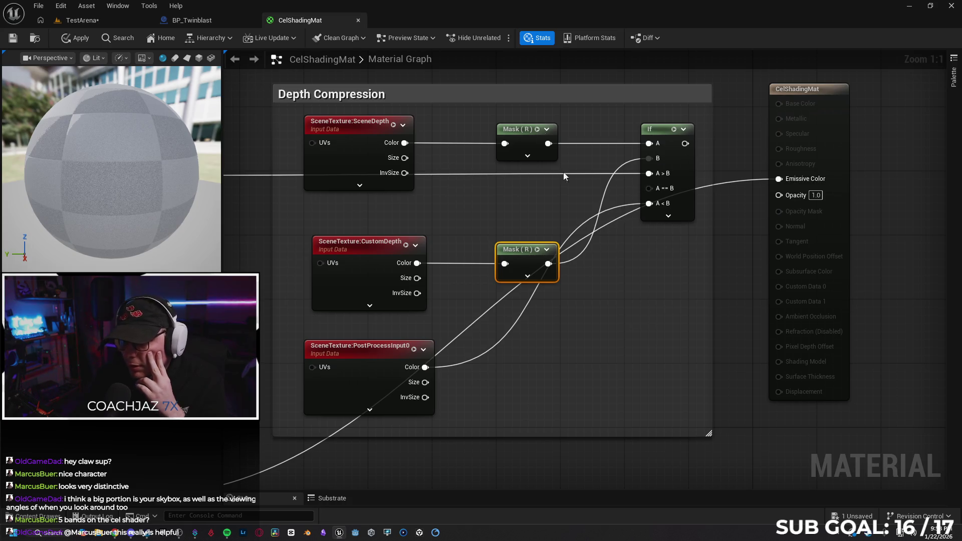
pyautogui.moveTo(516, 108)
pyautogui.mouseDown()
pyautogui.moveTo(560, 353)
pyautogui.moveTo(521, 411)
pyautogui.moveTo(485, 175)
pyautogui.moveTo(527, 52)
pyautogui.moveTo(510, 76)
pyautogui.moveTo(512, 119)
pyautogui.mouseUp()
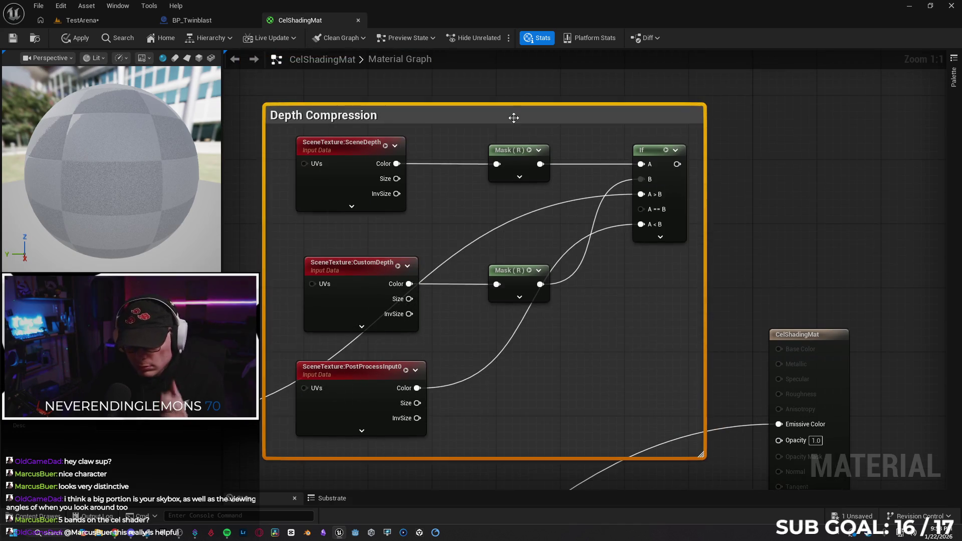
pyautogui.hotkey('ctrl', 'z')
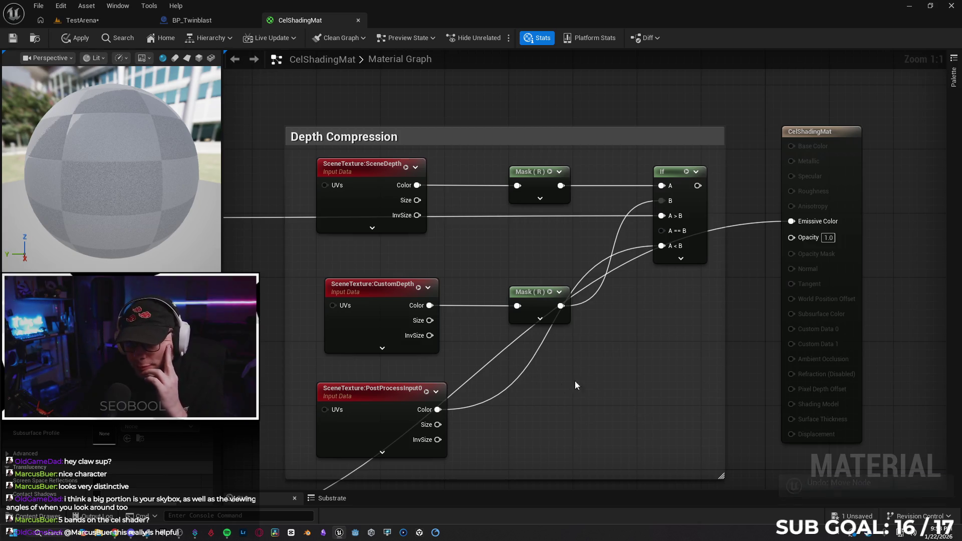
pyautogui.hotkey('ctrl', 'z')
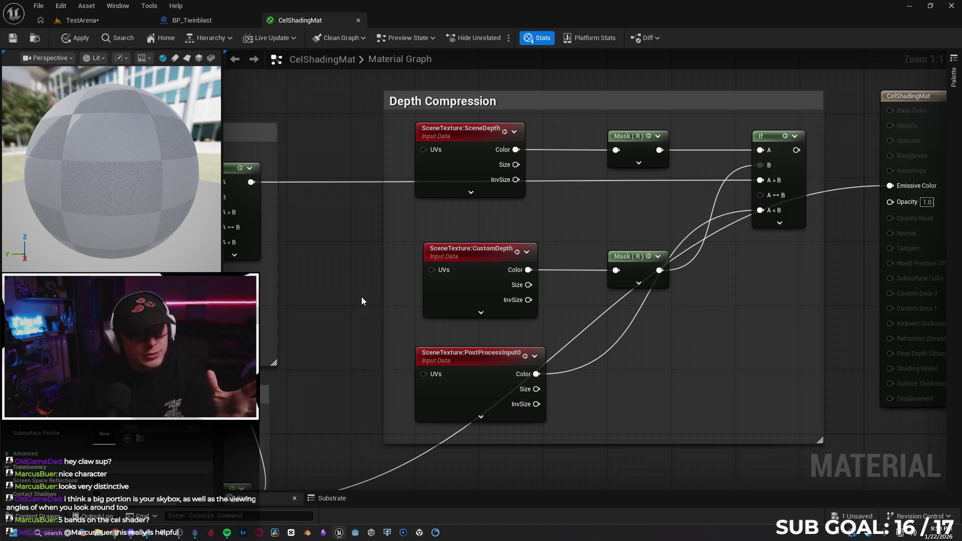
pyautogui.hotkey('alt', 'Tab')
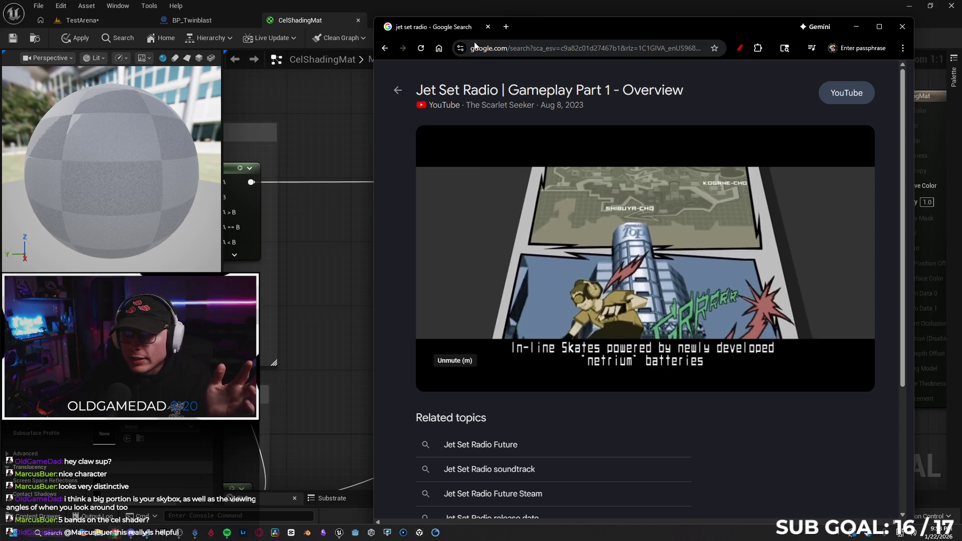
# Go to twitch, open a followed channel's live Blender & UE5 stream, and maximize Chrome.
pyautogui.click(508, 48)
pyautogui.write('you')
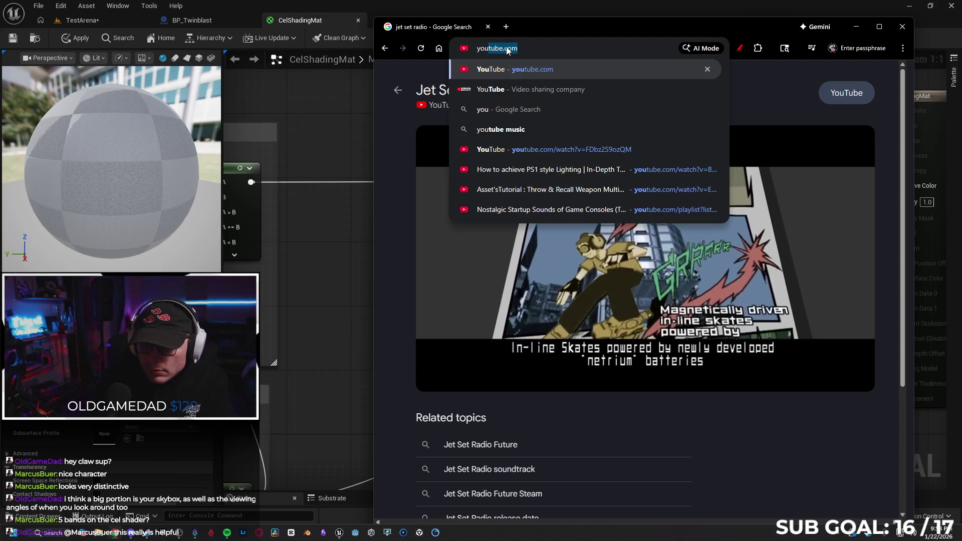
pyautogui.press('BackSpace')
pyautogui.write('twitch')
pyautogui.press('Return')
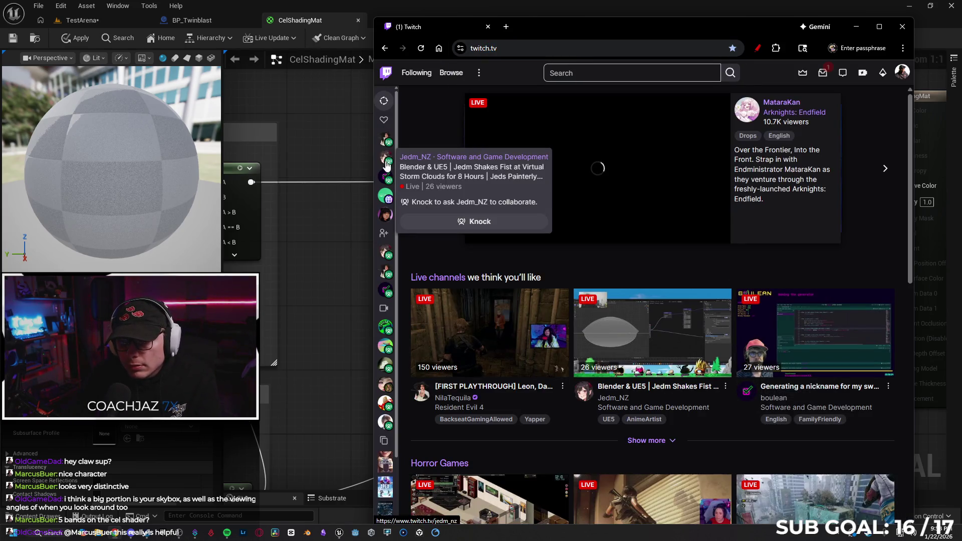
pyautogui.click(384, 158)
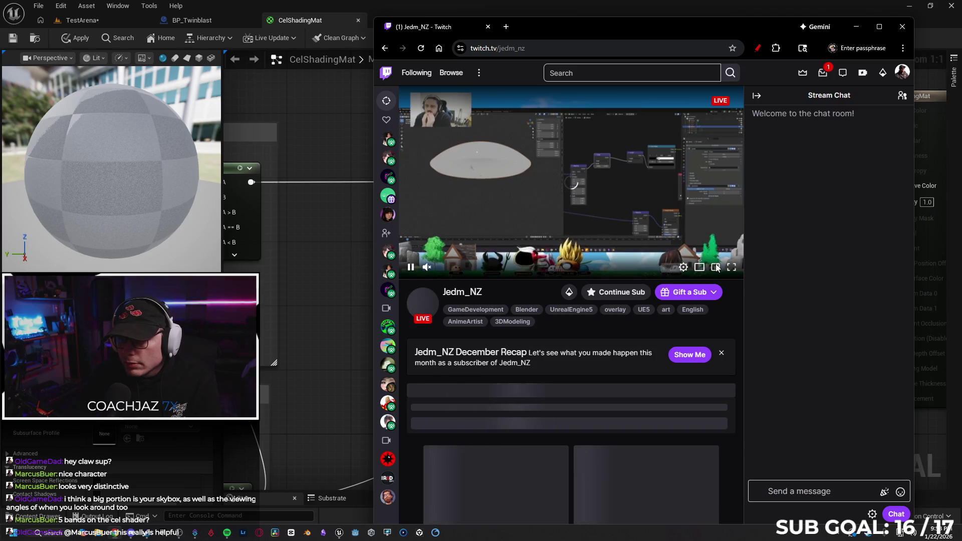
pyautogui.doubleClick(681, 22)
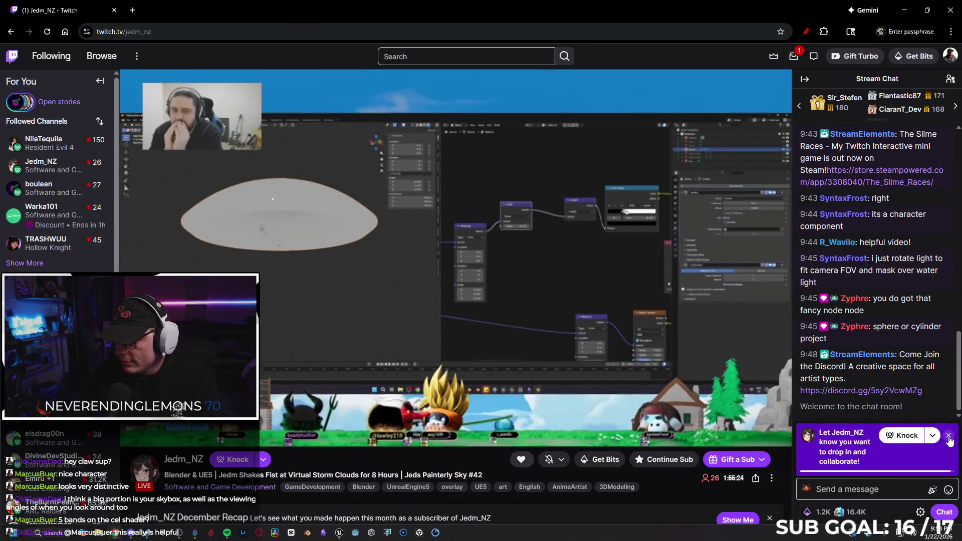
# Close the Knock prompt, pause the Blender & UE5 stream, and minimize Chrome.
pyautogui.click(948, 436)
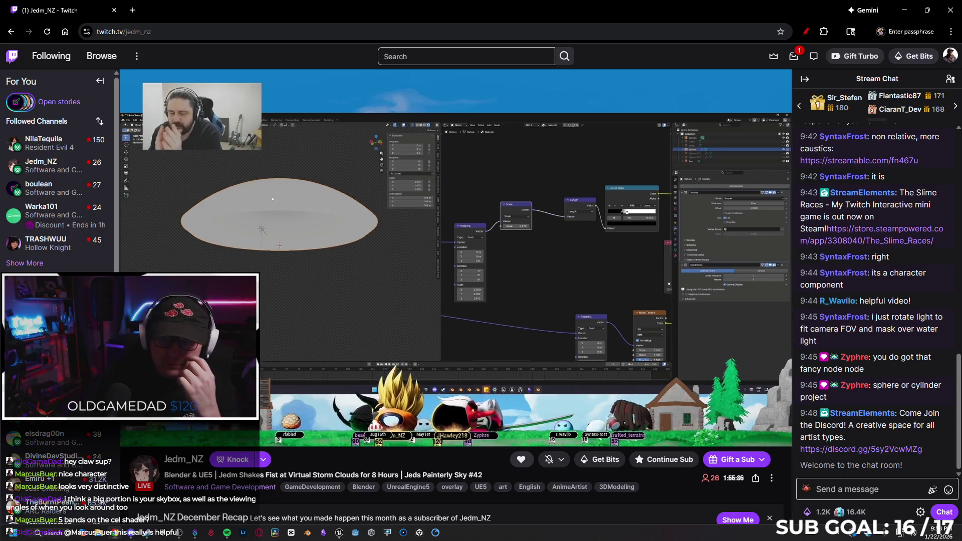
pyautogui.click(133, 437)
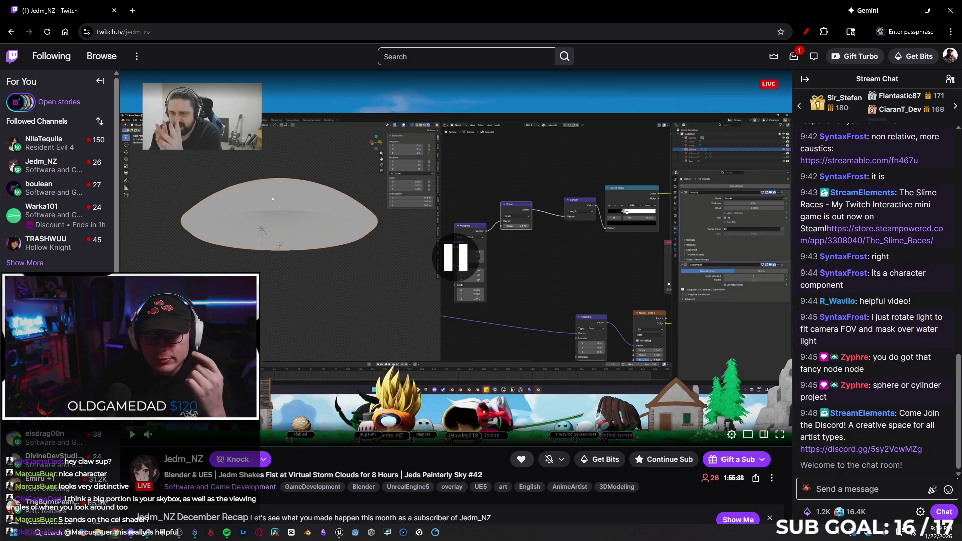
pyautogui.click(911, 8)
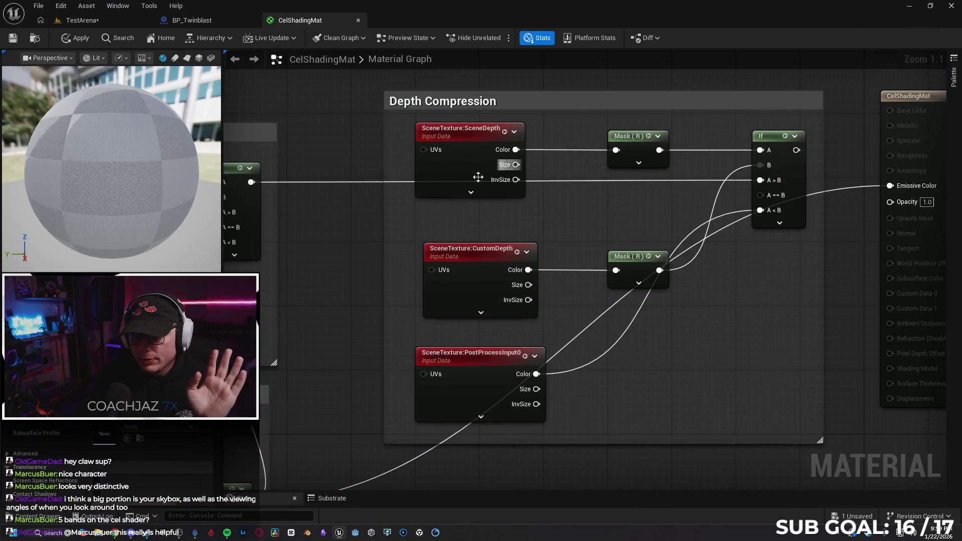
# Zoom and pan to the Skybox Color and Lighting Buffer groups, then return to Twitch search.
pyautogui.scroll(-4, 389, 226)
pyautogui.moveTo(374, 258)
pyautogui.mouseDown()
pyautogui.moveTo(571, 190)
pyautogui.moveTo(681, 188)
pyautogui.mouseUp()
pyautogui.scroll(1, 626, 193)
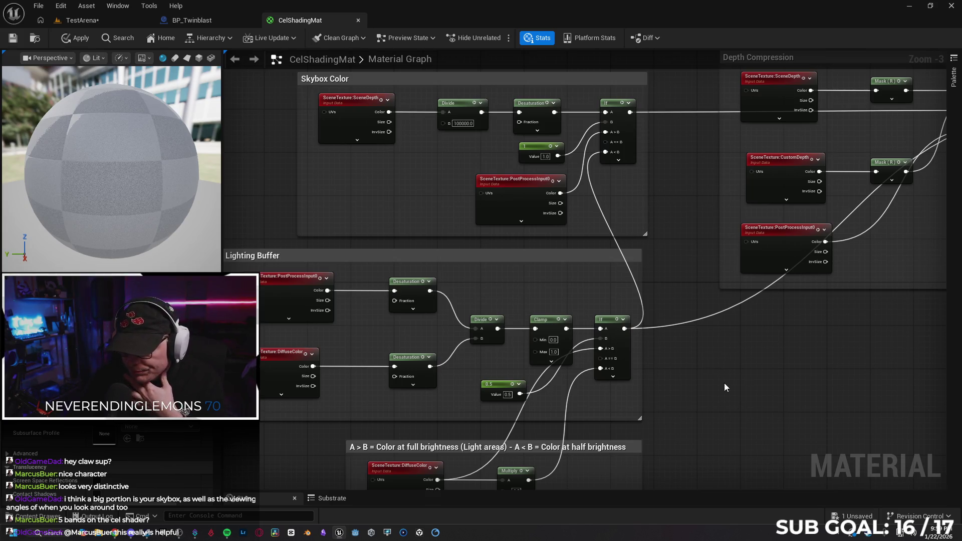
pyautogui.moveTo(695, 388)
pyautogui.mouseDown()
pyautogui.moveTo(680, 326)
pyautogui.moveTo(691, 349)
pyautogui.mouseUp()
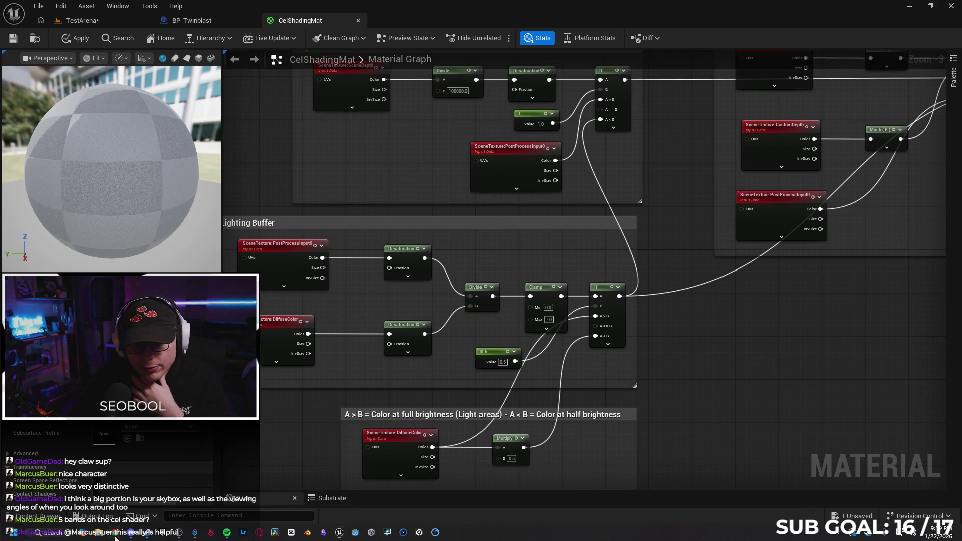
pyautogui.click(115, 535)
pyautogui.click(411, 53)
# Search Twitch for 'bomb', open the Bomb Rush Cyberfunk category, and play its first live channel.
pyautogui.write('bomb')
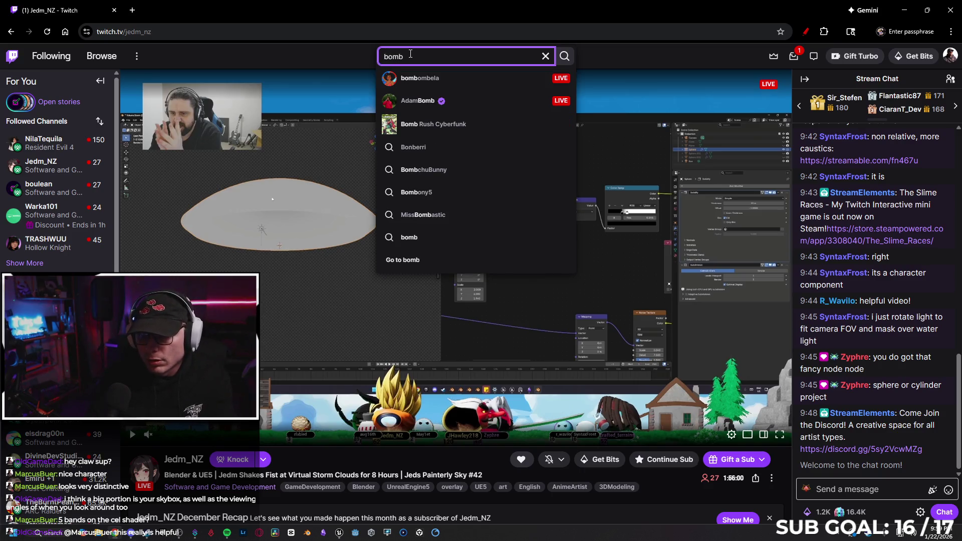
pyautogui.click(426, 123)
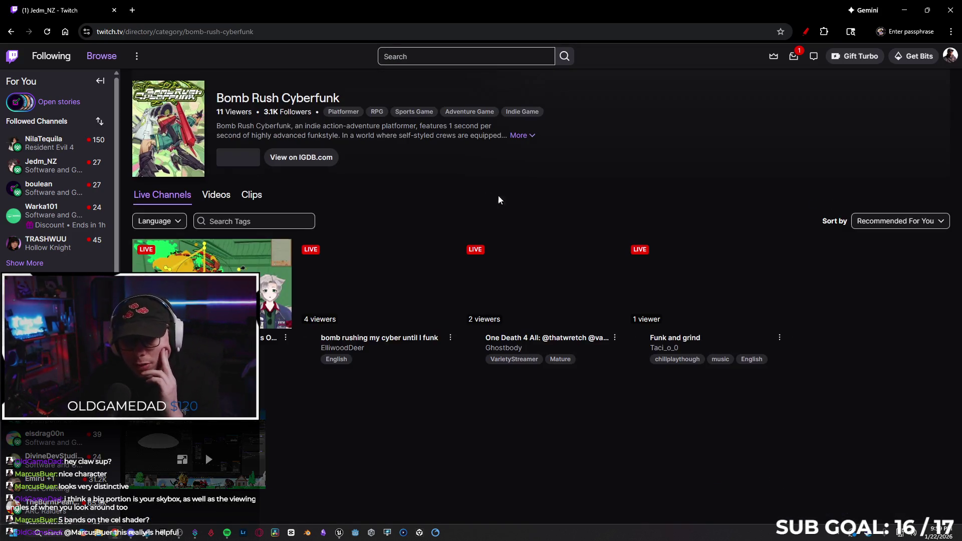
pyautogui.click(265, 271)
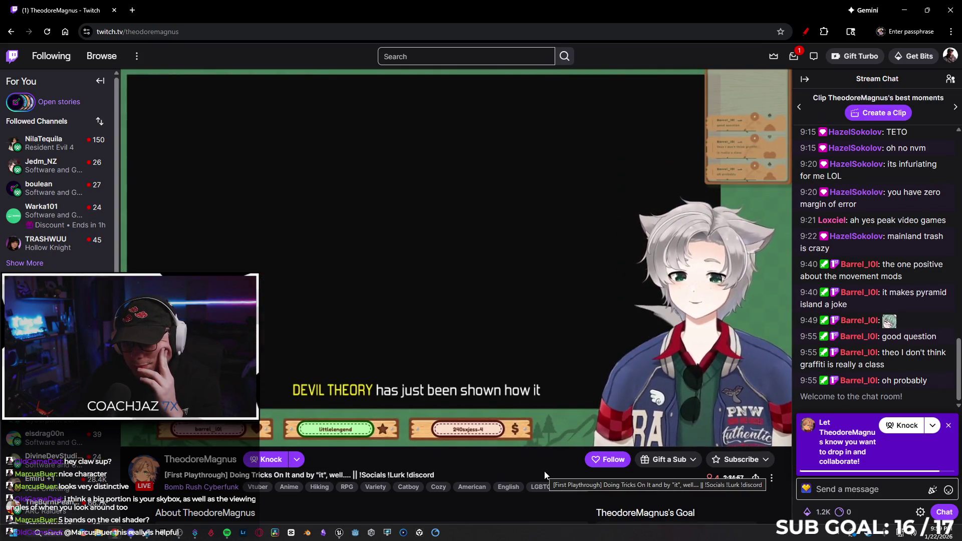
# Dismiss the Knock prompt on the stream and go back to the Bomb Rush Cyberfunk category.
pyautogui.click(948, 425)
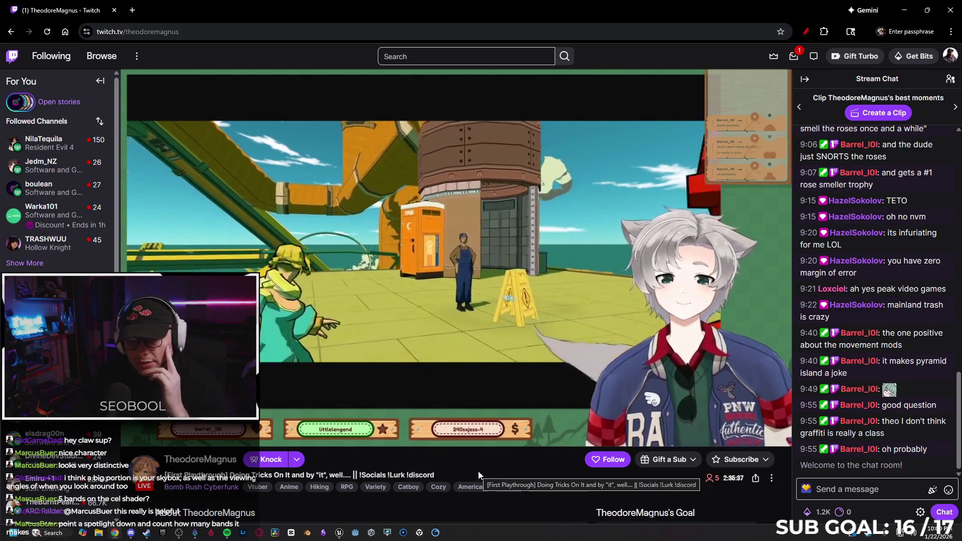
pyautogui.hotkey('alt', 'Left')
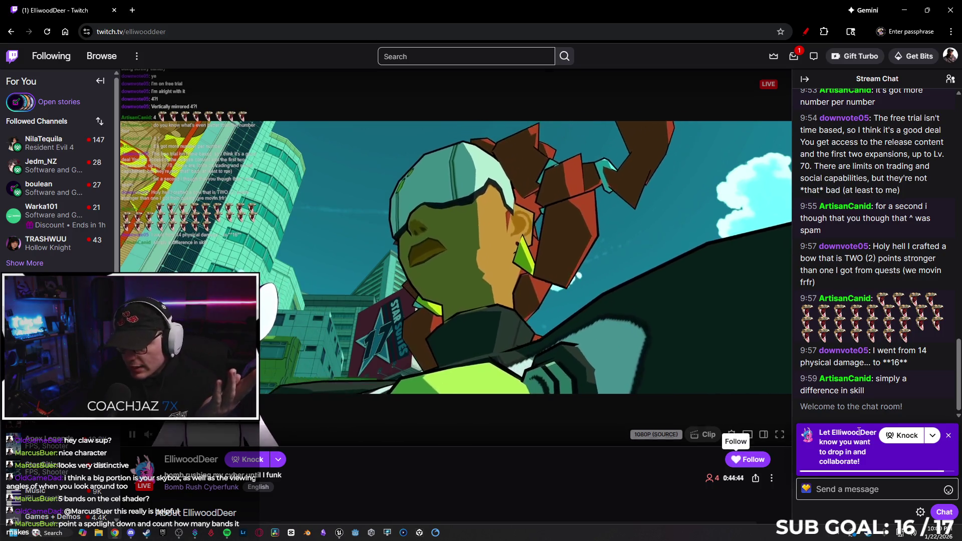
# Close this stream's Knock prompt, then return to the Bomb Rush Cyberfunk category page.
pyautogui.click(948, 435)
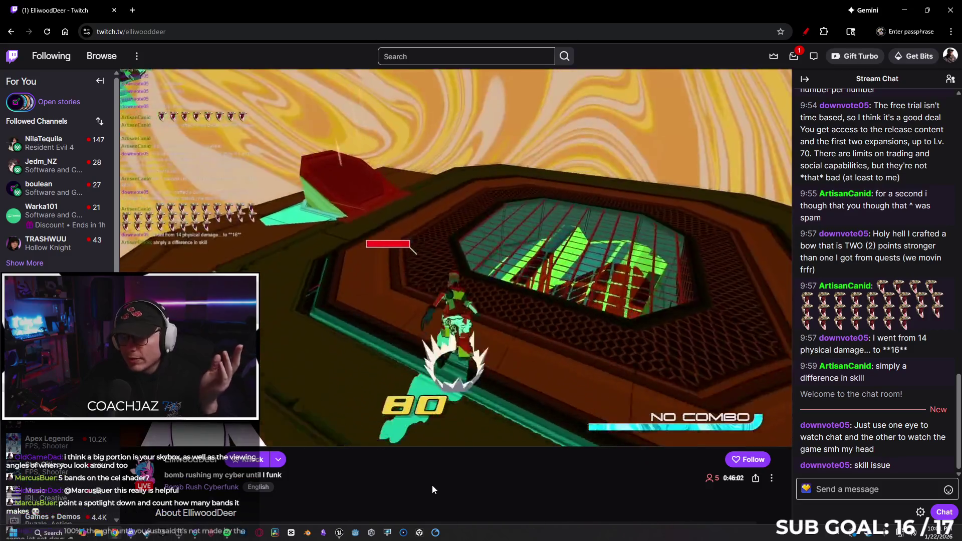
pyautogui.hotkey('alt', 'Left')
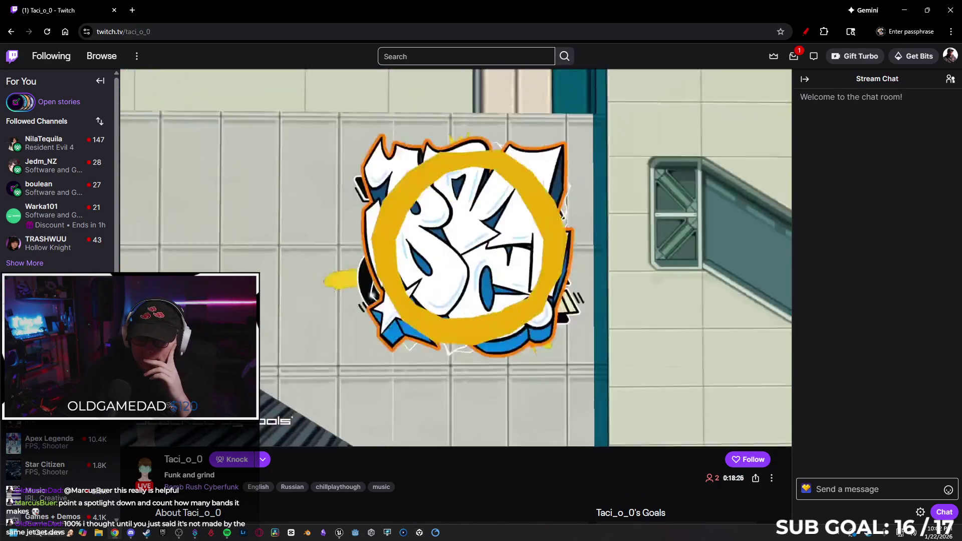
# Watch another live Bomb Rush Cyberfunk stream's gameplay, then start a new web search.
pyautogui.moveTo(657, 359)
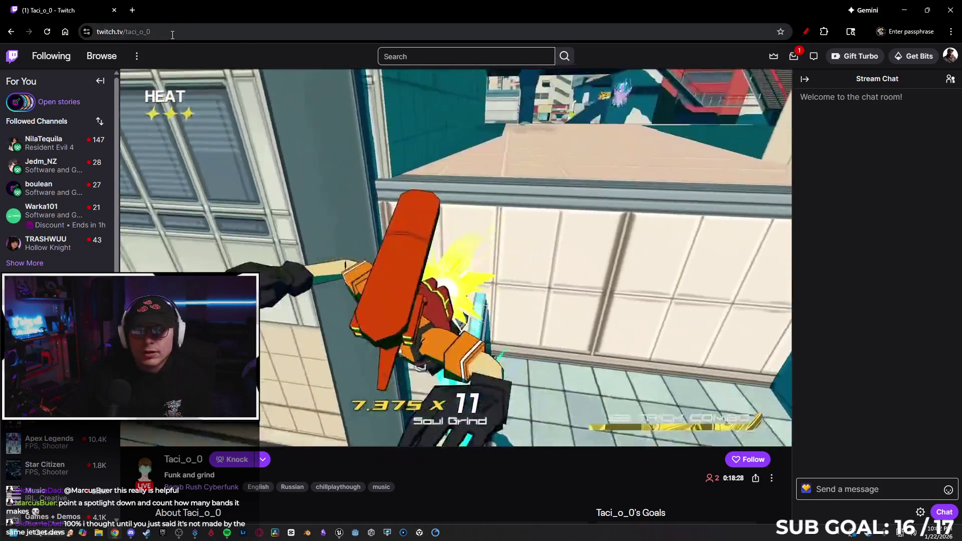
pyautogui.click(167, 37)
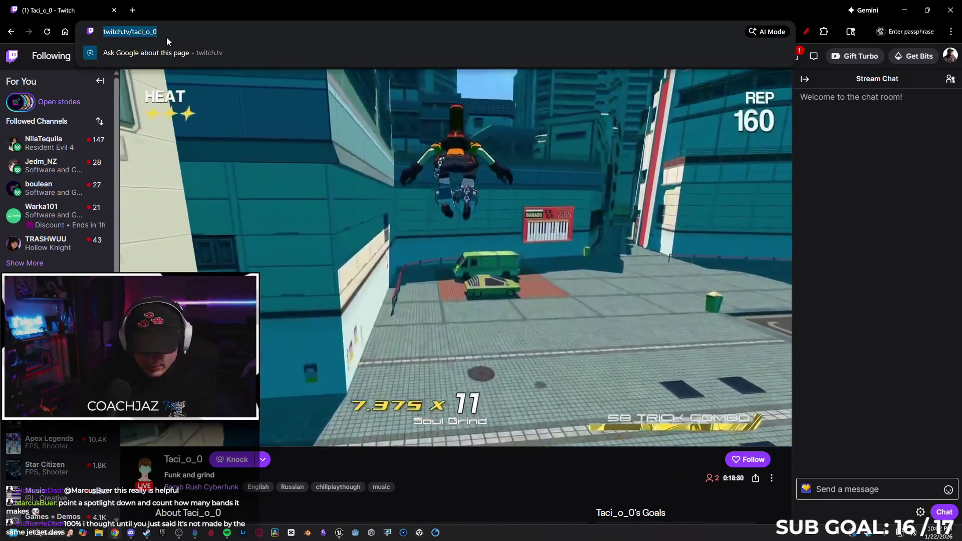
# Search Google for 'bomb rush cyberfunk' and scroll through the results.
pyautogui.write('bomb rush cyber')
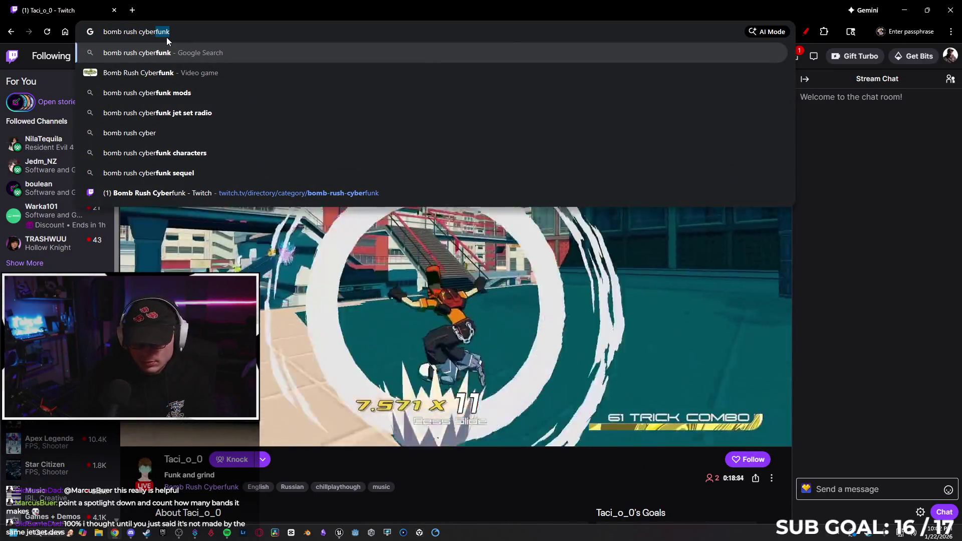
pyautogui.write('funk')
pyautogui.press('Return')
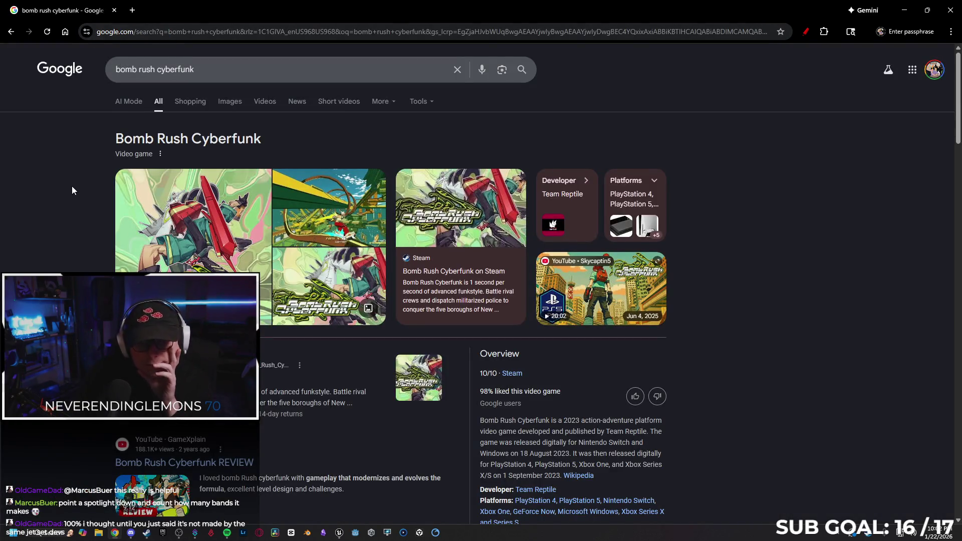
pyautogui.scroll(-3, 65, 191)
pyautogui.scroll(-3, 63, 192)
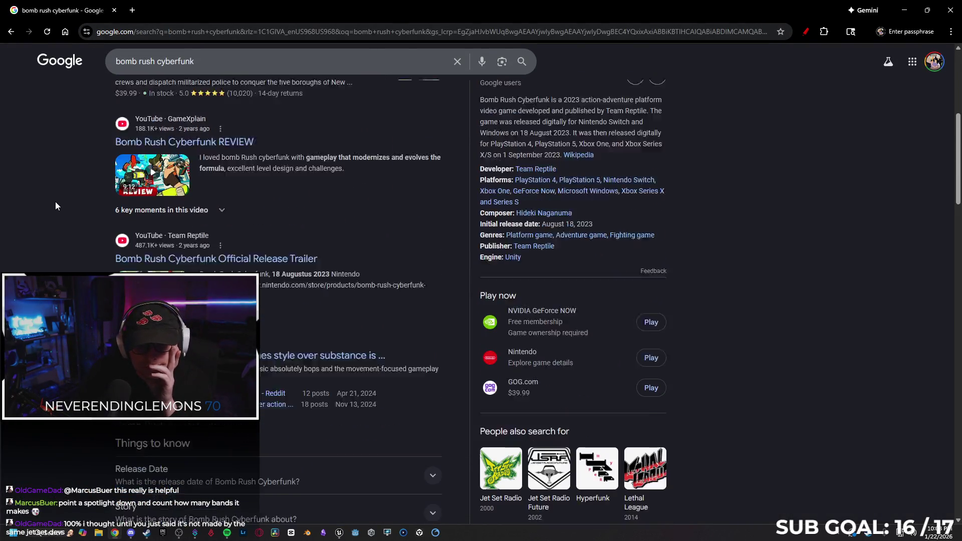
pyautogui.scroll(-2, 54, 205)
pyautogui.scroll(-3, 53, 210)
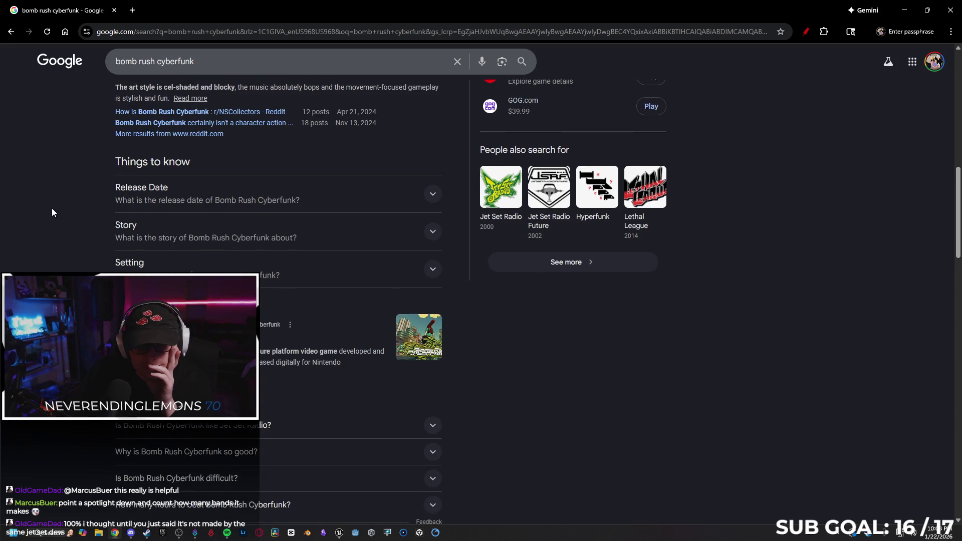
# Open the game's Wikipedia article and search Google for its developer, Team Reptile.
pyautogui.click(150, 313)
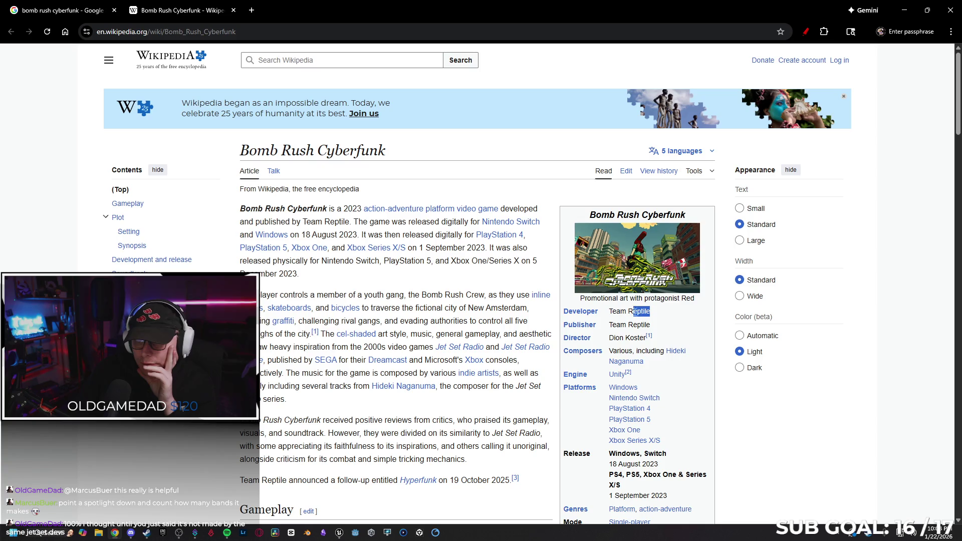
pyautogui.rightClick(611, 311)
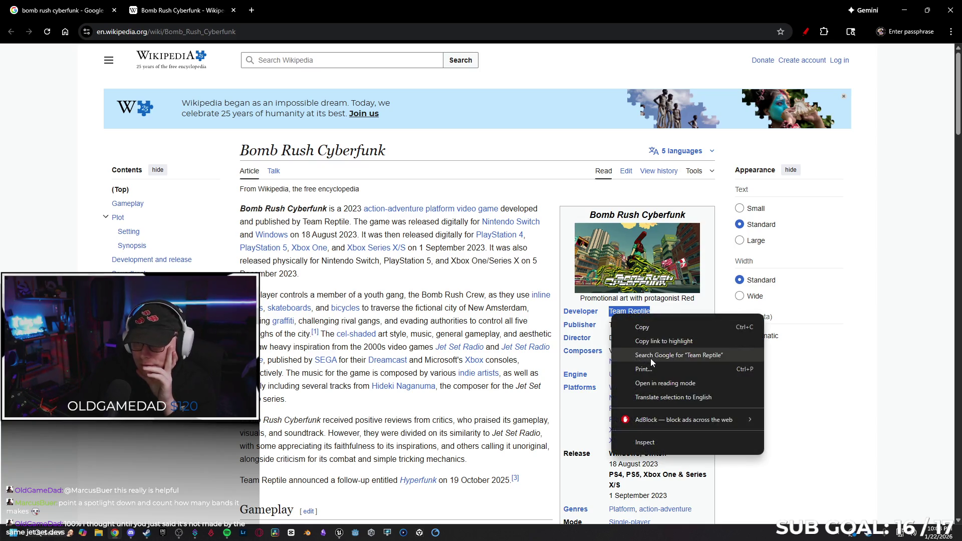
pyautogui.click(650, 359)
# Open team-reptile.com and scroll through its blog posts down to the footer.
pyautogui.click(142, 156)
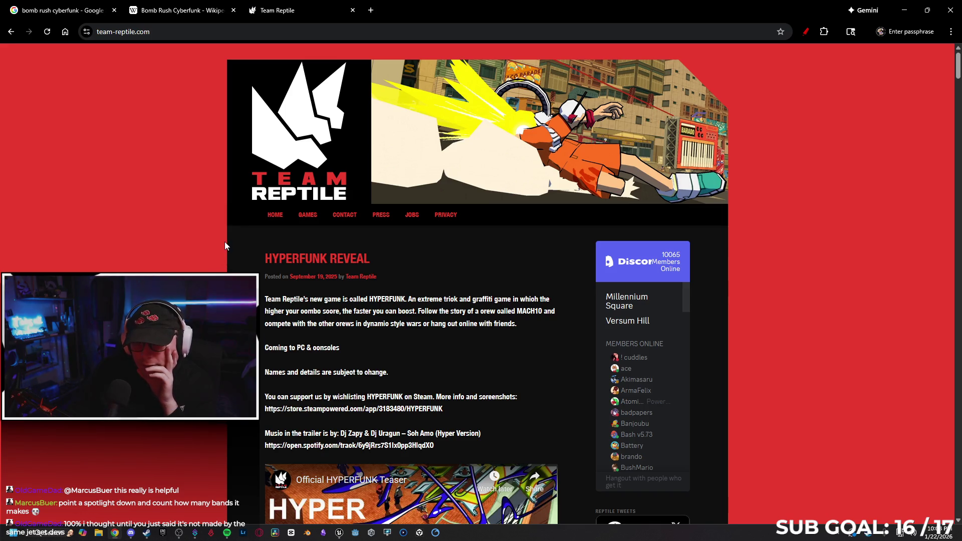
pyautogui.scroll(-1, 230, 243)
pyautogui.scroll(-7, 232, 247)
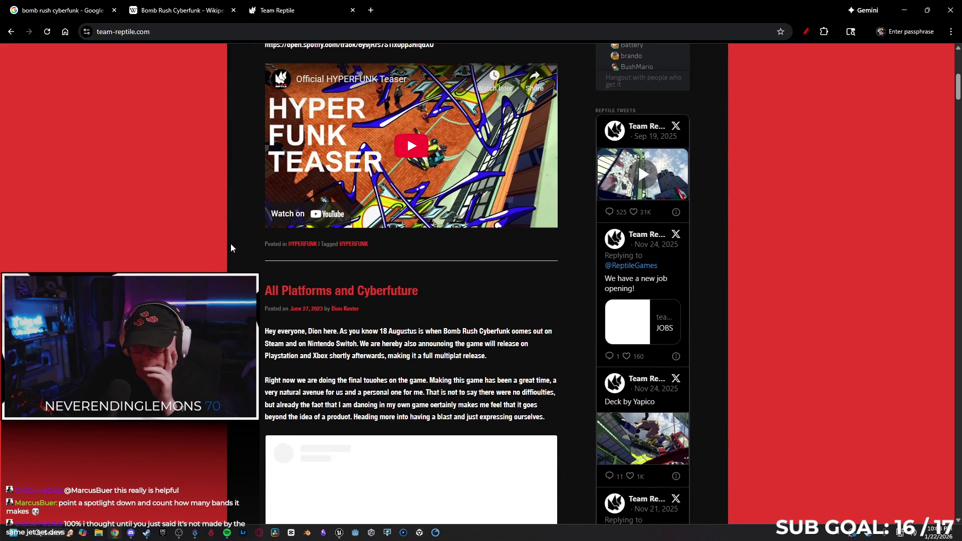
pyautogui.scroll(6, 230, 250)
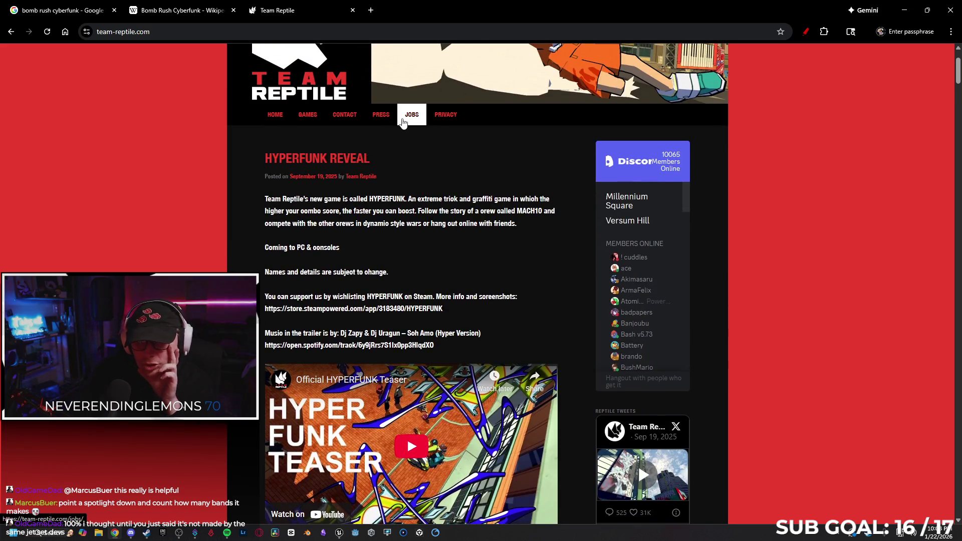
pyautogui.scroll(-20, 243, 235)
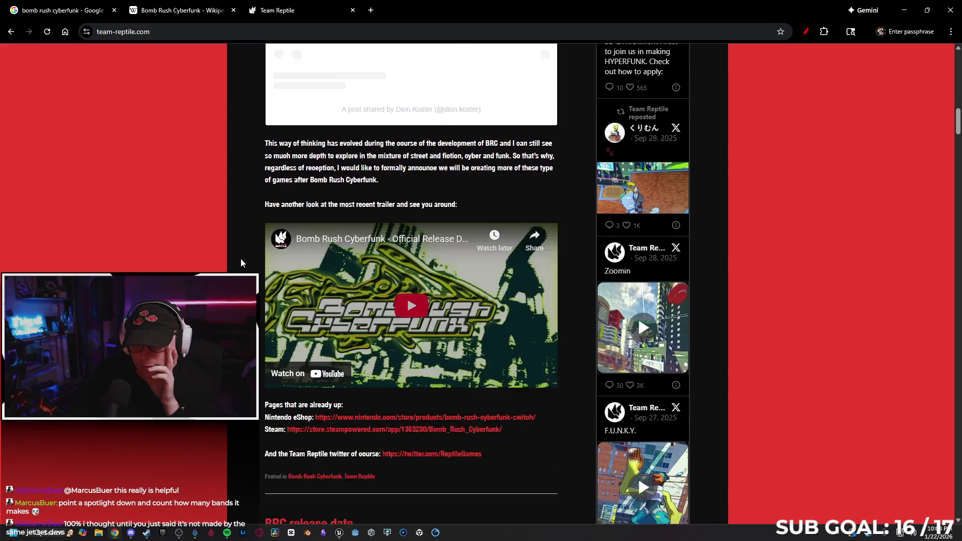
pyautogui.scroll(-16, 241, 248)
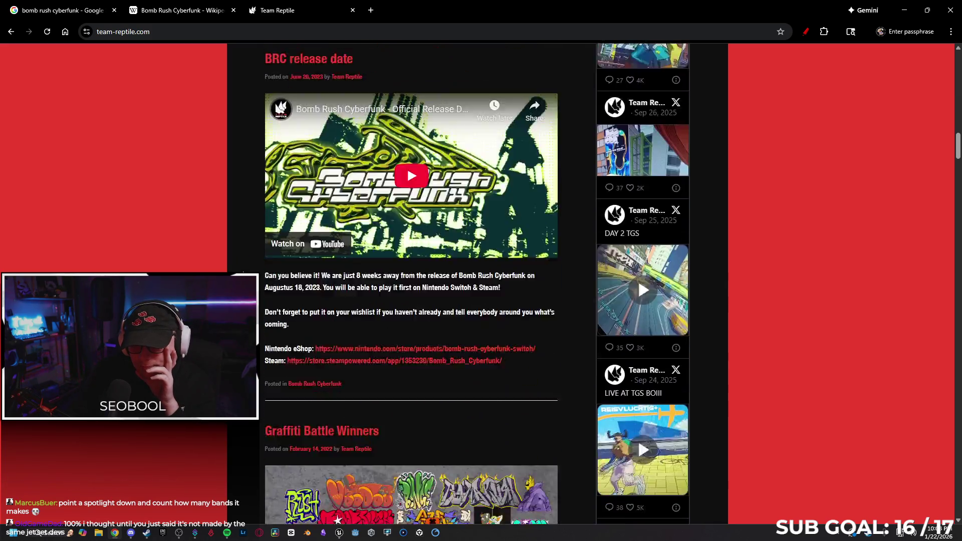
pyautogui.scroll(-20, 238, 271)
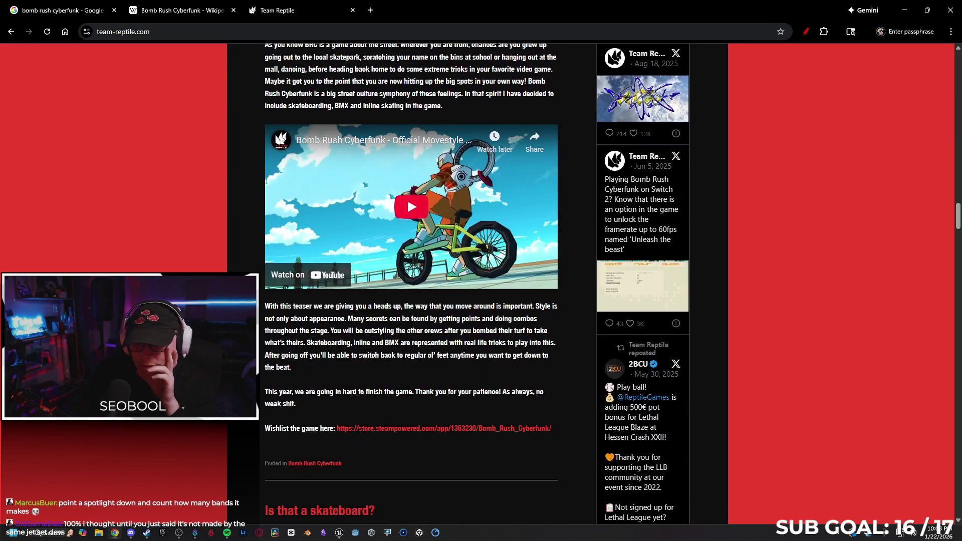
pyautogui.scroll(-13, 238, 273)
pyautogui.scroll(8, 239, 273)
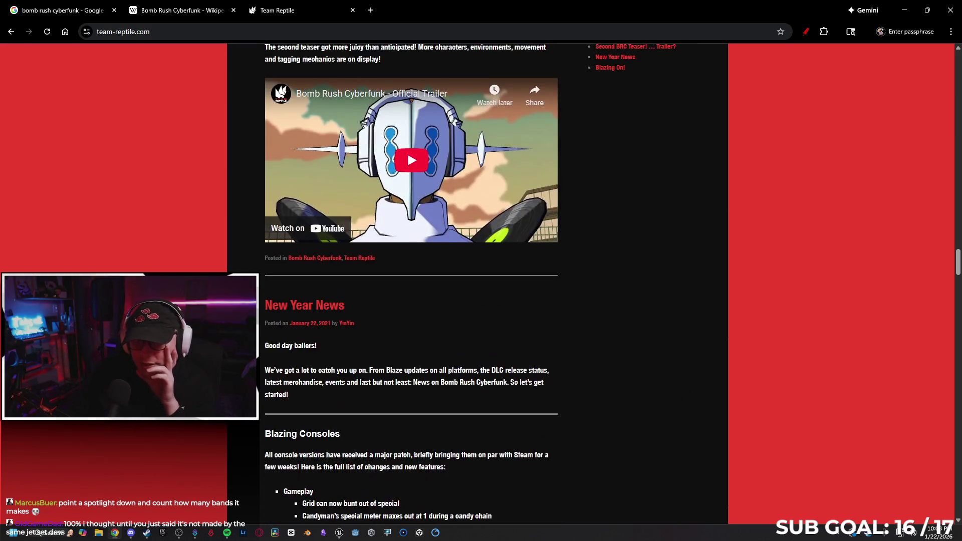
pyautogui.scroll(-17, 410, 280)
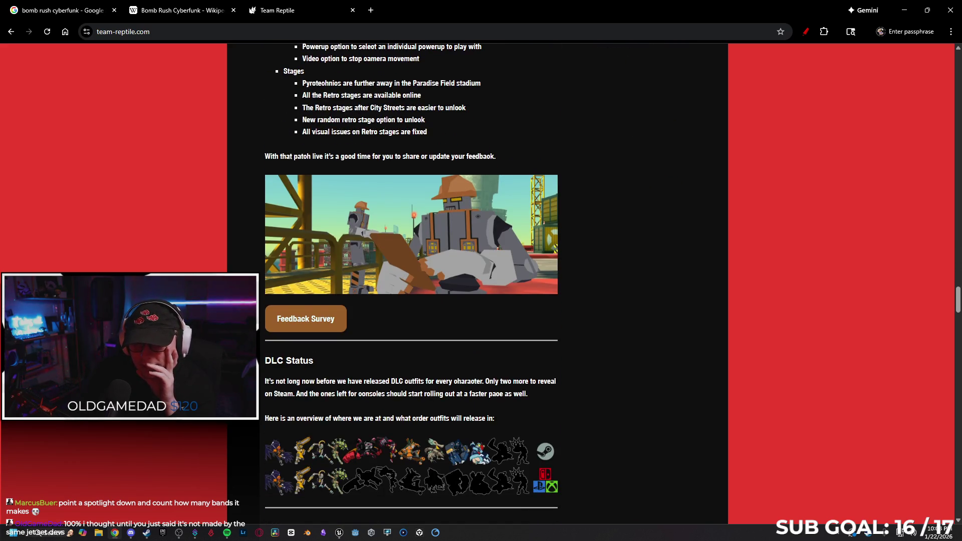
pyautogui.scroll(15, 411, 281)
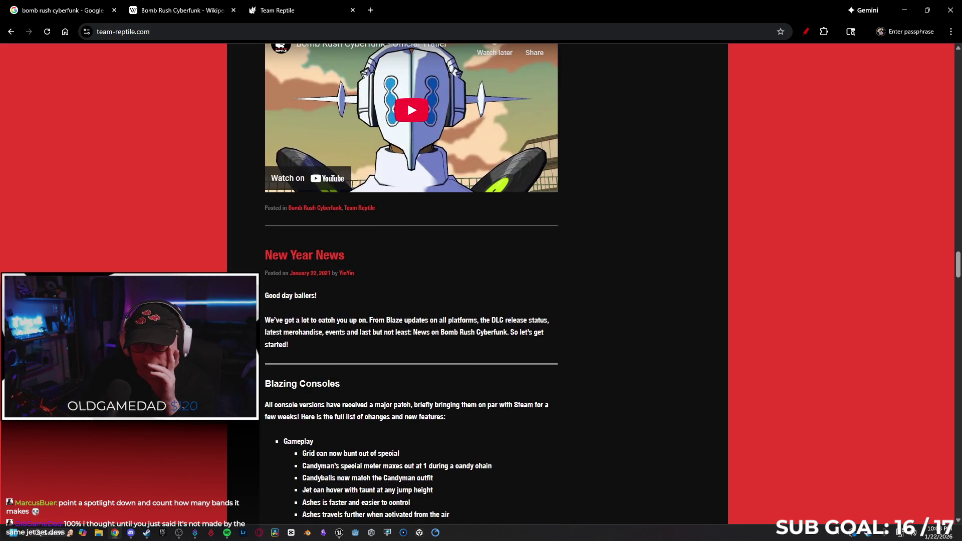
pyautogui.scroll(-15, 411, 280)
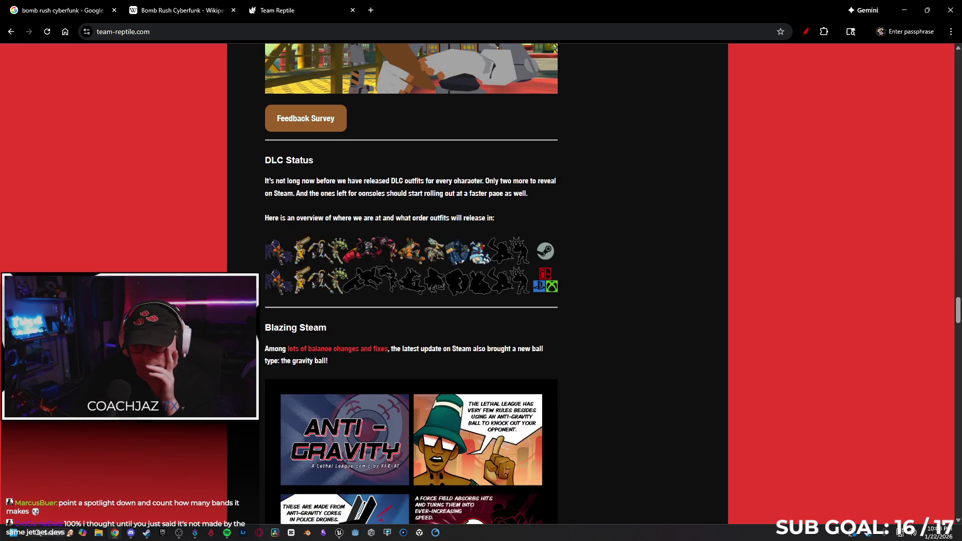
pyautogui.scroll(-6, 411, 280)
pyautogui.scroll(-14, 411, 280)
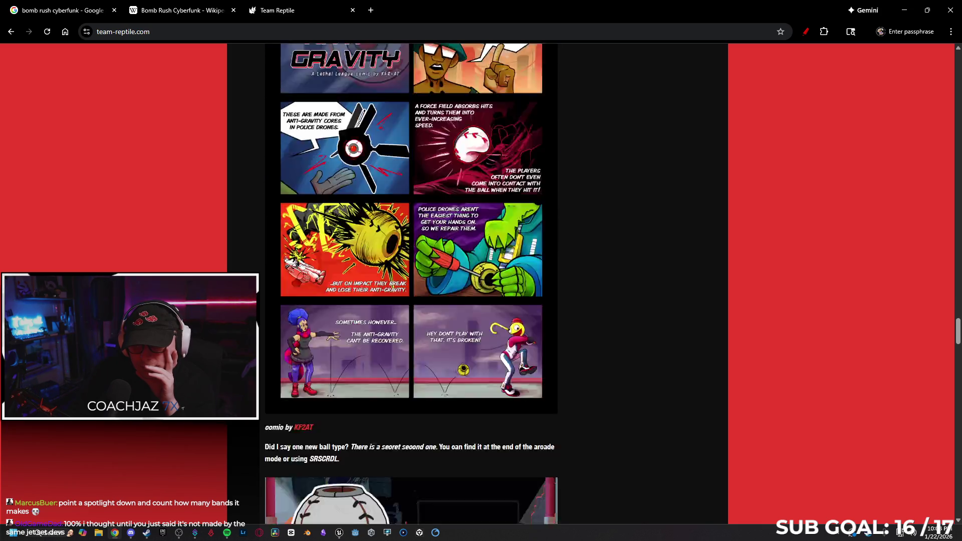
pyautogui.scroll(-20, 411, 280)
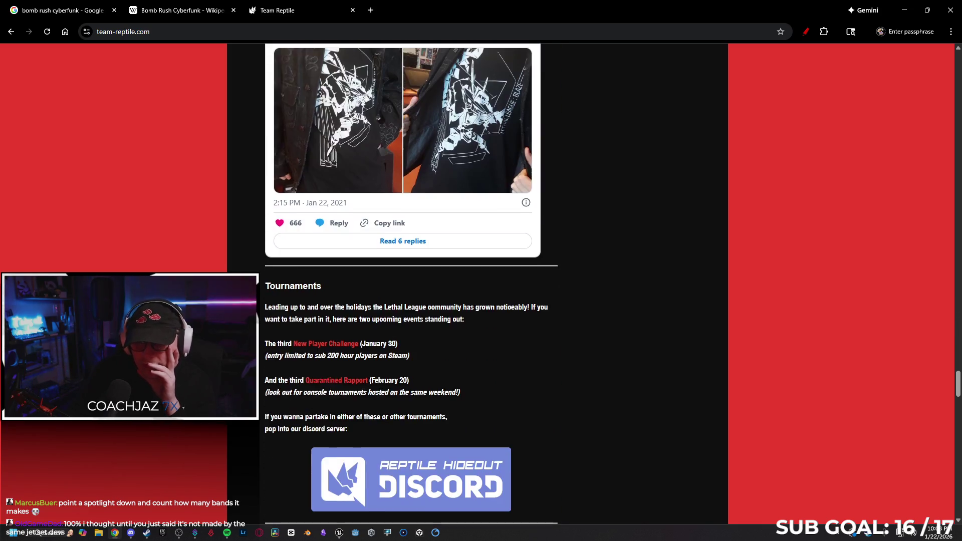
pyautogui.scroll(-20, 410, 280)
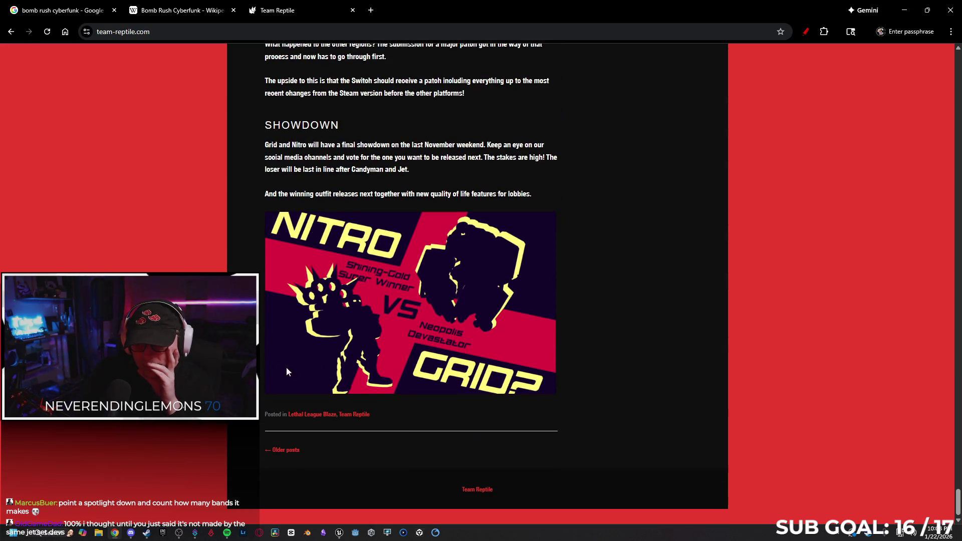
# After checking the Team Reptile Wikipedia category, open the 'Steam Developer: Team Reptile' result.
pyautogui.hotkey('alt', 'Left')
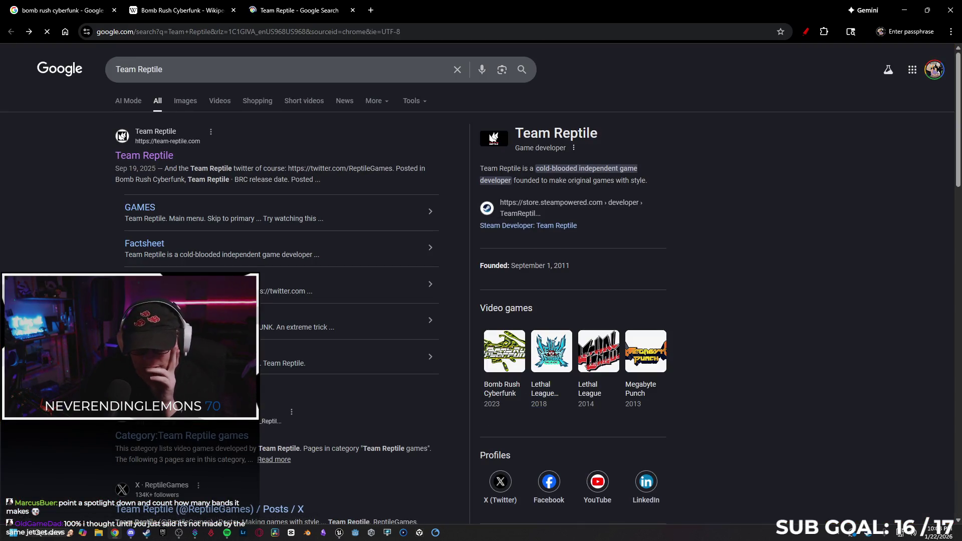
pyautogui.scroll(-3, 180, 300)
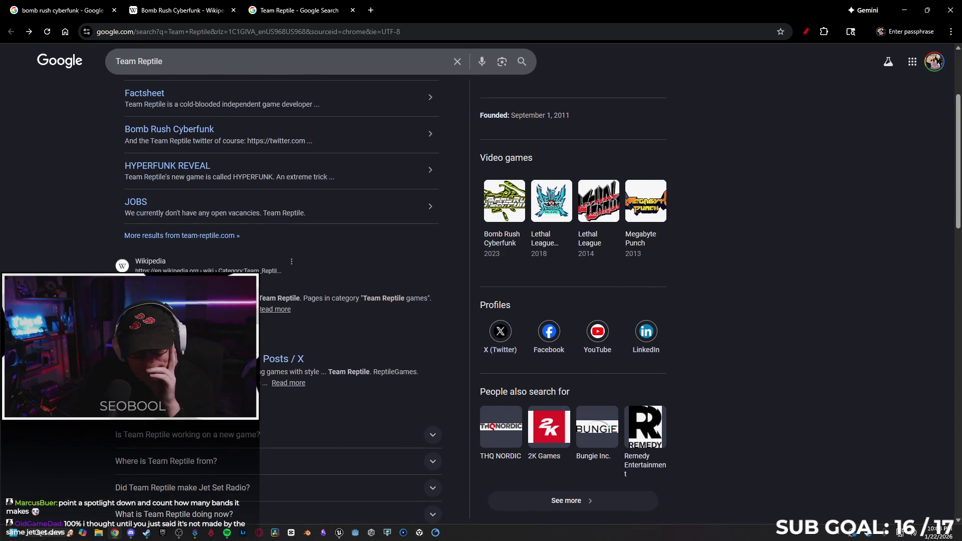
pyautogui.click(181, 288)
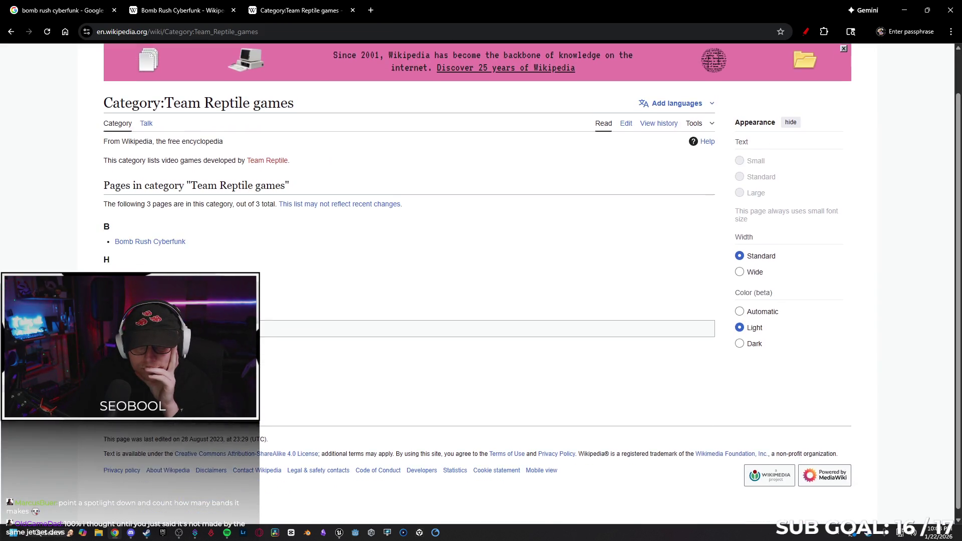
pyautogui.hotkey('alt', 'Left')
pyautogui.scroll(-15, 278, 300)
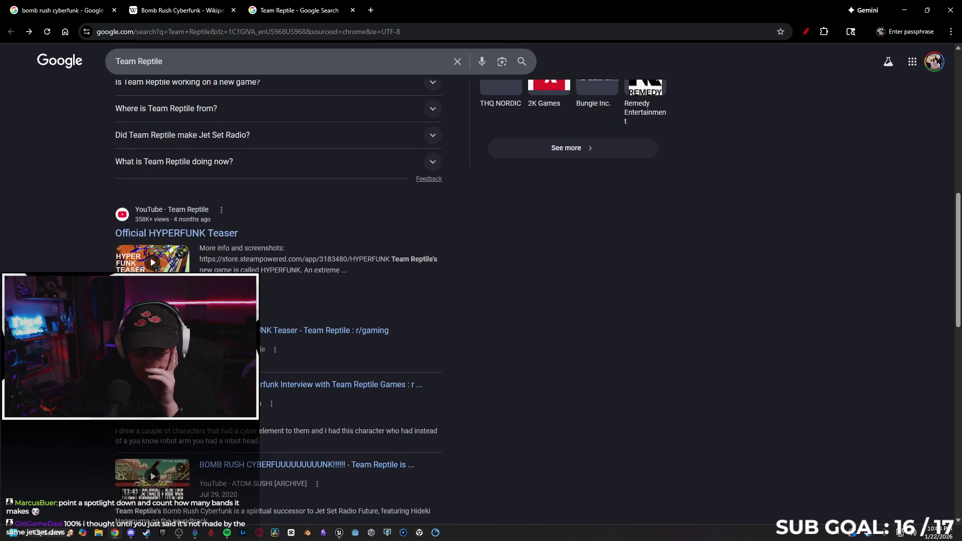
pyautogui.scroll(-3, 200, 210)
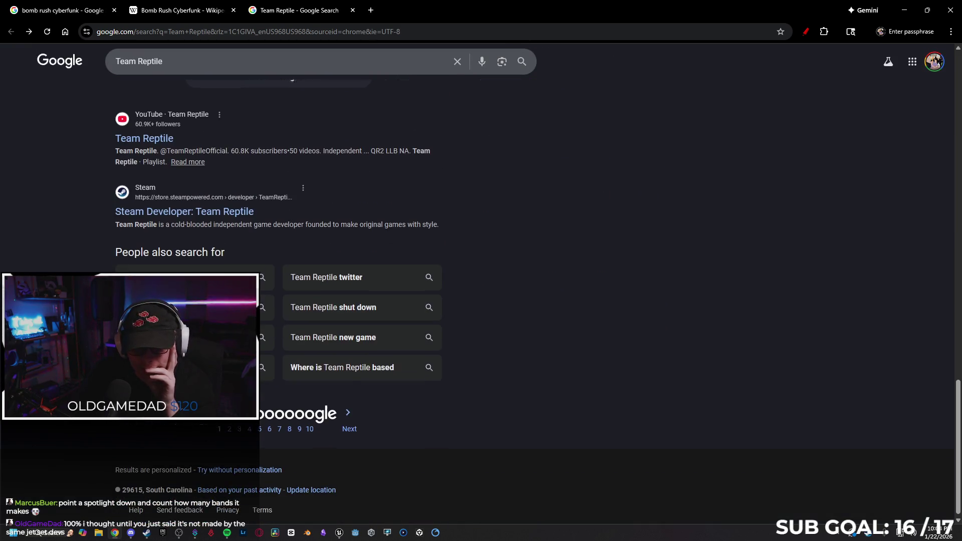
pyautogui.click(200, 208)
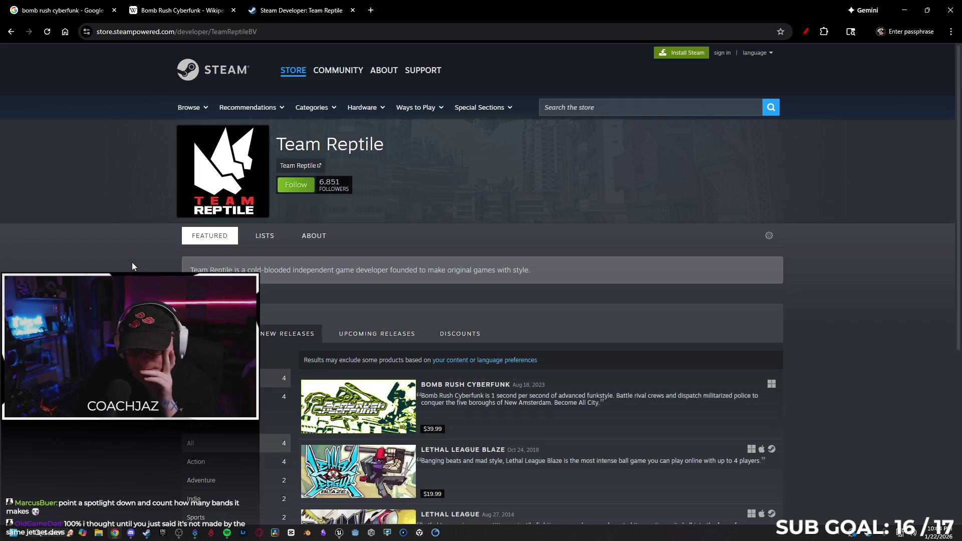
# View the Lethal League Blaze screenshots, including the purple one and The Renegades.
pyautogui.scroll(-5, 131, 263)
pyautogui.scroll(5, 115, 270)
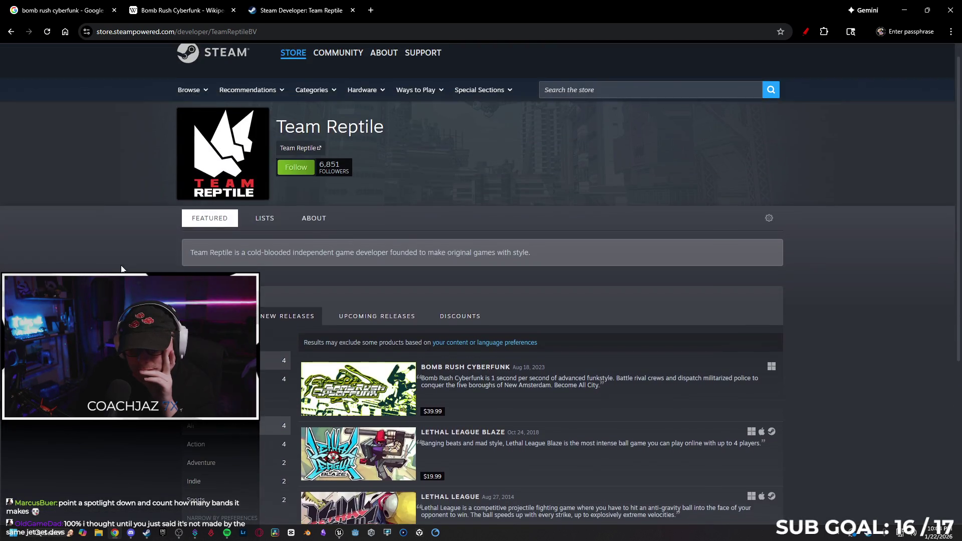
pyautogui.scroll(-3, 118, 270)
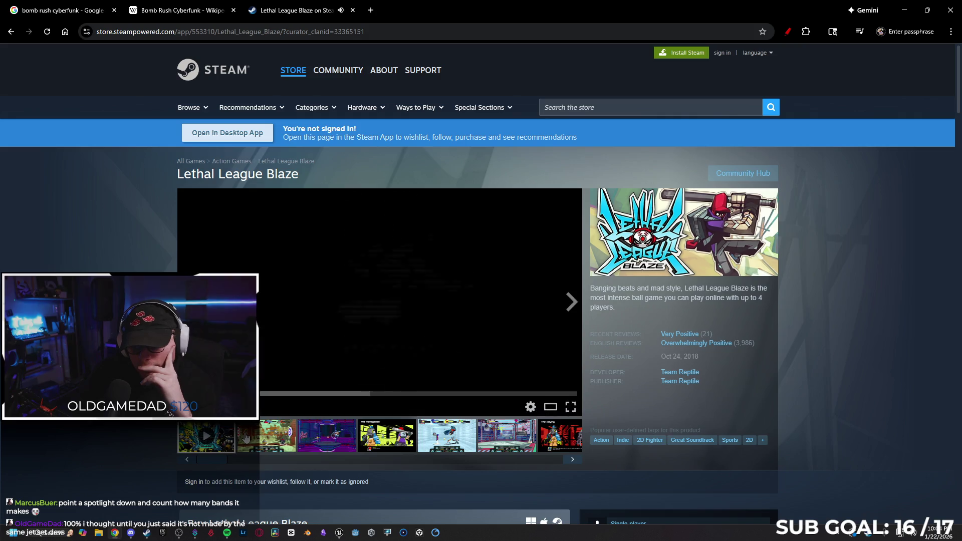
pyautogui.click(571, 302)
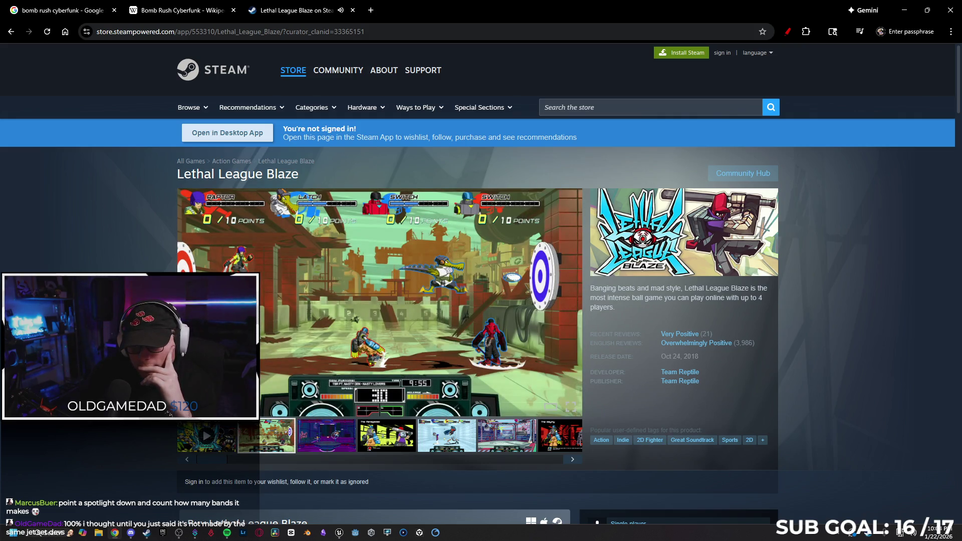
pyautogui.click(339, 435)
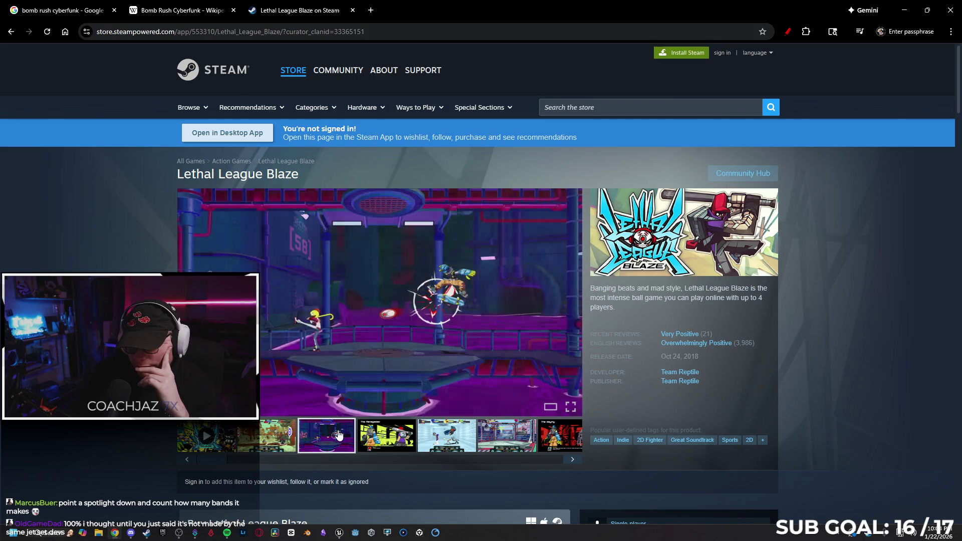
pyautogui.click(385, 440)
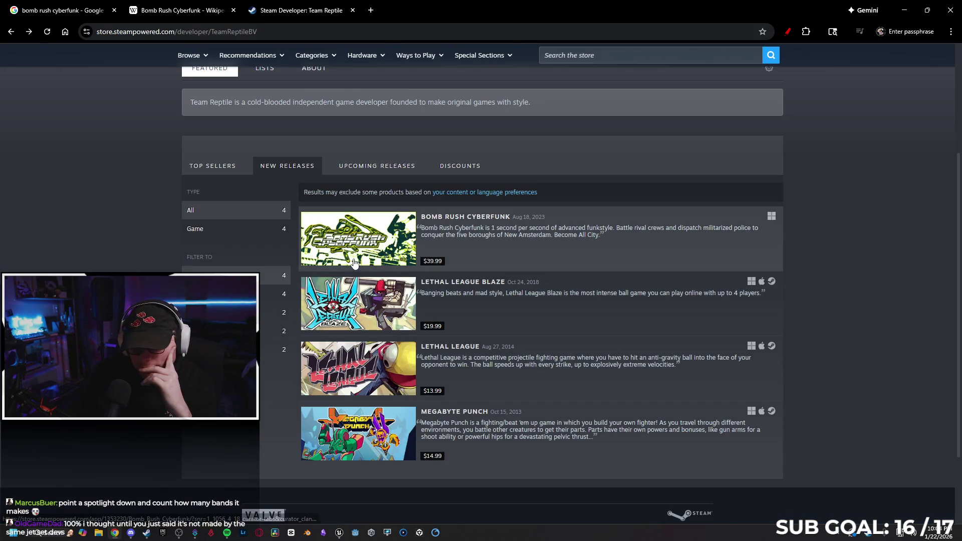
# Visit the Bomb Rush Cyberfunk and Lethal League store pages, returning to the developer page each time.
pyautogui.click(450, 226)
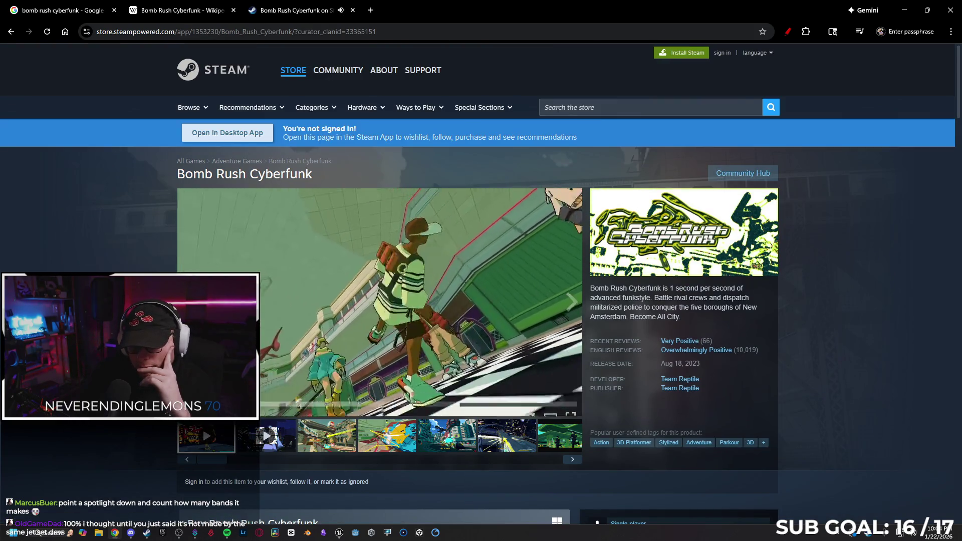
pyautogui.hotkey('alt', 'Left')
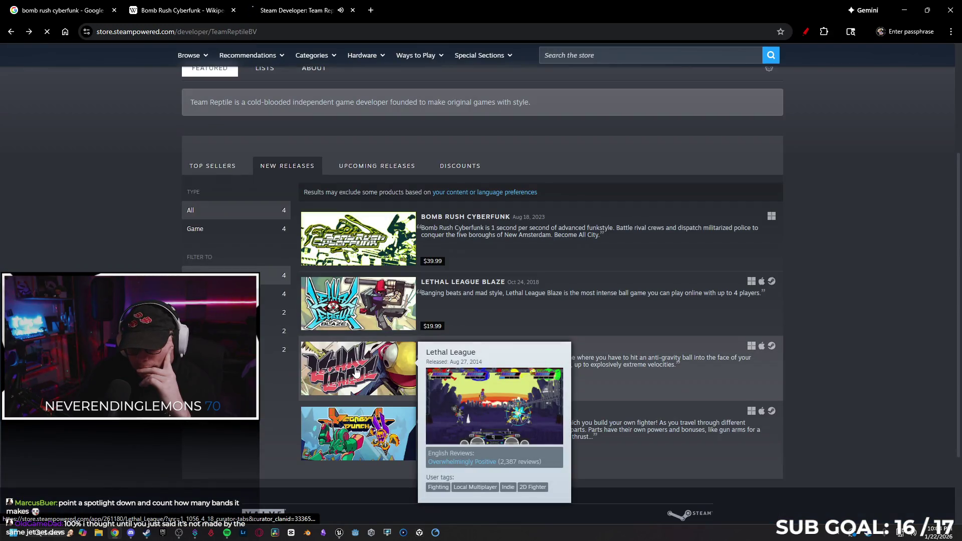
pyautogui.click(355, 368)
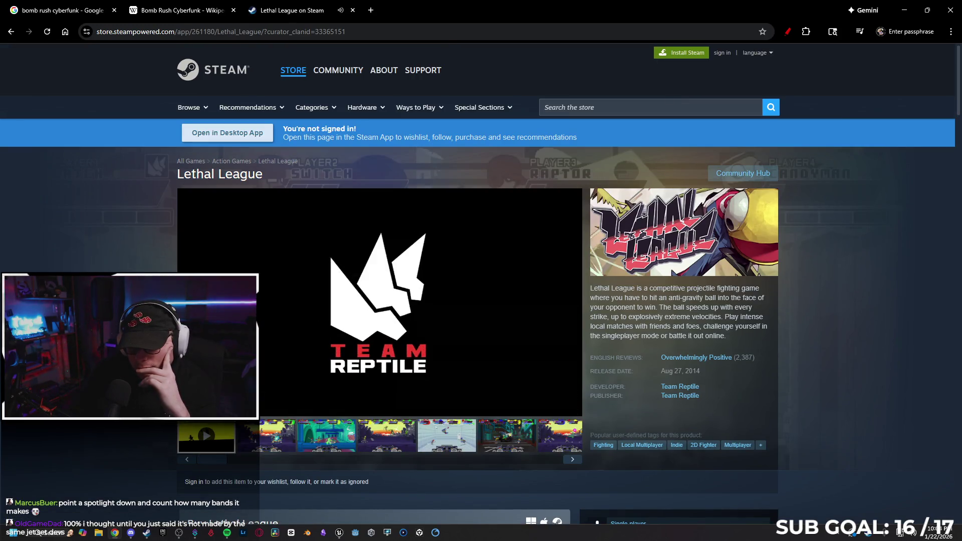
pyautogui.hotkey('alt', 'Left')
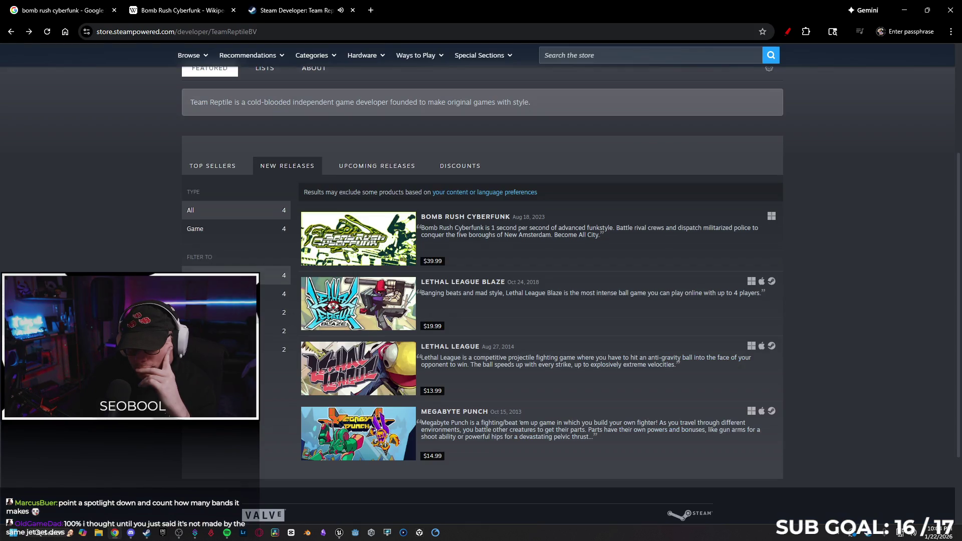
# Open the Megabyte Punch store page and view its windmill, desert, icy and sixth screenshots.
pyautogui.click(358, 432)
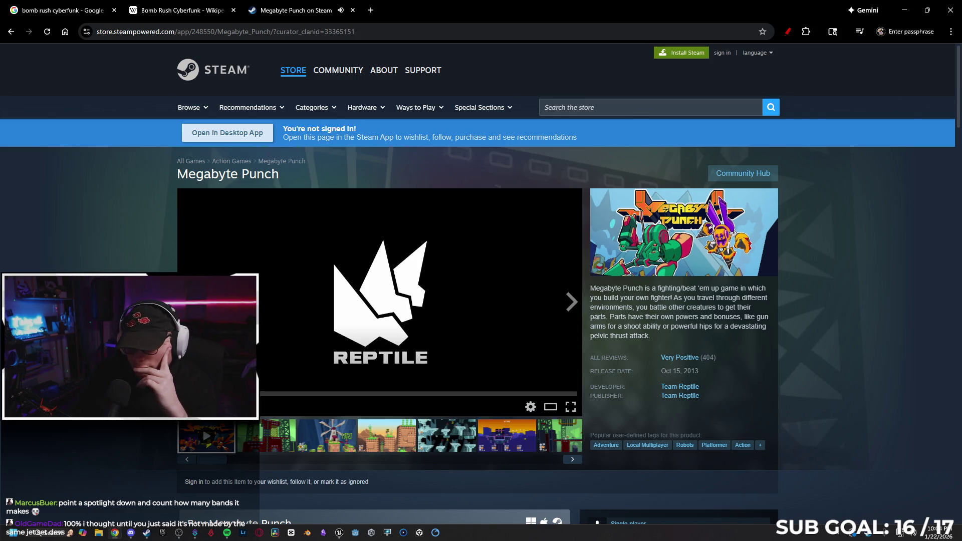
pyautogui.scroll(-4, 317, 438)
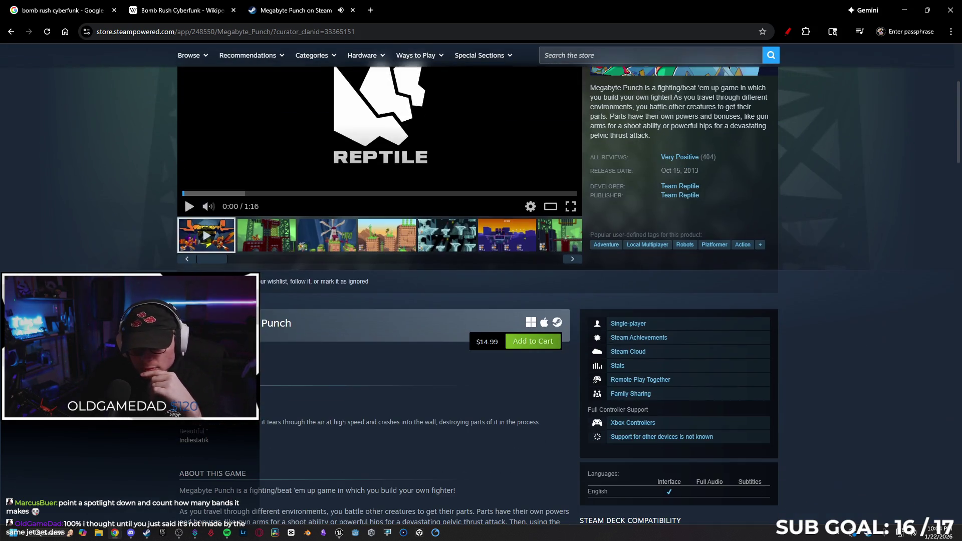
pyautogui.scroll(4, 317, 439)
pyautogui.click(317, 439)
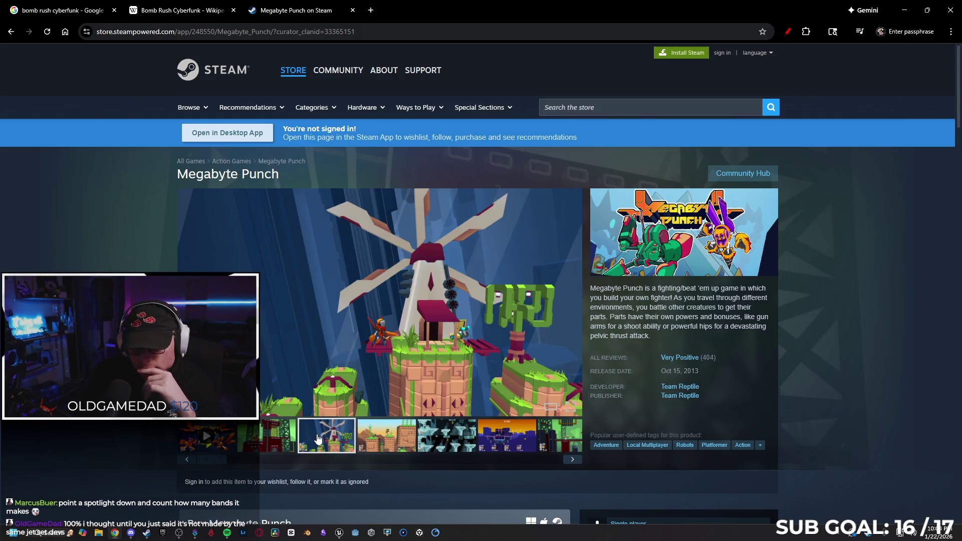
pyautogui.click(369, 435)
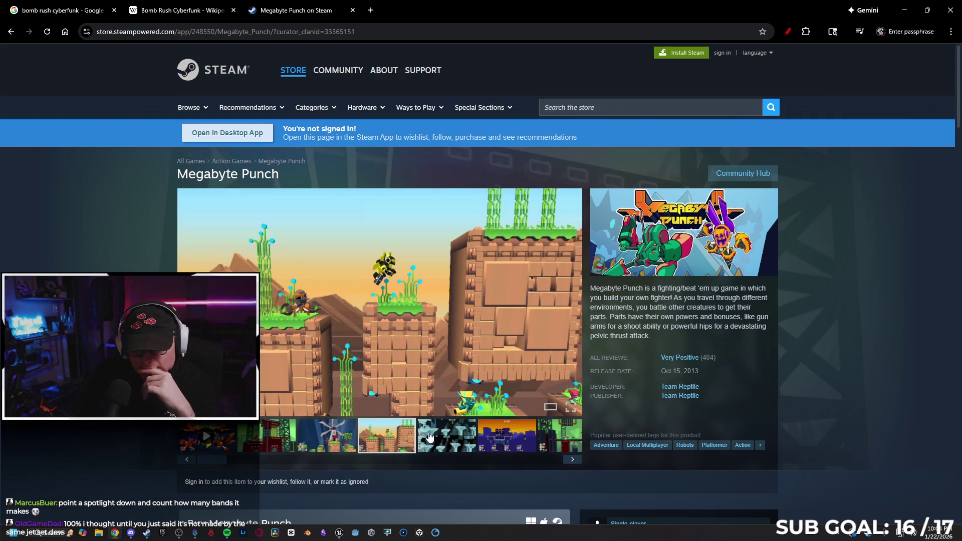
pyautogui.click(440, 436)
pyautogui.click(492, 445)
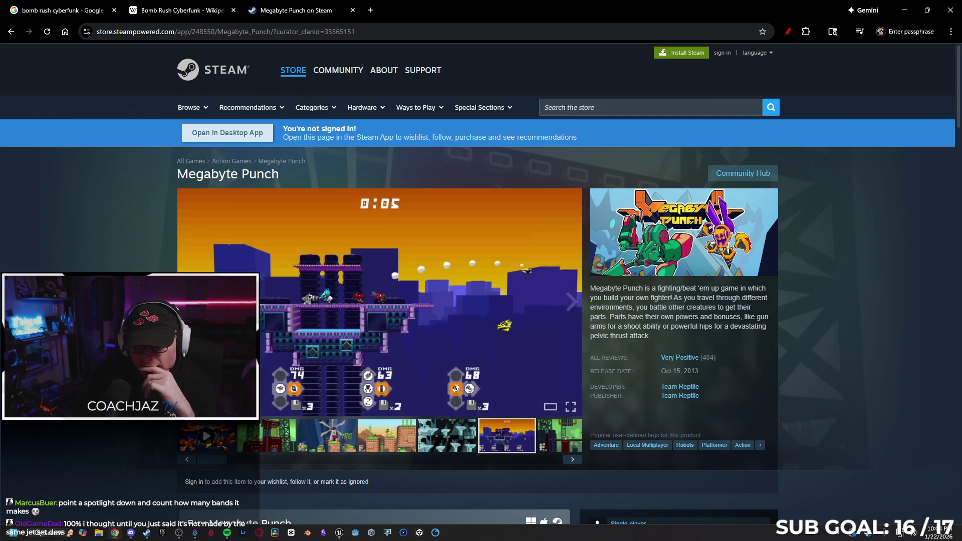
# Close the Megabyte Punch, Bomb Rush Cyberfunk Wikipedia and remaining browser tabs.
pyautogui.click(352, 10)
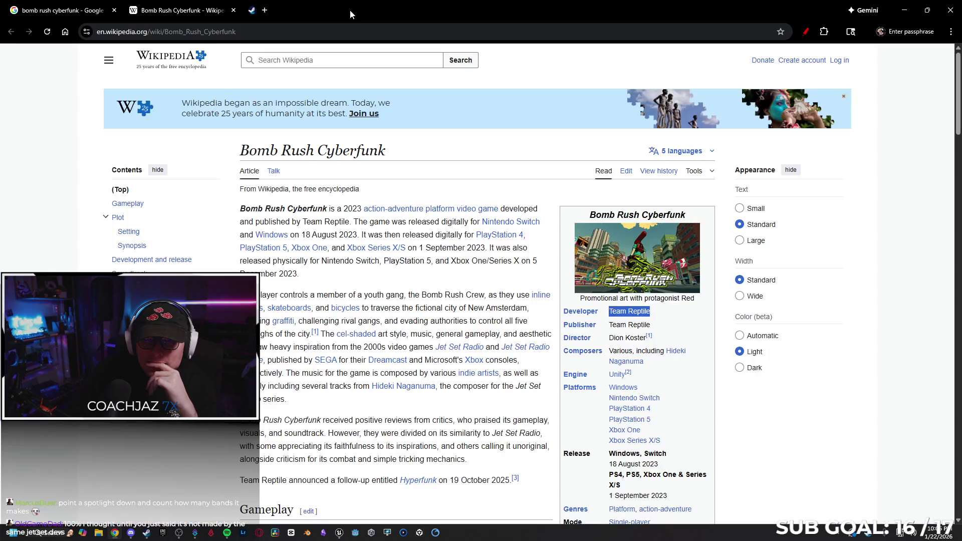
pyautogui.click(233, 10)
pyautogui.click(114, 10)
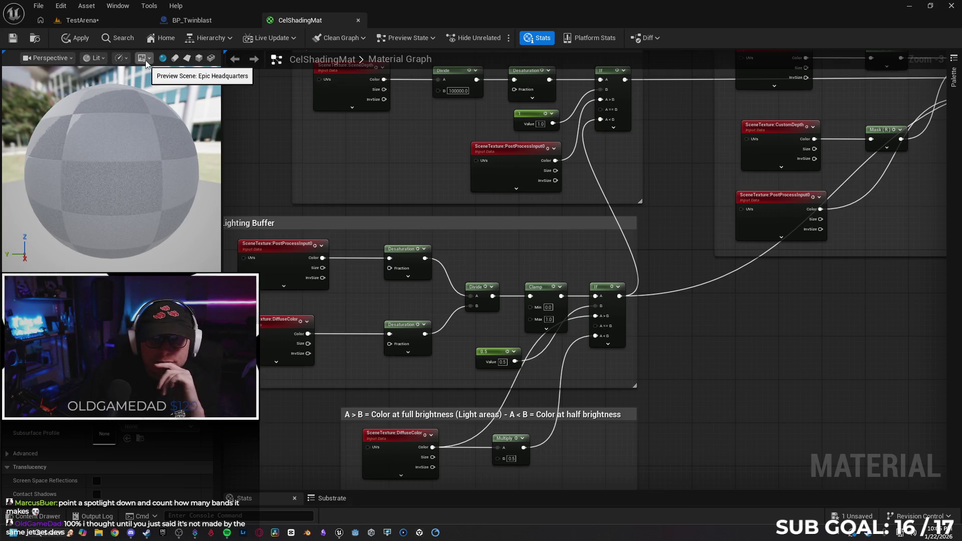
# Save the TestArena level and place a Spot Light from Quick Add > Lights on the walkway.
pyautogui.click(100, 25)
pyautogui.click(13, 38)
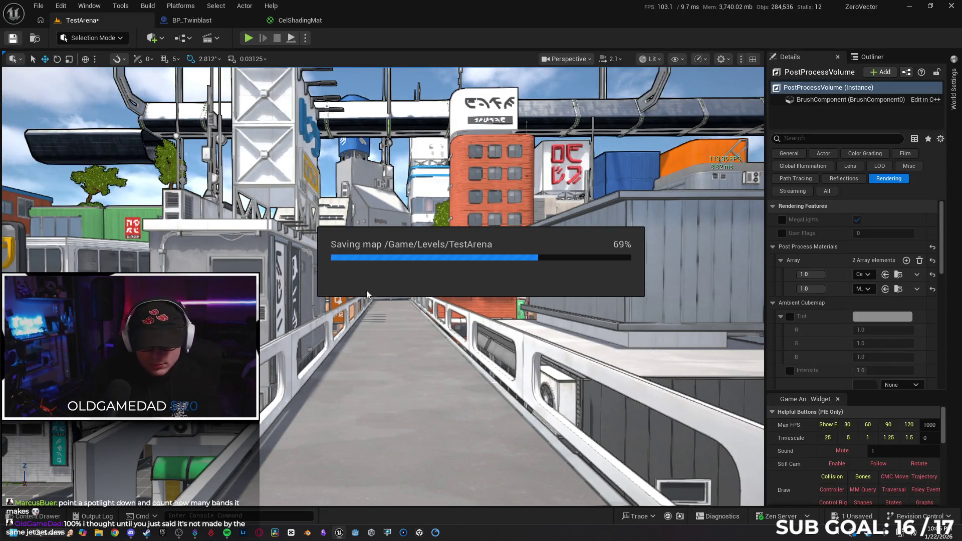
pyautogui.click(163, 40)
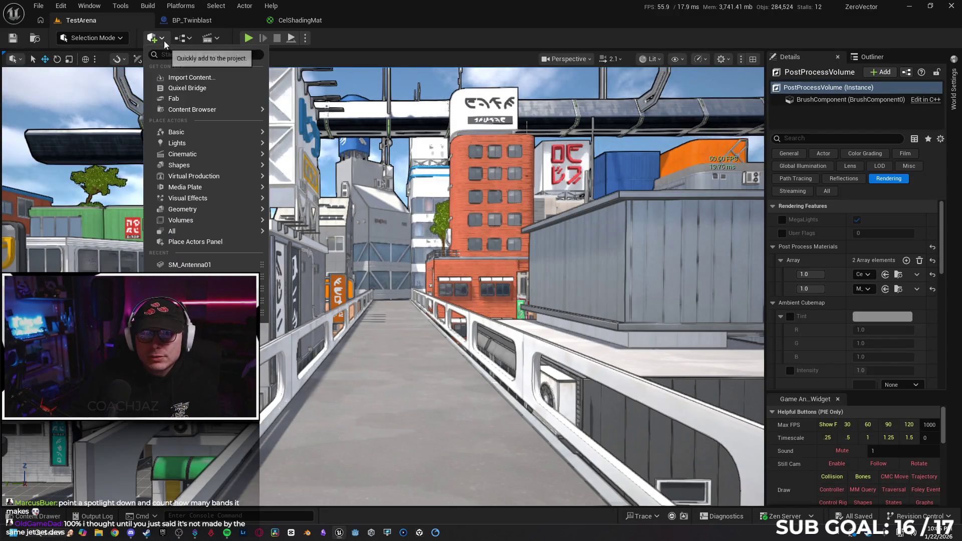
pyautogui.moveTo(206, 141)
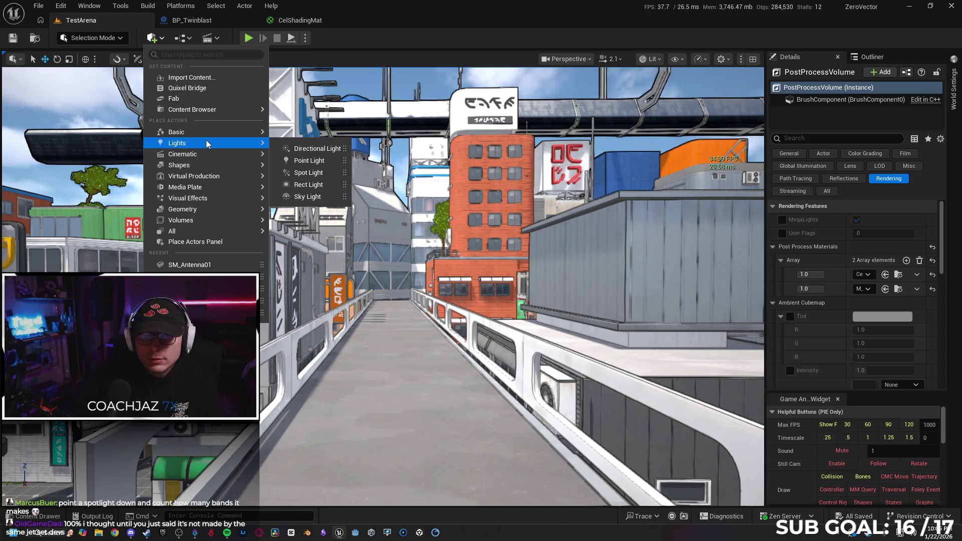
pyautogui.click(305, 173)
pyautogui.click(388, 249)
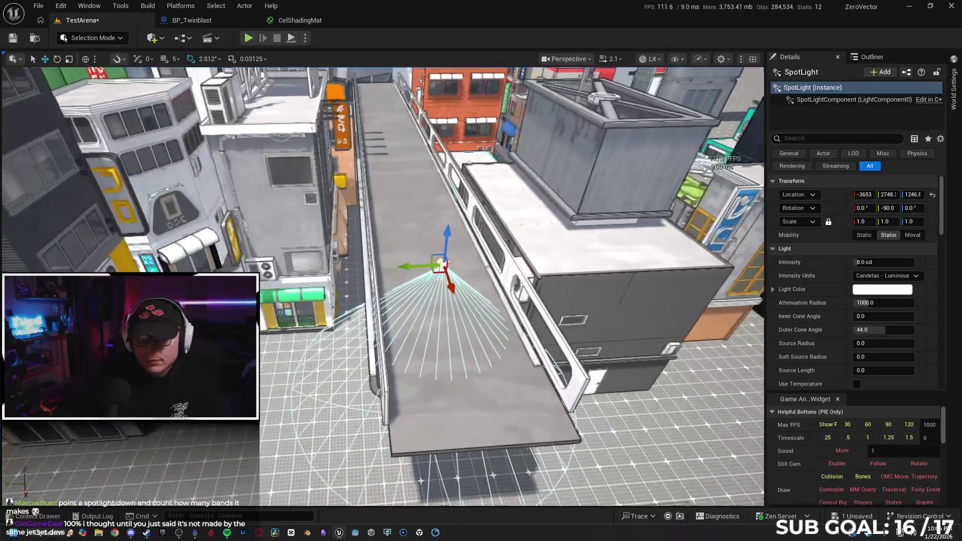
# Move the Spot Light against the wall above the blue awning, about 473 units high, and tilt it toward the building.
pyautogui.moveTo(411, 274)
pyautogui.mouseDown()
pyautogui.moveTo(361, 278)
pyautogui.moveTo(24, 216)
pyautogui.mouseUp()
pyautogui.press('f')
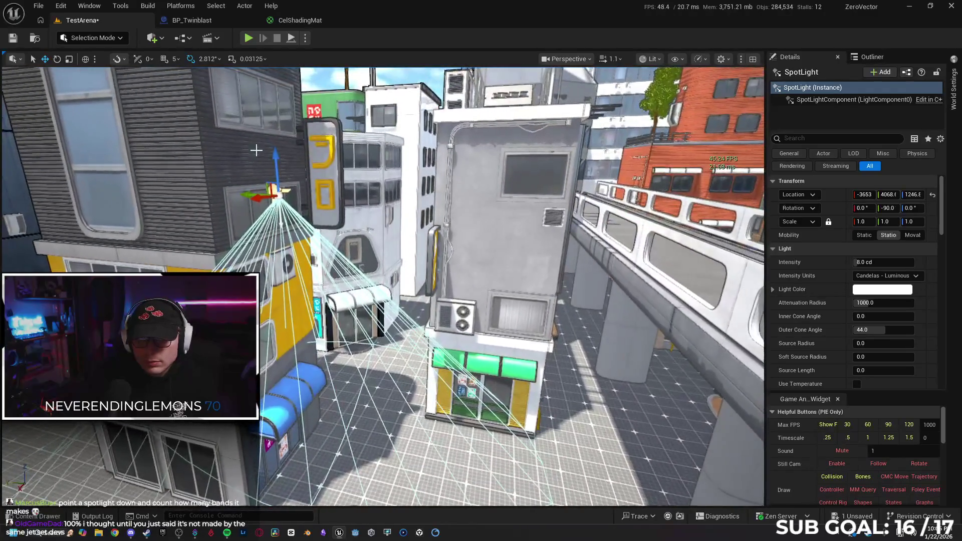
pyautogui.moveTo(275, 175); pyautogui.dragTo(287, 322)
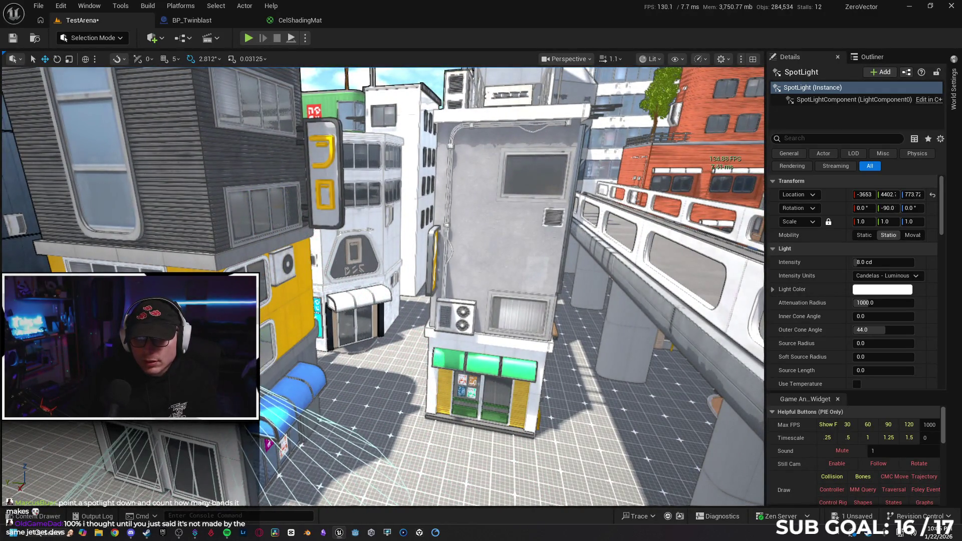
pyautogui.press('f')
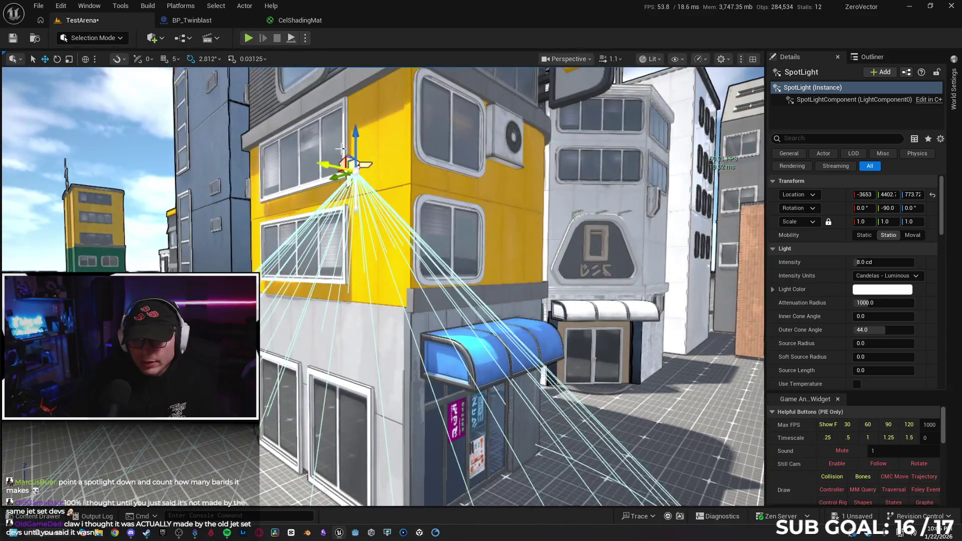
pyautogui.scroll(5, 301, 214)
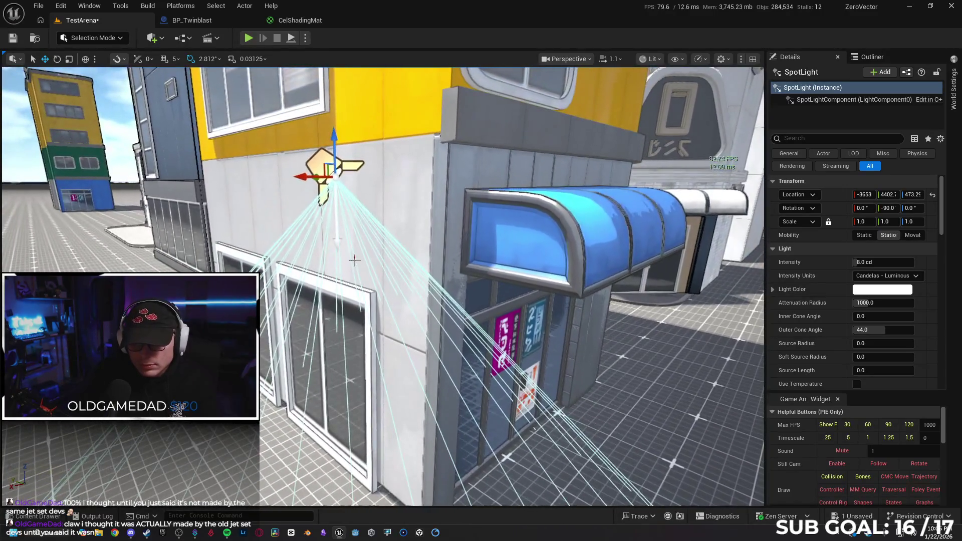
pyautogui.press('e')
pyautogui.moveTo(300, 214)
pyautogui.mouseDown()
pyautogui.moveTo(296, 241)
pyautogui.moveTo(399, 233)
pyautogui.mouseUp()
pyautogui.scroll(-3, 296, 235)
# Undo the spotlight tilt and hide DirectionalLight after filtering the Outliner by 'dire'.
pyautogui.hotkey('ctrl', 'z')
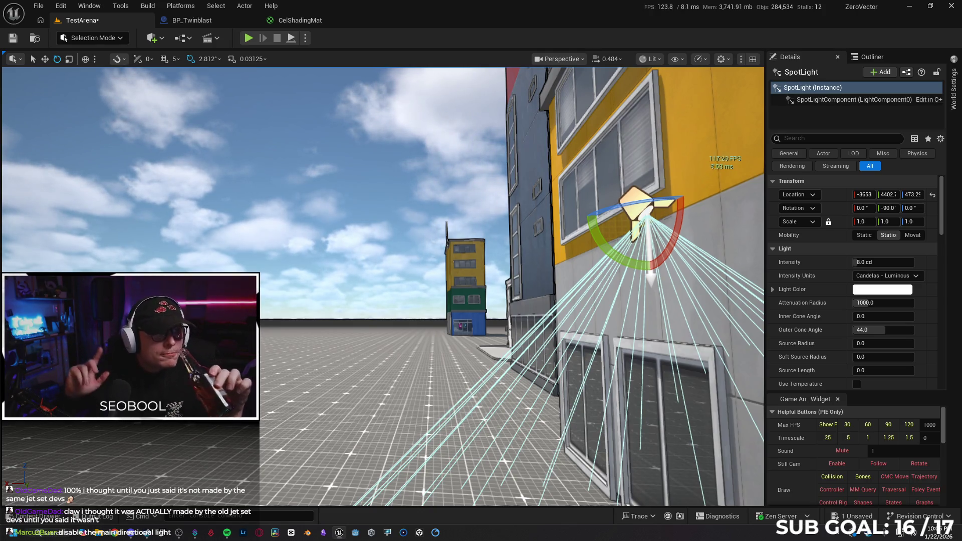
pyautogui.click(869, 57)
pyautogui.write('dire')
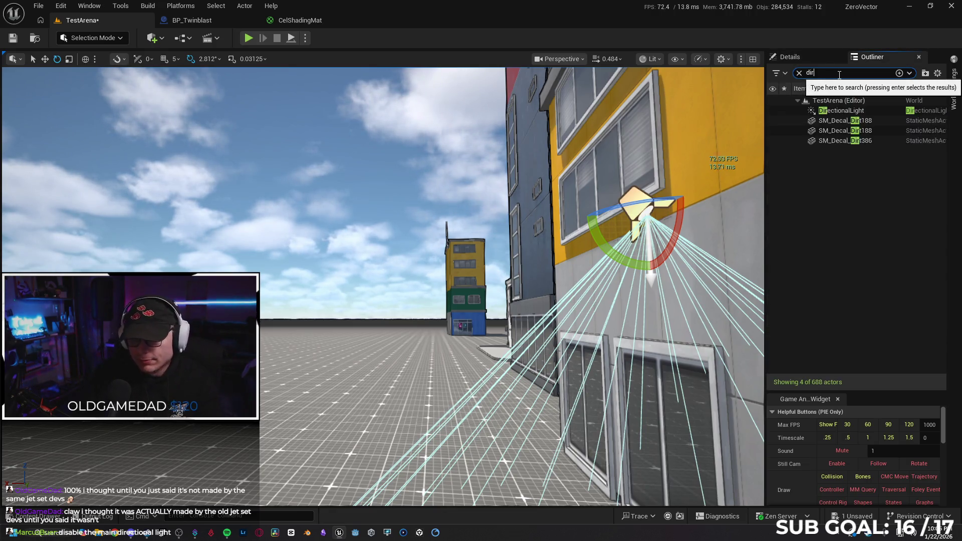
pyautogui.click(772, 110)
# Lower the directional light toward the ground beside the storefront, undoing an accidental rotation.
pyautogui.moveTo(565, 202)
pyautogui.mouseDown()
pyautogui.moveTo(520, 215)
pyautogui.moveTo(564, 202)
pyautogui.mouseUp()
pyautogui.moveTo(389, 155)
pyautogui.mouseDown()
pyautogui.moveTo(403, 170)
pyautogui.moveTo(390, 183)
pyautogui.moveTo(349, 105)
pyautogui.moveTo(372, 142)
pyautogui.mouseUp()
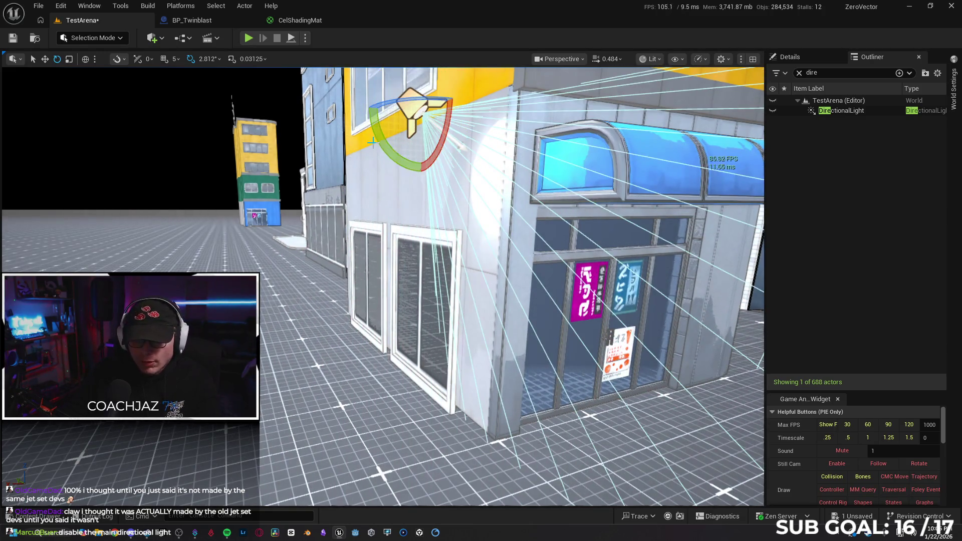
pyautogui.hotkey('ctrl', 'z')
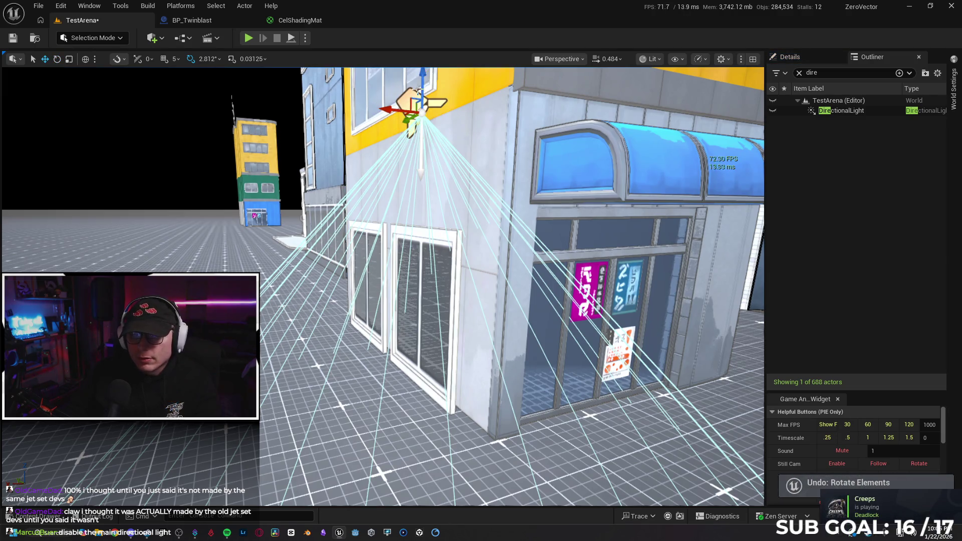
pyautogui.moveTo(418, 91); pyautogui.dragTo(421, 121)
pyautogui.scroll(-3, 382, 285)
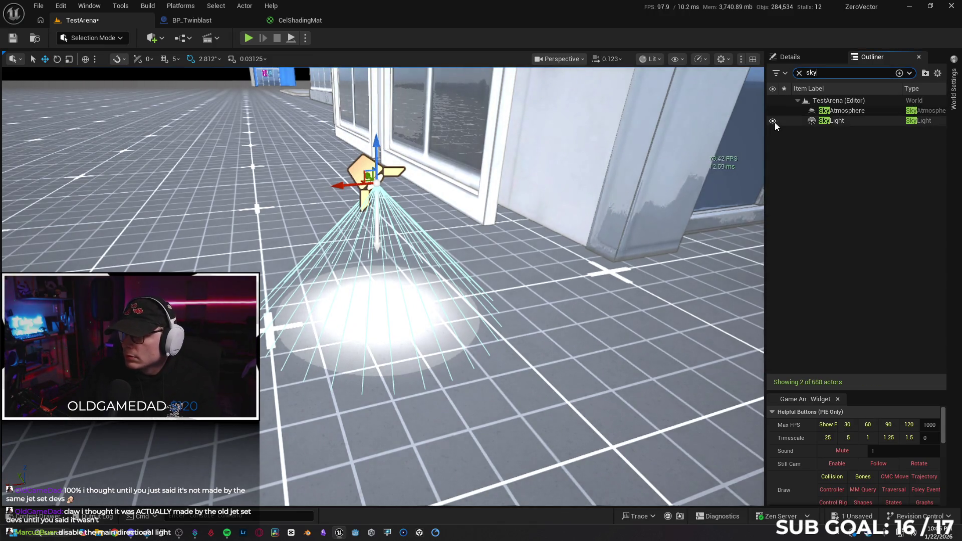
# Hide the SkyLight, fly around the darkened street to check the light pool, then toggle the sky atmosphere.
pyautogui.click(773, 121)
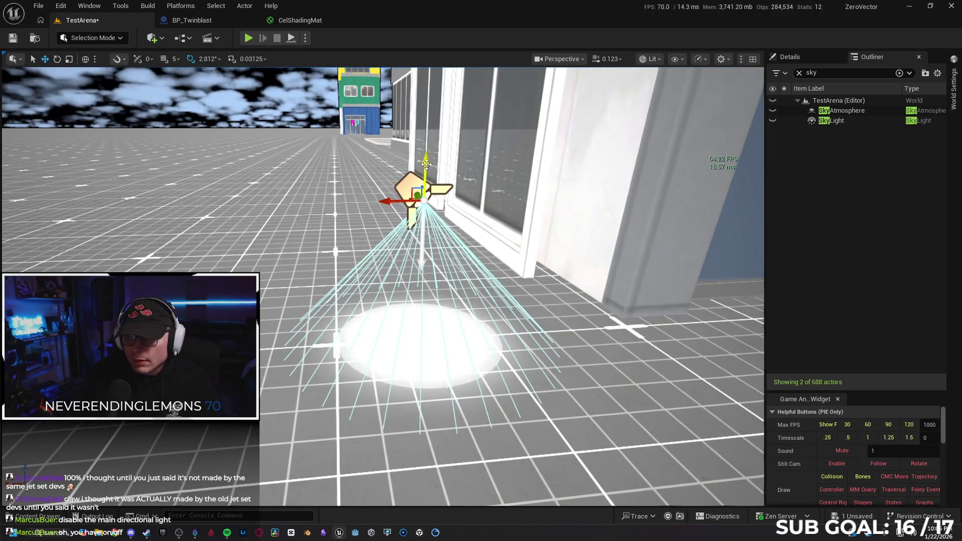
pyautogui.moveTo(444, 84)
pyautogui.mouseDown()
pyautogui.moveTo(443, 200)
pyautogui.moveTo(478, 149)
pyautogui.mouseUp()
pyautogui.moveTo(404, 221)
pyautogui.mouseDown()
pyautogui.moveTo(404, 180)
pyautogui.moveTo(415, 211)
pyautogui.moveTo(416, 186)
pyautogui.moveTo(436, 195)
pyautogui.moveTo(436, 240)
pyautogui.moveTo(431, 232)
pyautogui.moveTo(513, 218)
pyautogui.mouseUp()
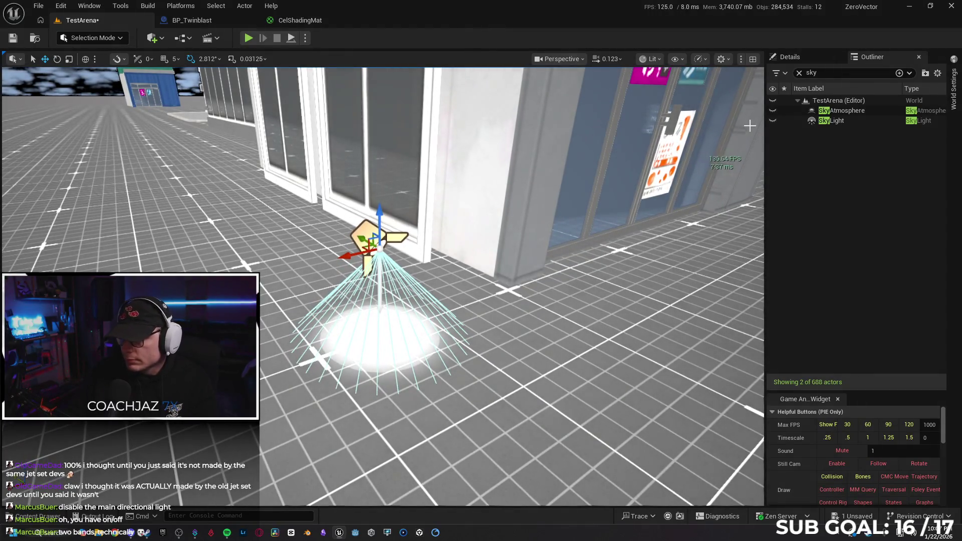
pyautogui.click(772, 110)
# Restore the sky light, delete the extra storefront light, and select DirectionalLight to show its Details.
pyautogui.click(772, 121)
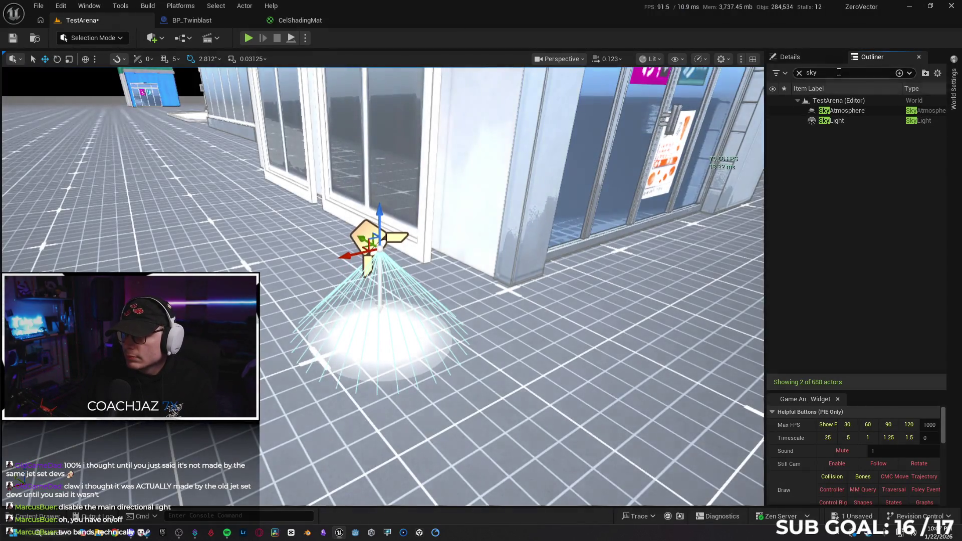
pyautogui.write('dir')
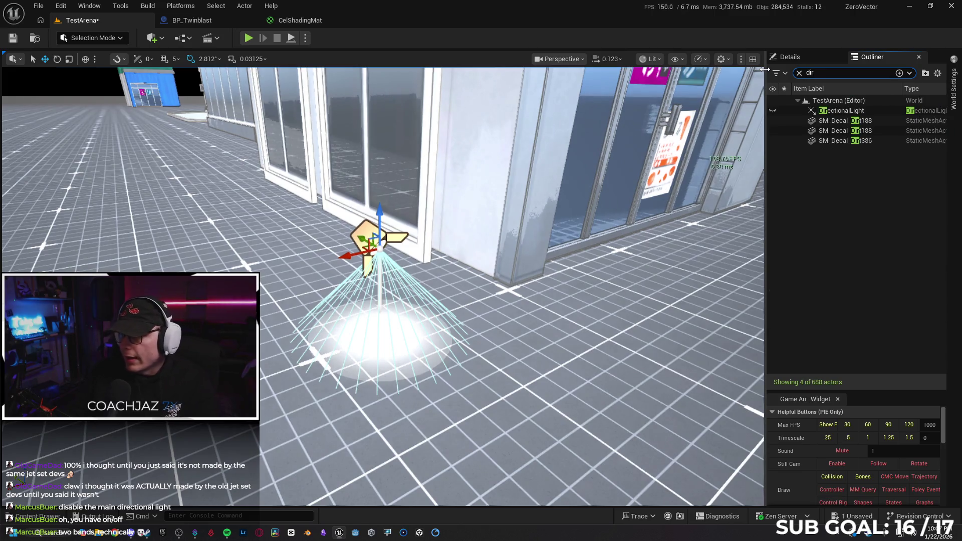
pyautogui.write('f')
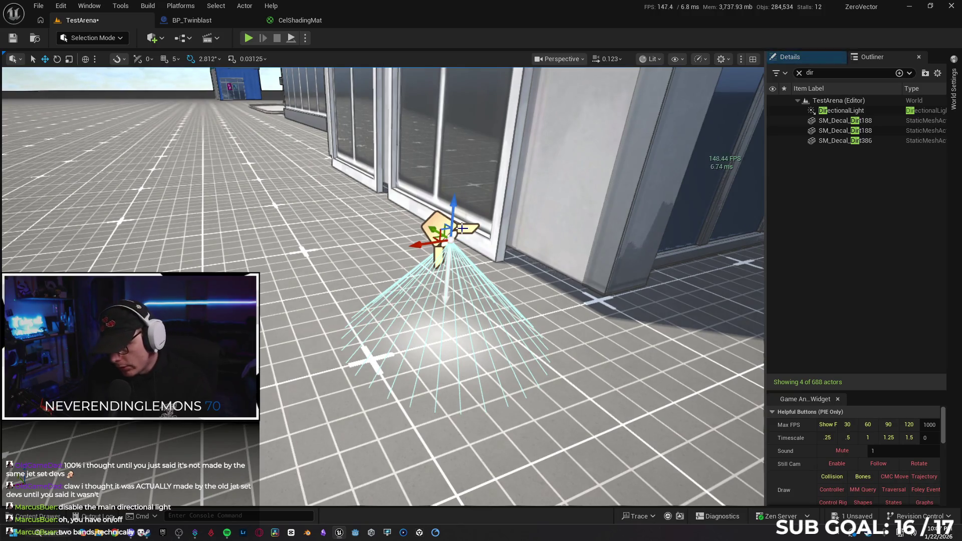
pyautogui.press('Delete')
pyautogui.moveTo(461, 227); pyautogui.dragTo(410, 215)
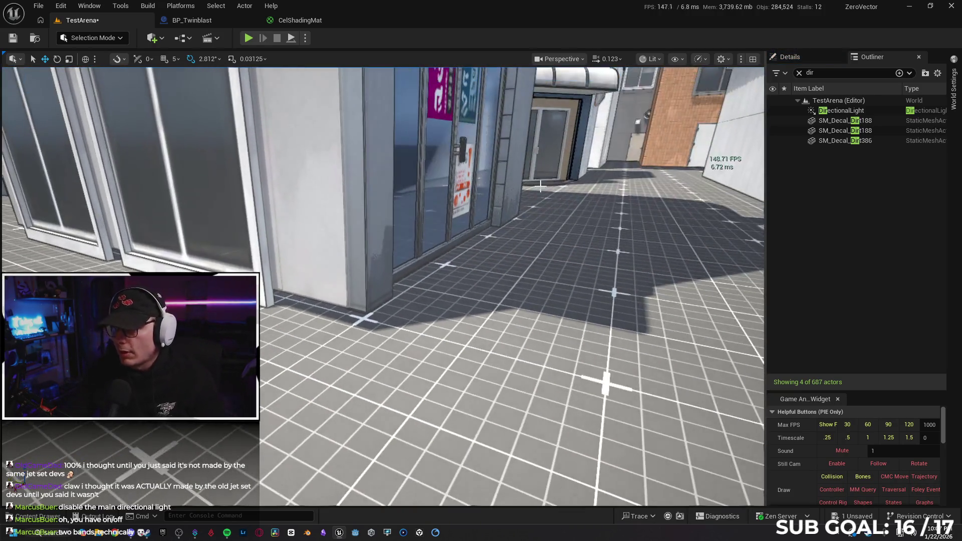
pyautogui.click(835, 113)
pyautogui.click(789, 56)
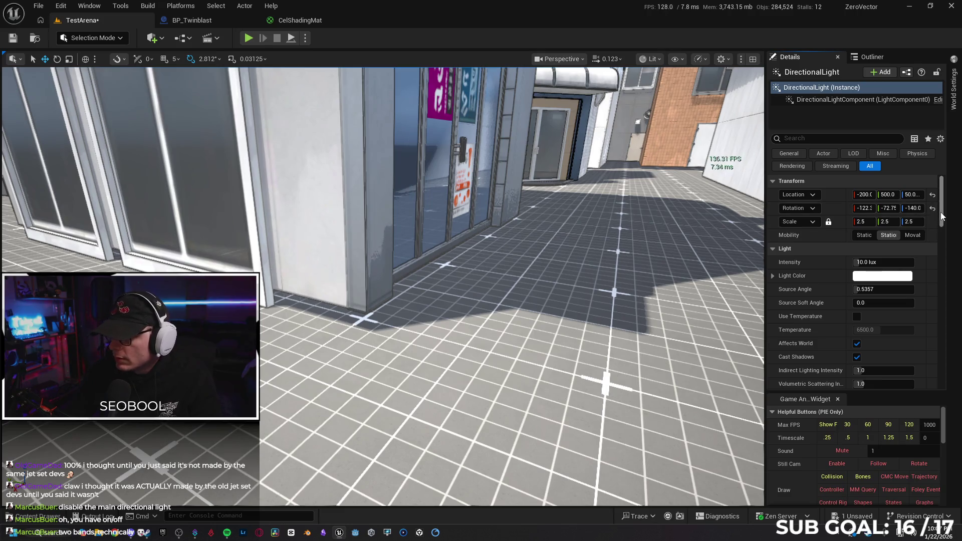
pyautogui.moveTo(941, 213); pyautogui.dragTo(938, 227)
pyautogui.click(857, 264)
pyautogui.click(857, 264)
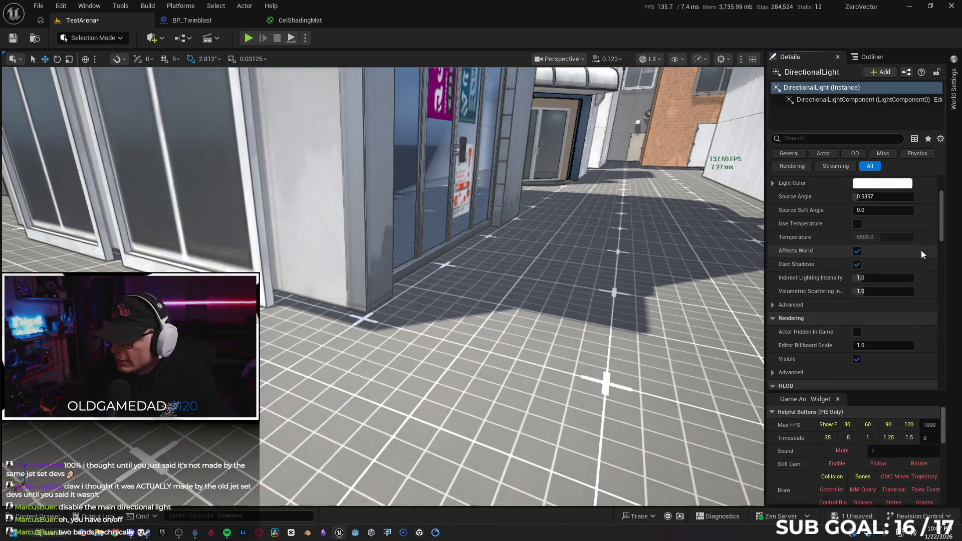
pyautogui.scroll(-5, 808, 231)
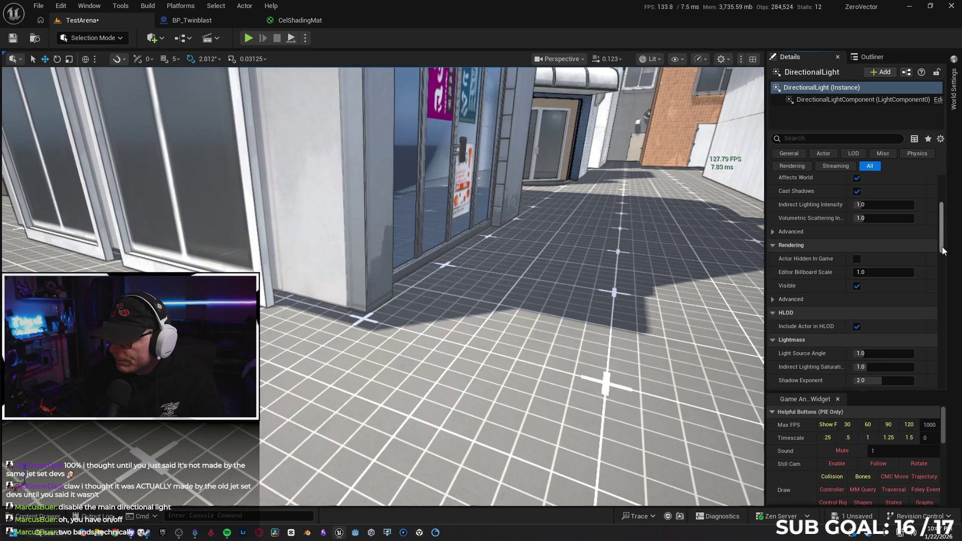
pyautogui.click(791, 200)
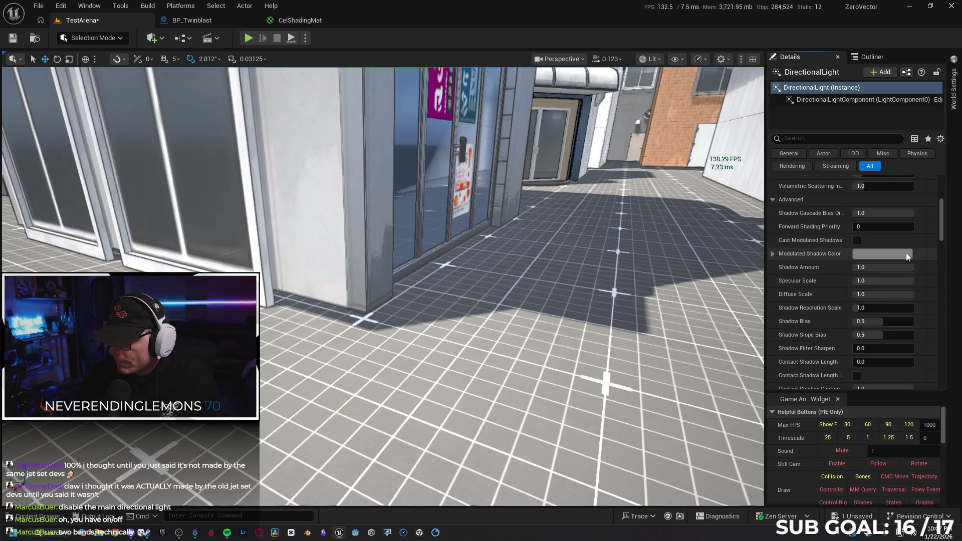
pyautogui.moveTo(943, 230)
pyautogui.mouseDown()
pyautogui.moveTo(943, 238)
pyautogui.moveTo(857, 226)
pyautogui.mouseUp()
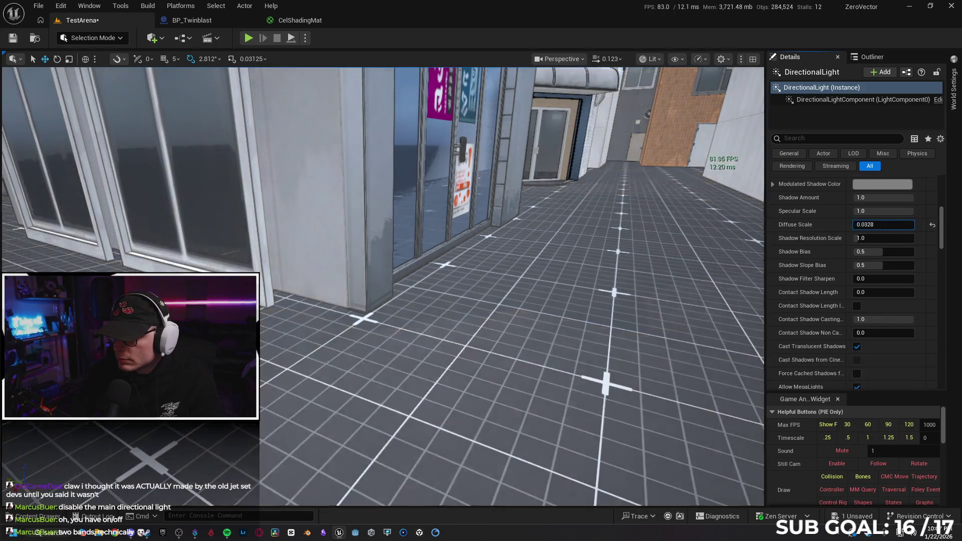
pyautogui.hotkey('ctrl', 'z')
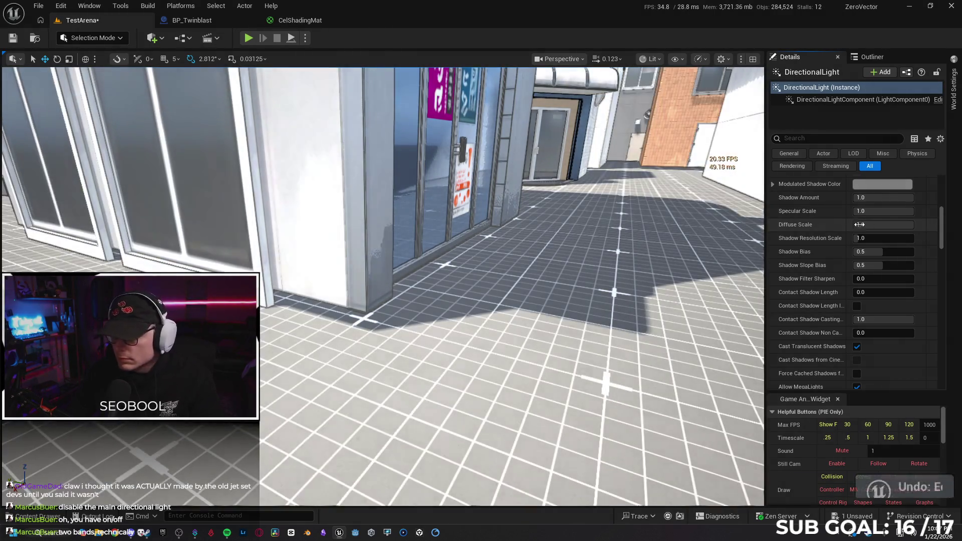
pyautogui.moveTo(942, 238); pyautogui.dragTo(945, 262)
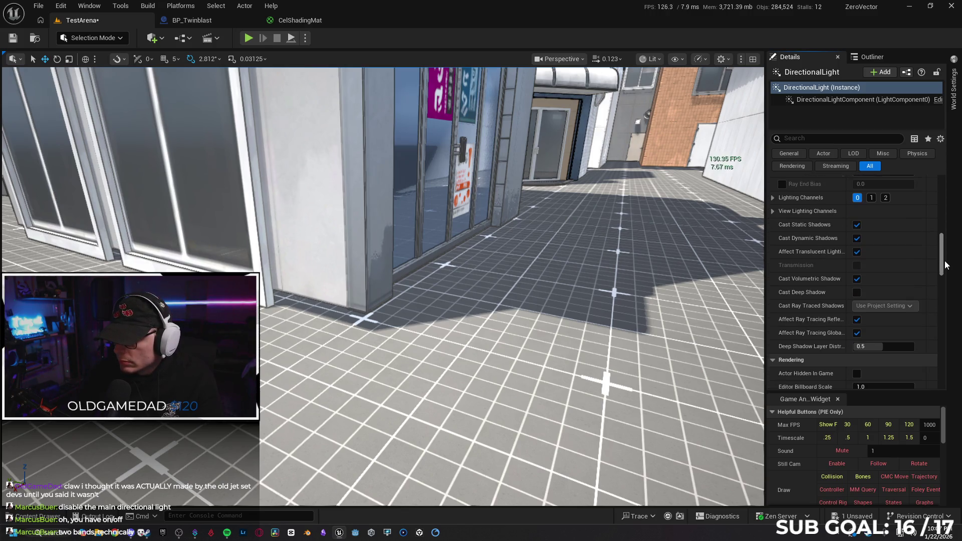
pyautogui.click(855, 239)
pyautogui.click(855, 239)
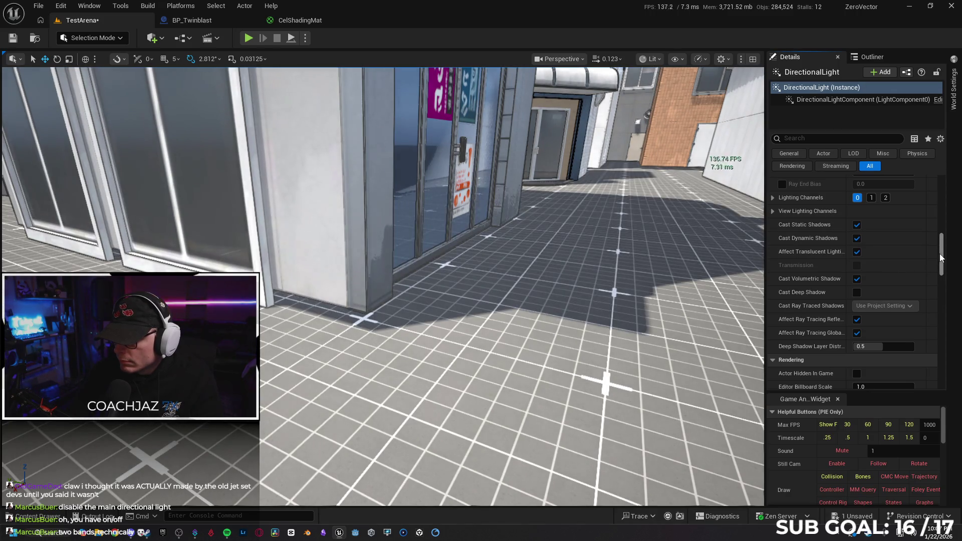
pyautogui.scroll(-2, 861, 261)
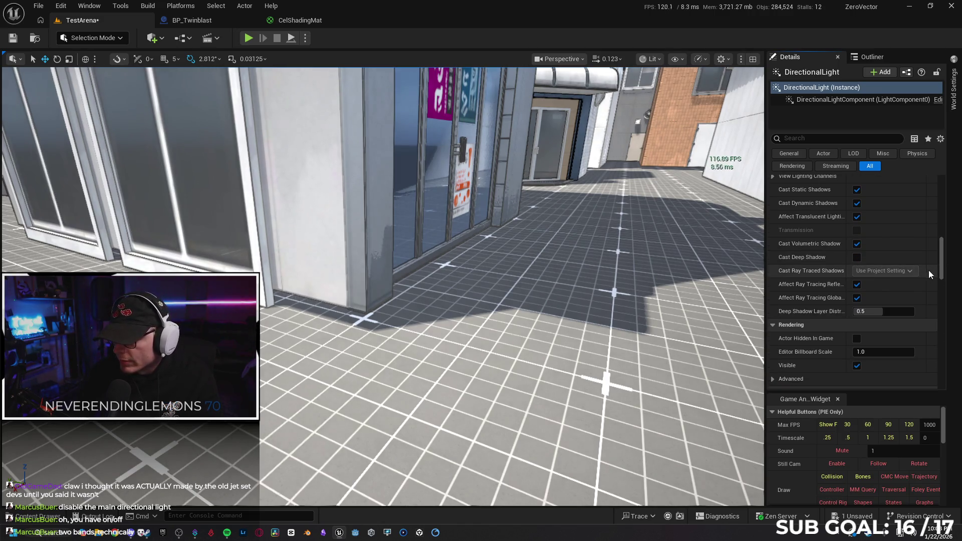
pyautogui.moveTo(942, 270); pyautogui.dragTo(950, 304)
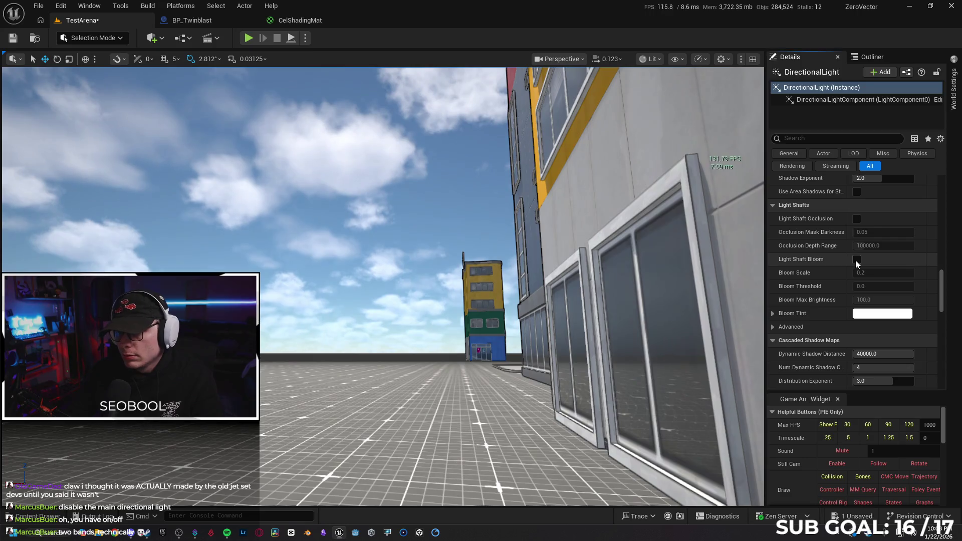
pyautogui.click(856, 260)
pyautogui.click(856, 218)
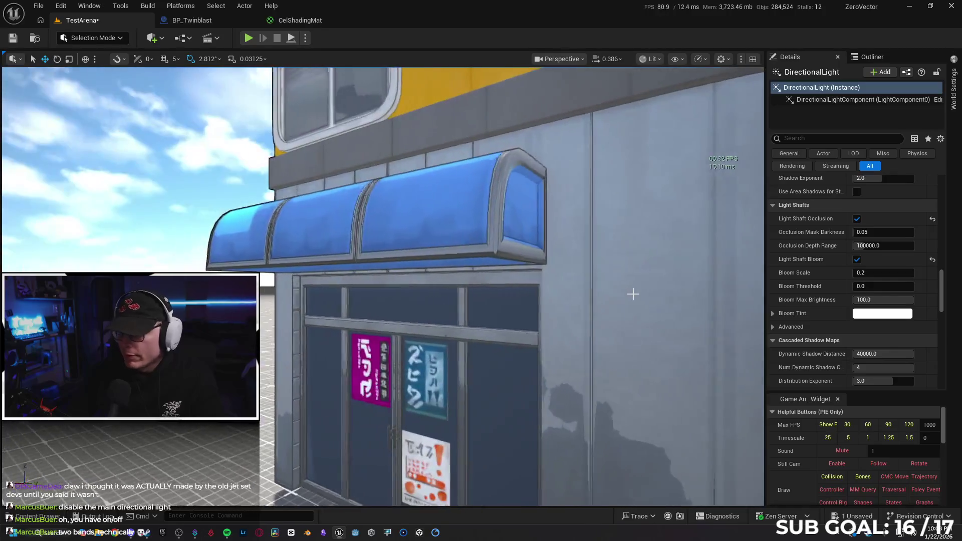
pyautogui.click(857, 219)
pyautogui.click(856, 260)
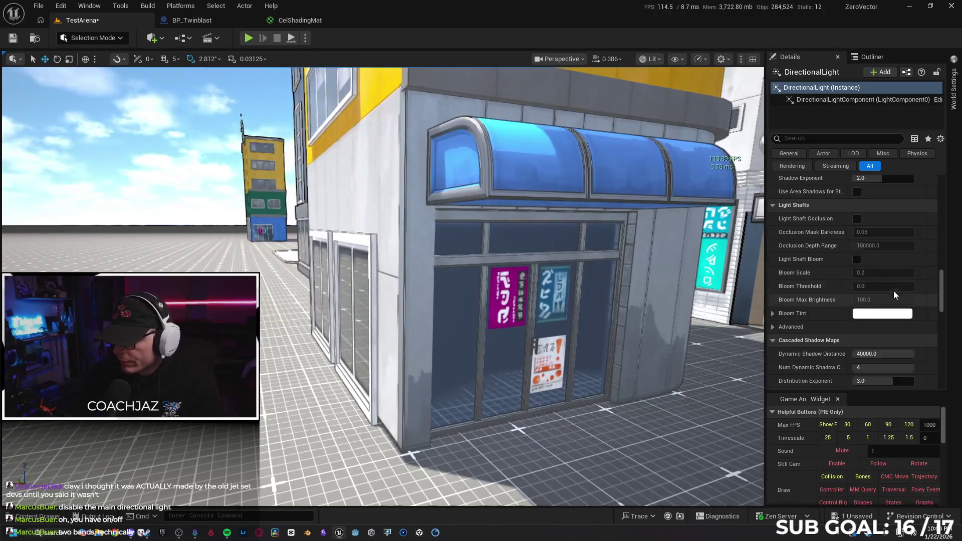
pyautogui.scroll(-3, 932, 293)
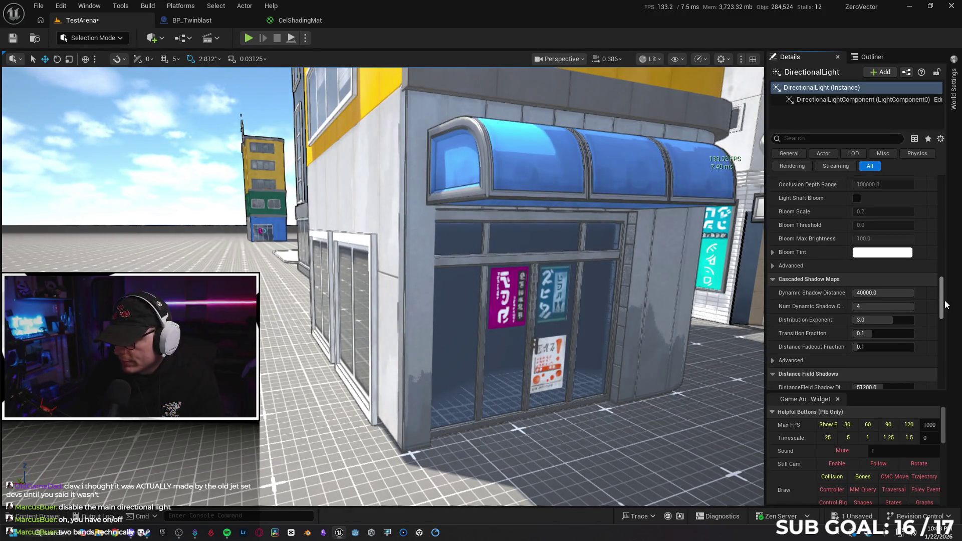
pyautogui.scroll(-1, 945, 304)
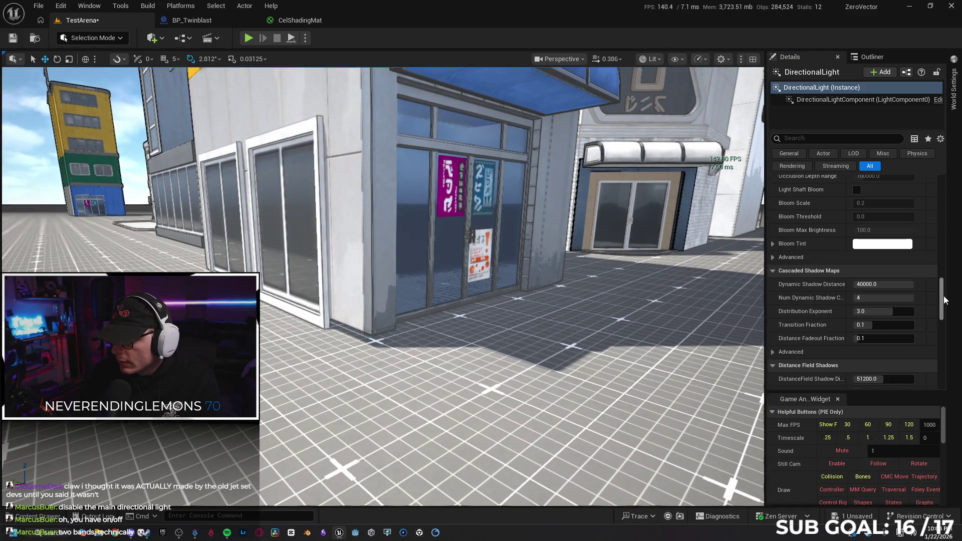
pyautogui.scroll(-5, 944, 300)
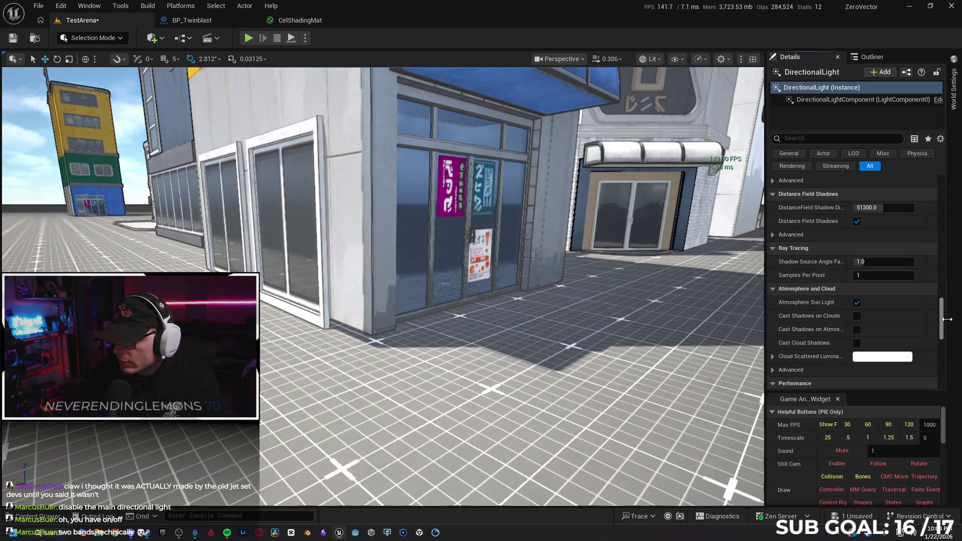
pyautogui.scroll(-1, 947, 319)
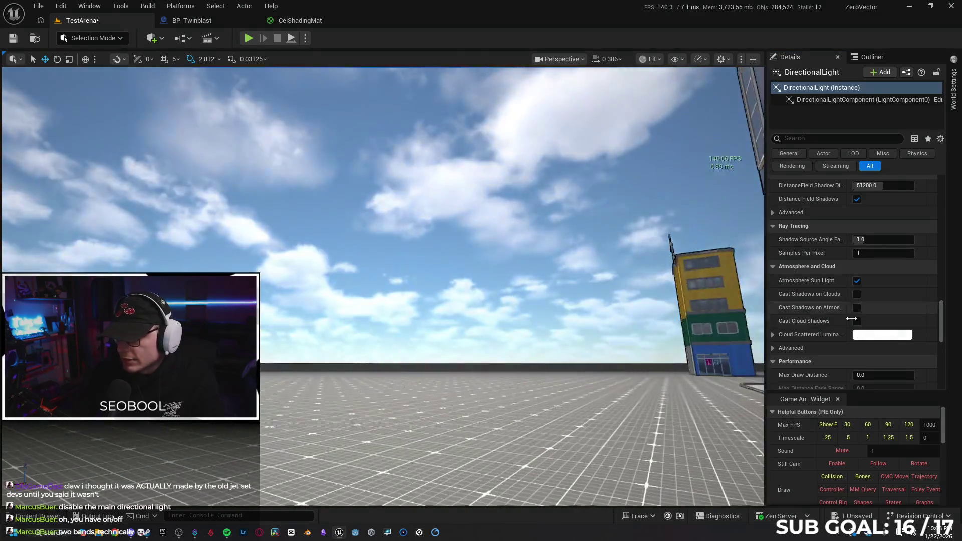
pyautogui.click(857, 293)
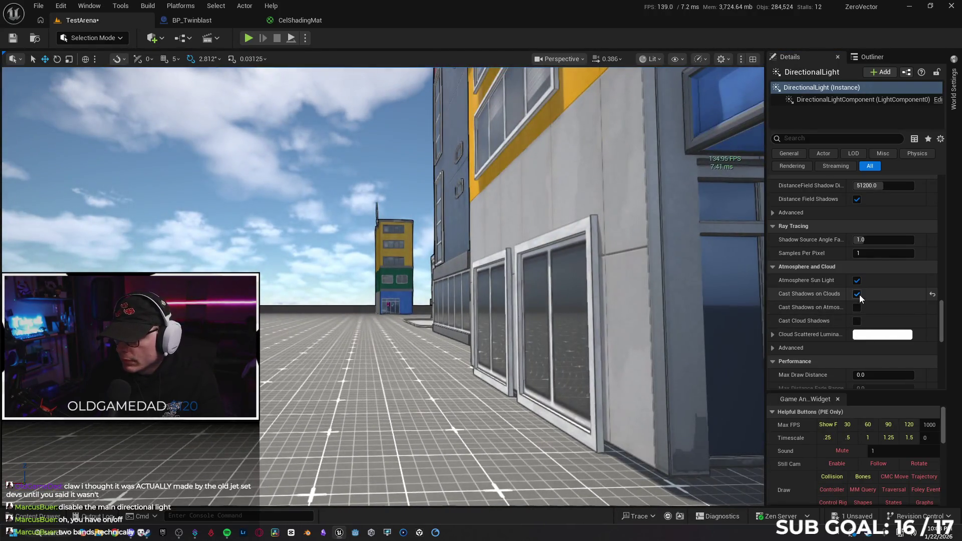
pyautogui.click(856, 294)
pyautogui.click(852, 309)
pyautogui.click(857, 308)
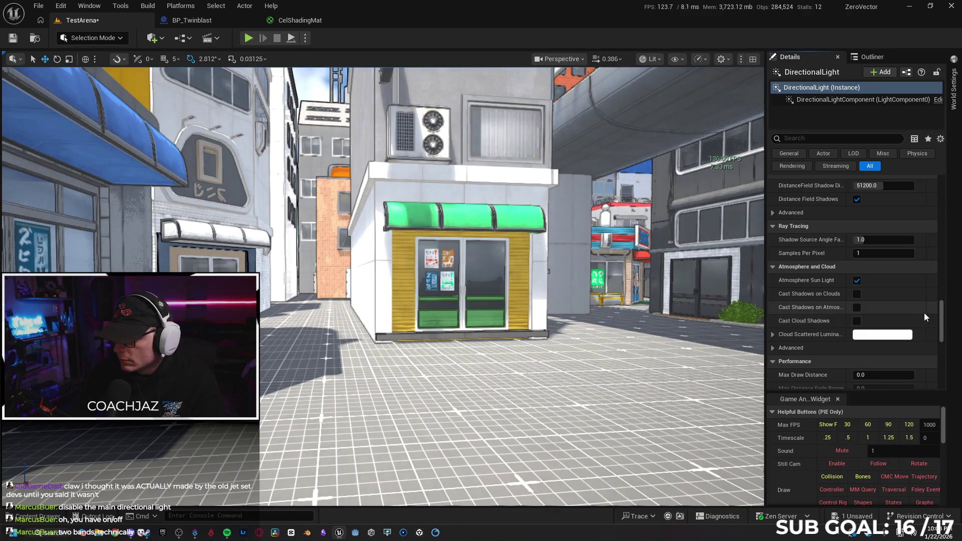
pyautogui.moveTo(941, 321); pyautogui.dragTo(946, 370)
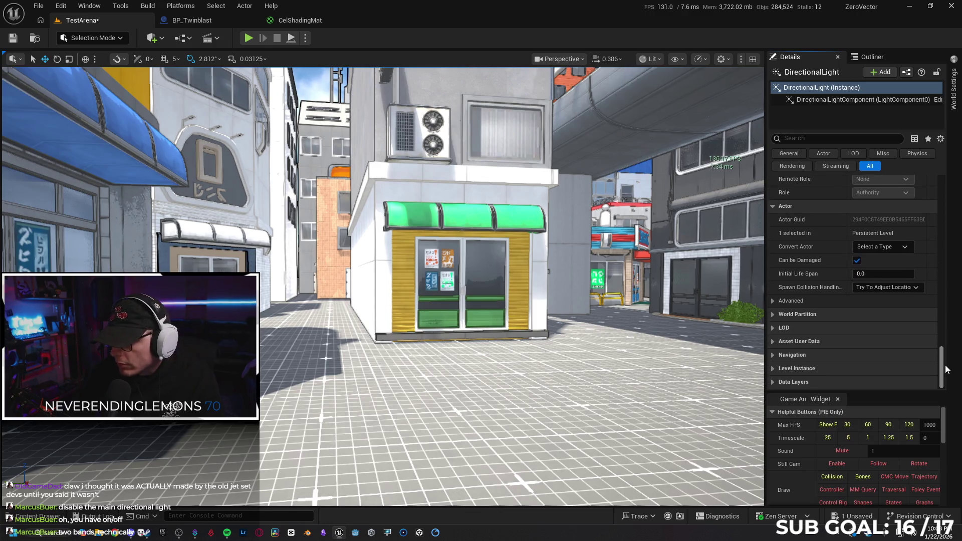
pyautogui.scroll(15, 921, 212)
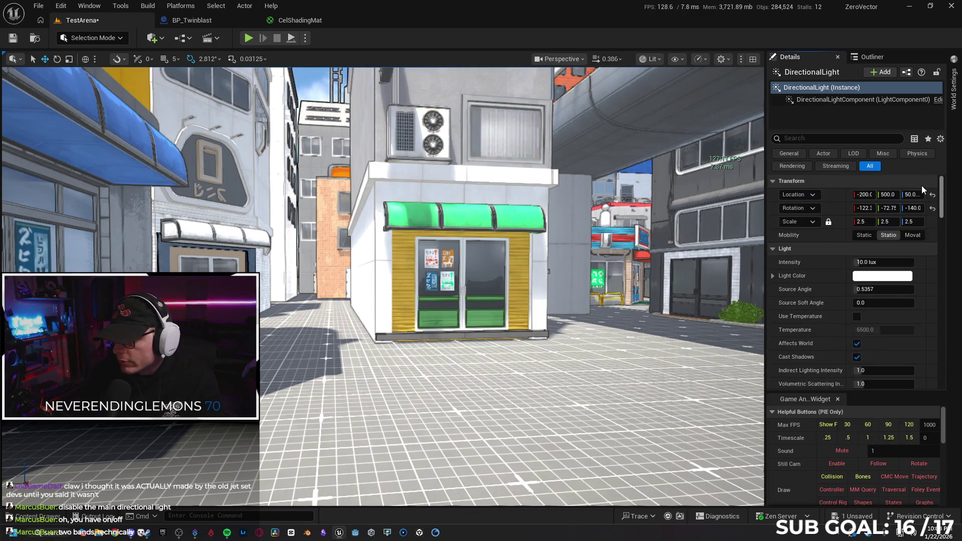
pyautogui.press('f')
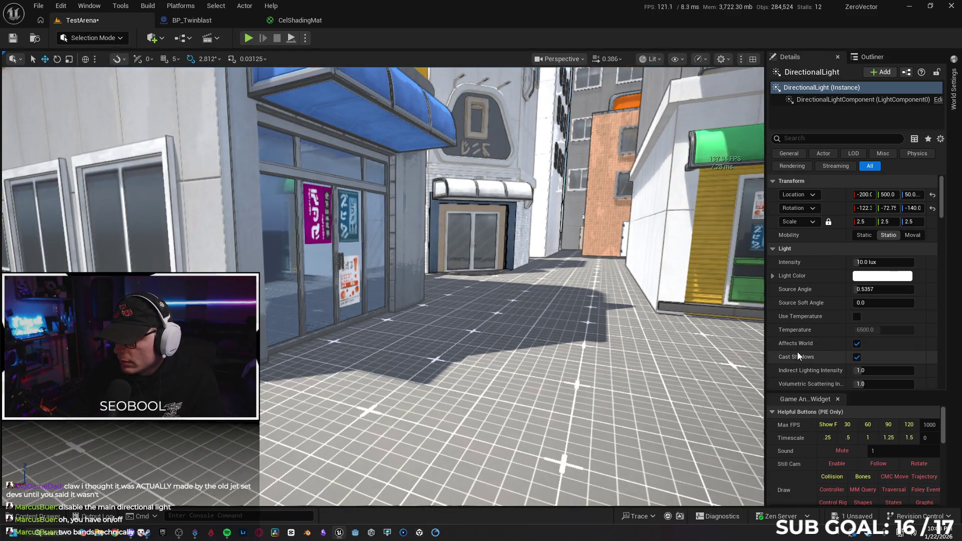
pyautogui.scroll(-3, 799, 325)
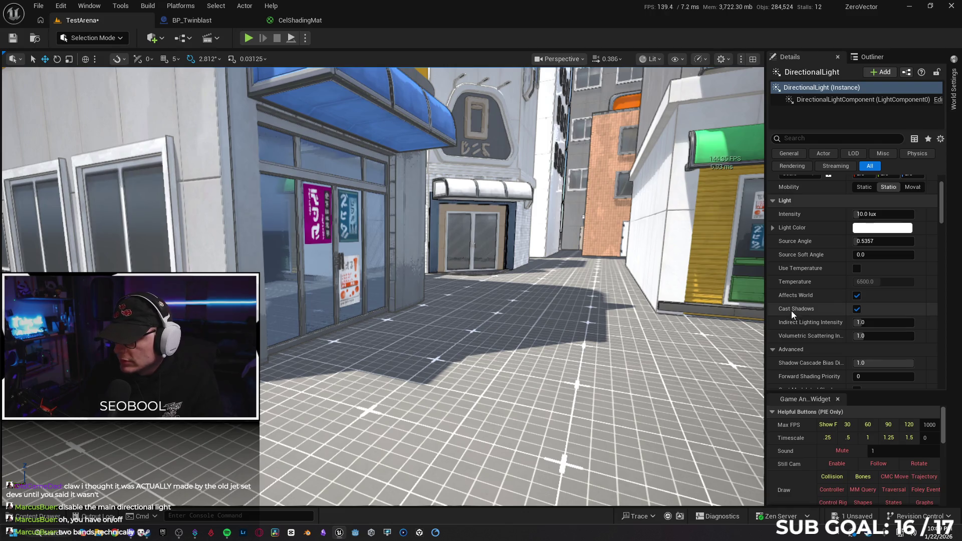
pyautogui.scroll(-3, 788, 305)
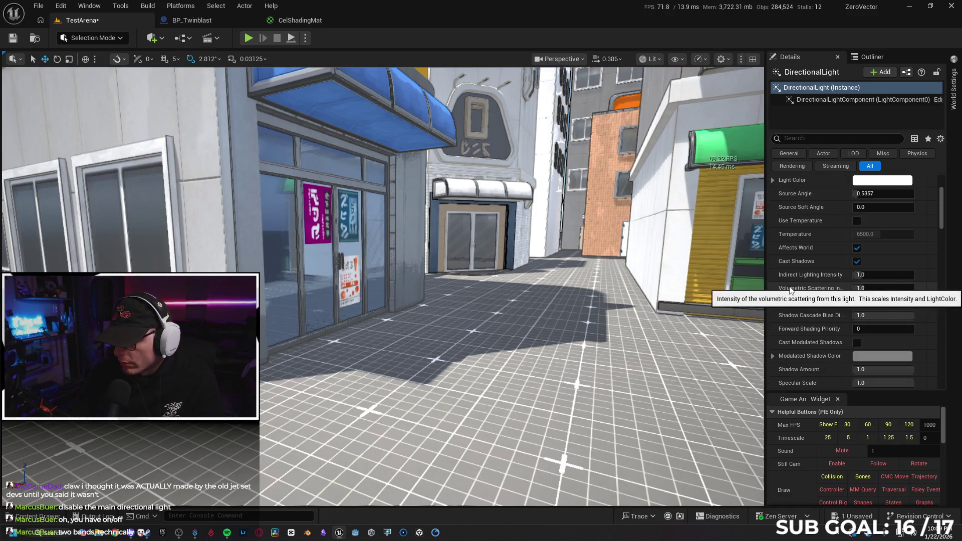
pyautogui.scroll(-3, 772, 338)
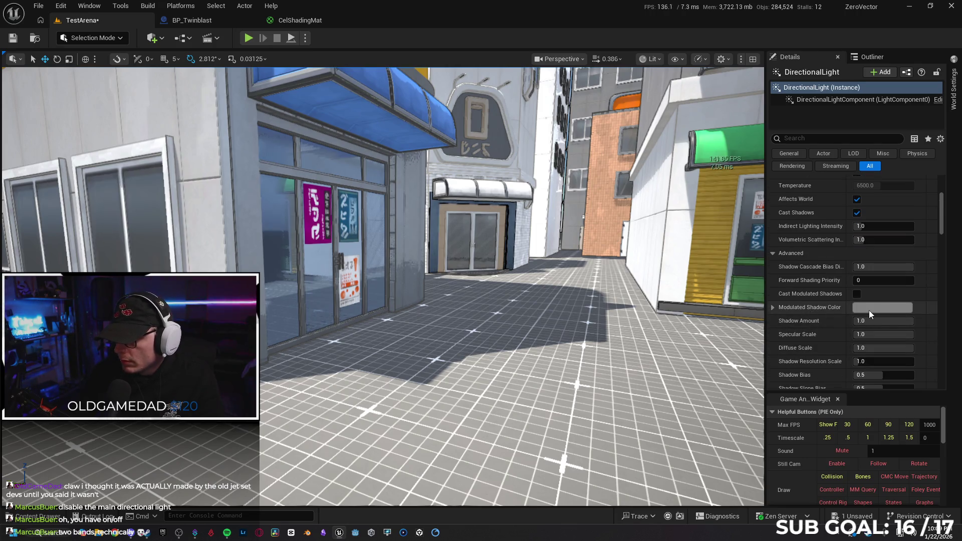
pyautogui.scroll(-2, 781, 311)
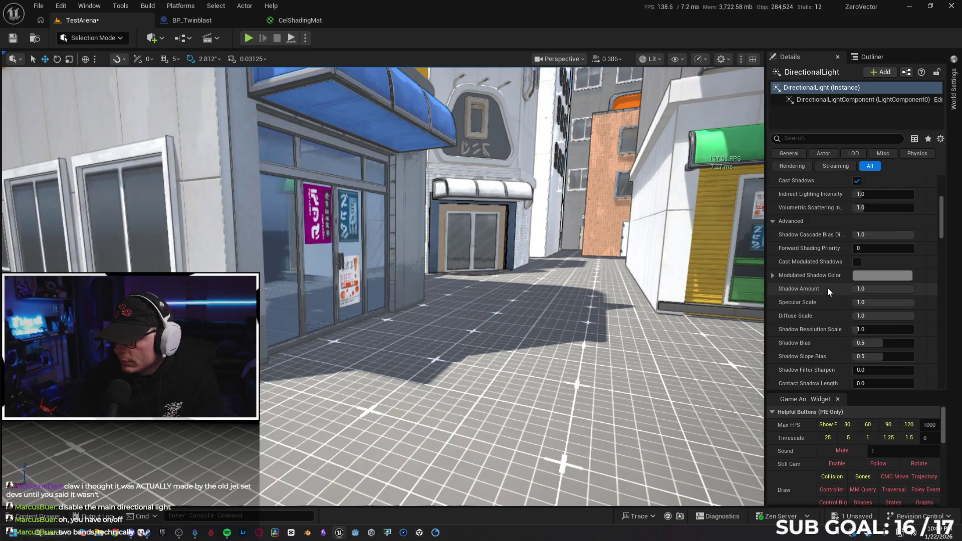
pyautogui.scroll(-1, 826, 289)
pyautogui.click(854, 314)
pyautogui.write('8')
pyautogui.press('Return')
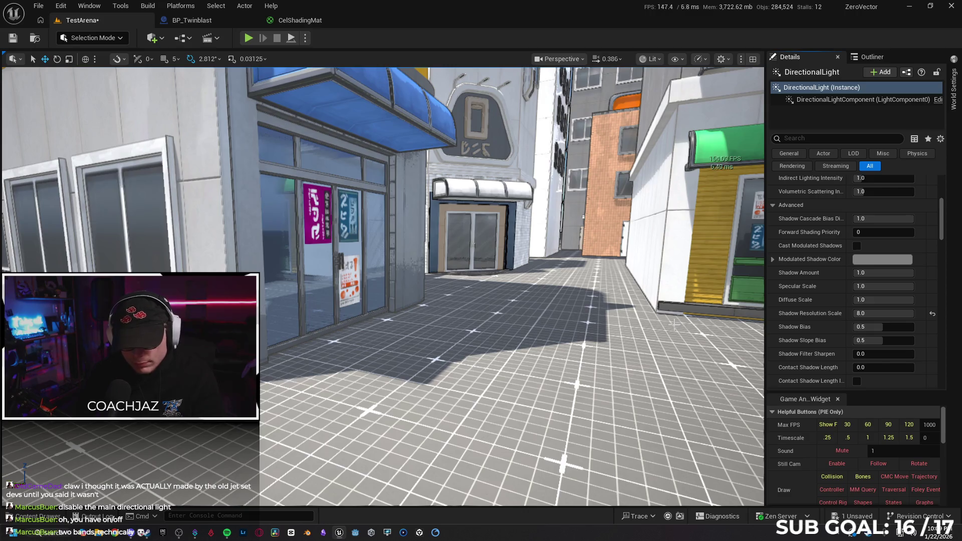
pyautogui.hotkey('ctrl', 'z')
pyautogui.scroll(-2, 812, 311)
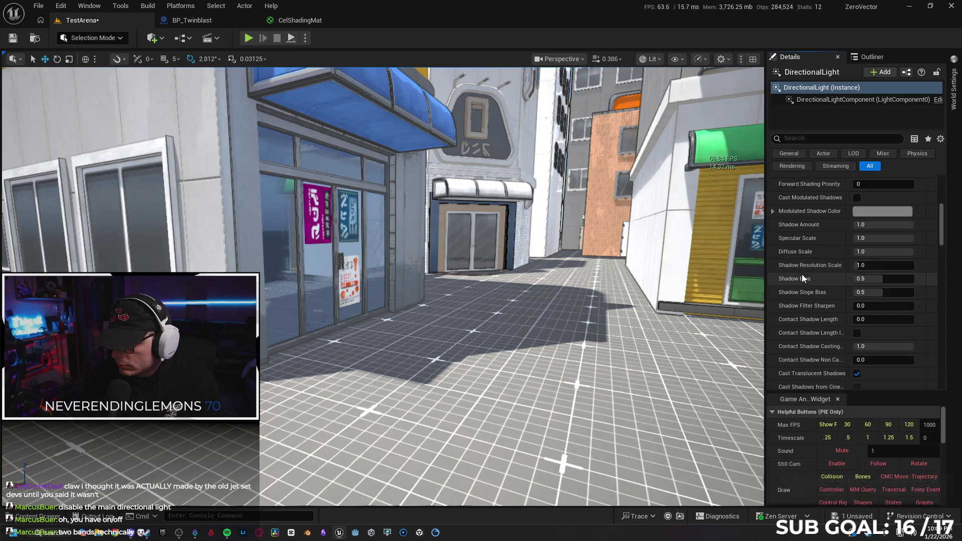
pyautogui.scroll(-2, 814, 312)
pyautogui.scroll(-2, 814, 317)
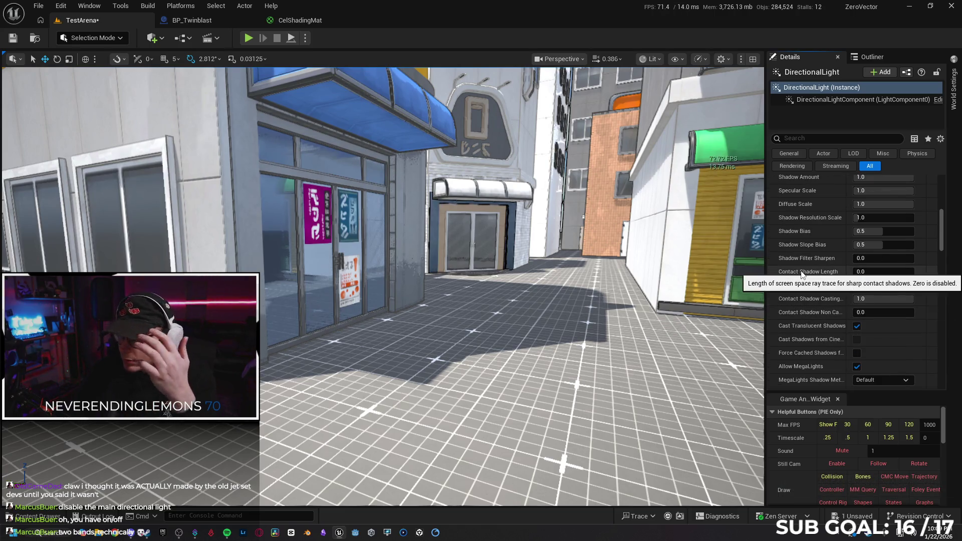
pyautogui.scroll(-2, 789, 297)
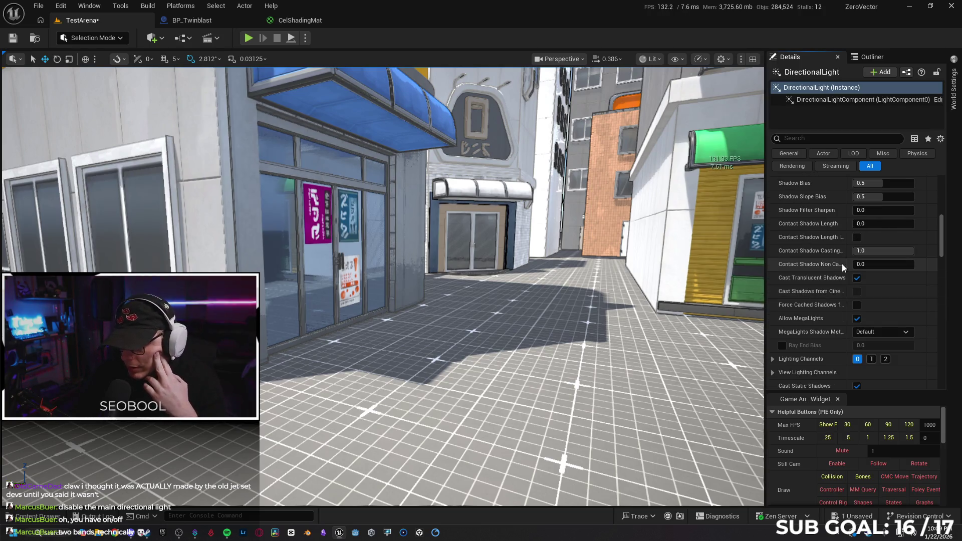
pyautogui.scroll(-2, 820, 284)
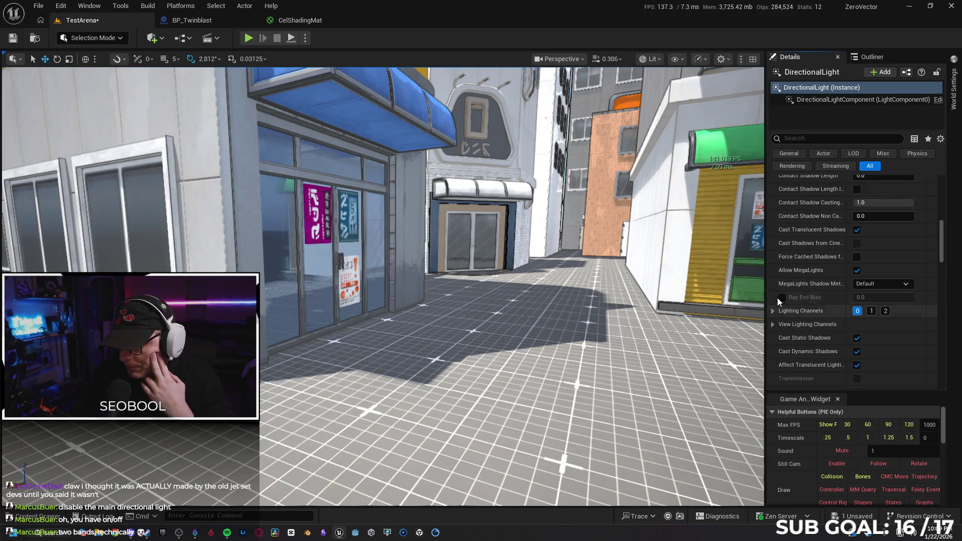
pyautogui.scroll(-3, 784, 292)
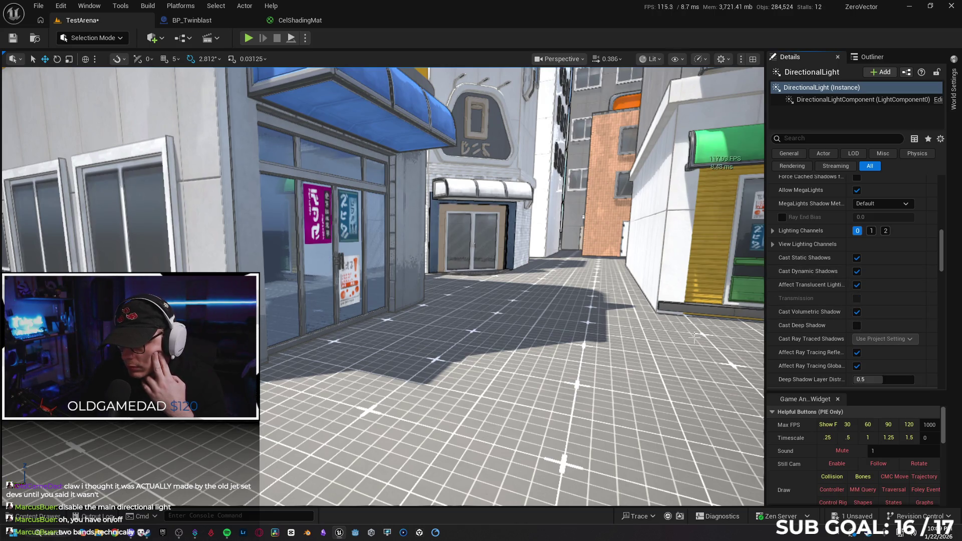
pyautogui.moveTo(695, 336)
pyautogui.mouseDown()
pyautogui.moveTo(451, 343)
pyautogui.moveTo(511, 341)
pyautogui.moveTo(547, 321)
pyautogui.moveTo(361, 326)
pyautogui.moveTo(554, 325)
pyautogui.mouseUp()
pyautogui.press('F11')
pyautogui.press('F11')
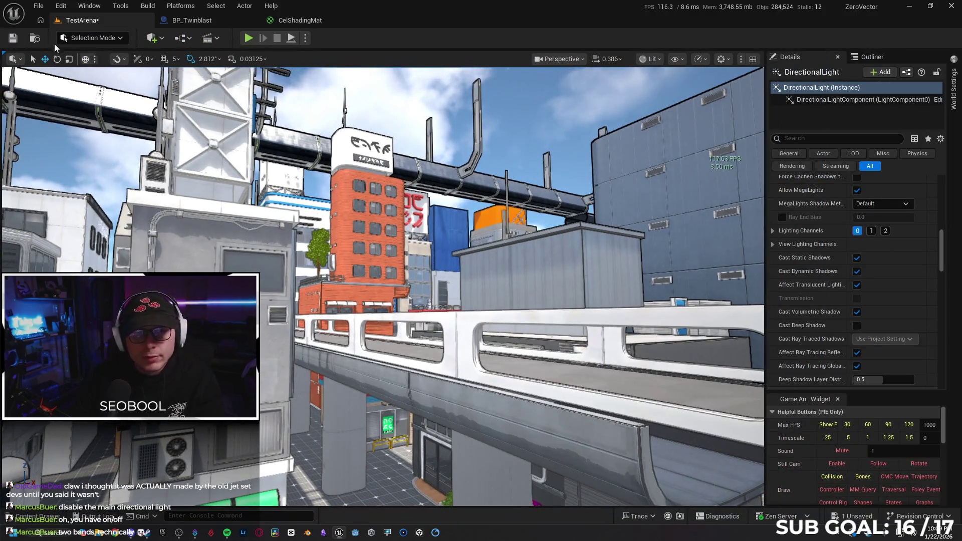
# Save the level and search the Project Settings for 'anti'.
pyautogui.click(11, 40)
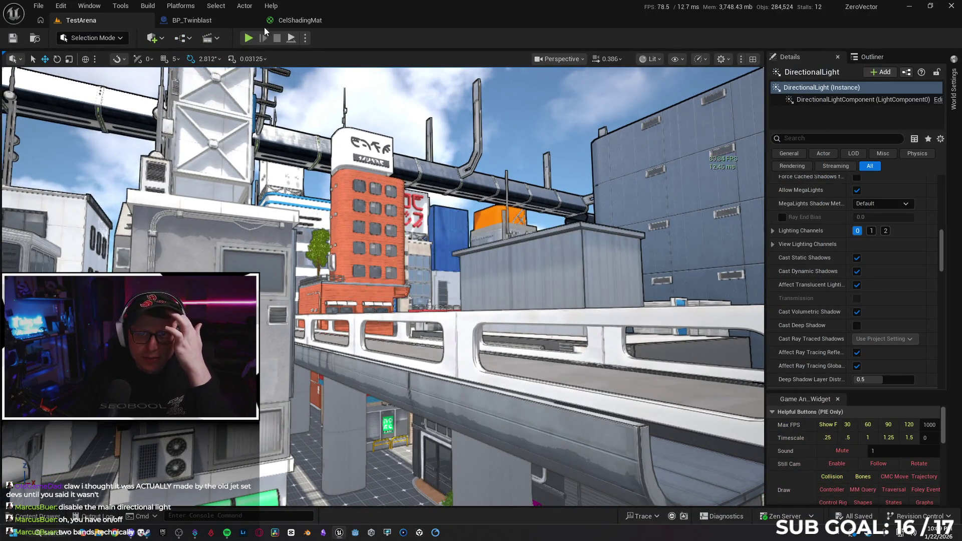
pyautogui.click(39, 7)
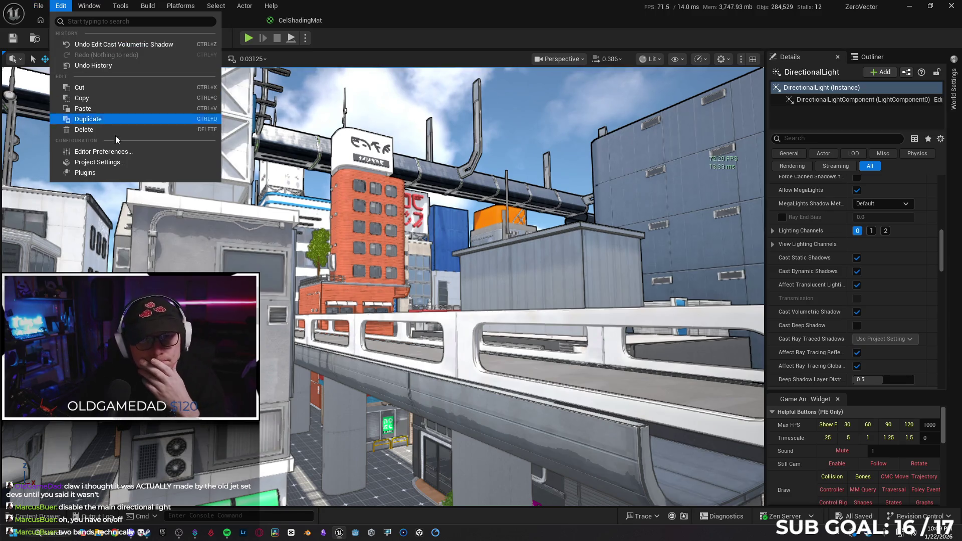
pyautogui.click(271, 182)
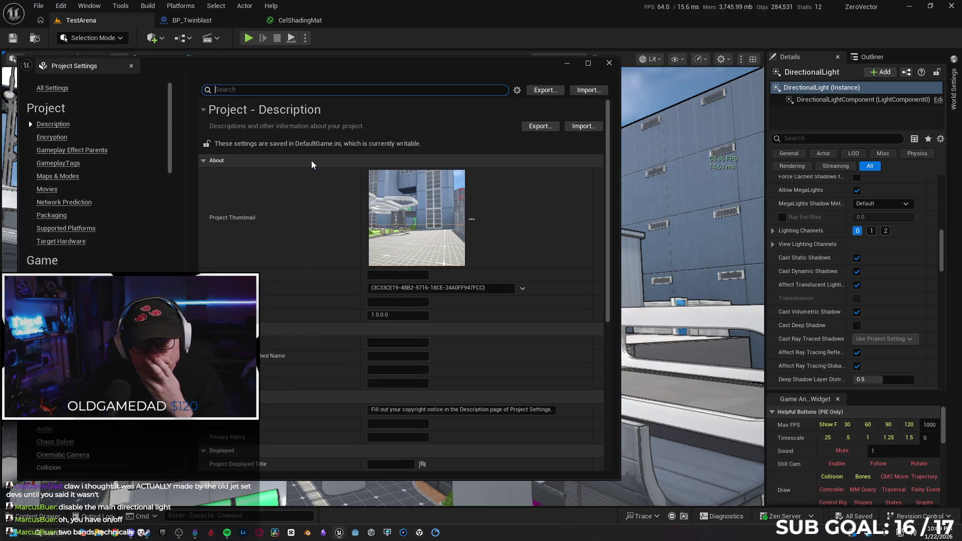
pyautogui.write('anti')
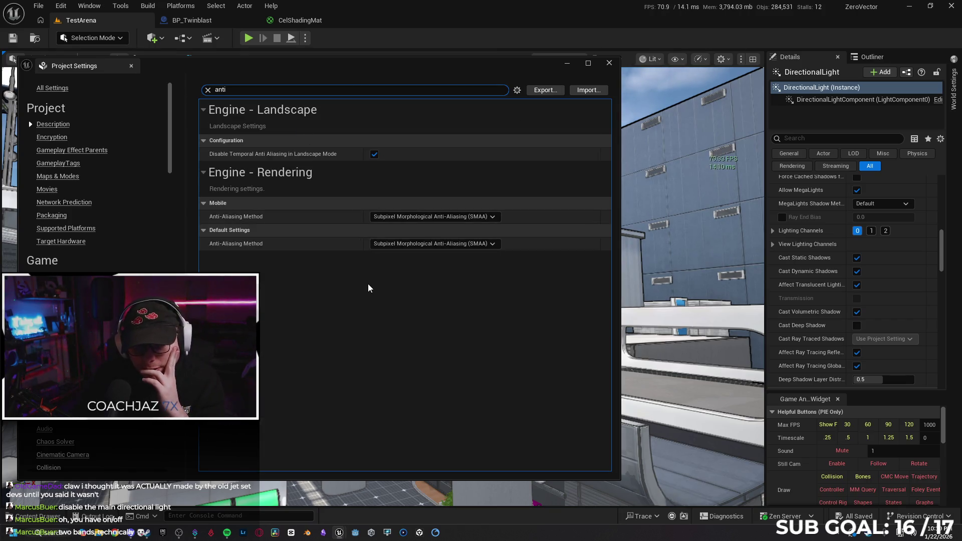
# Change the Default Settings Anti-Aliasing Method from SMAA to Temporal Anti-Aliasing (TAA), leaving mobile on SMAA.
pyautogui.click(493, 244)
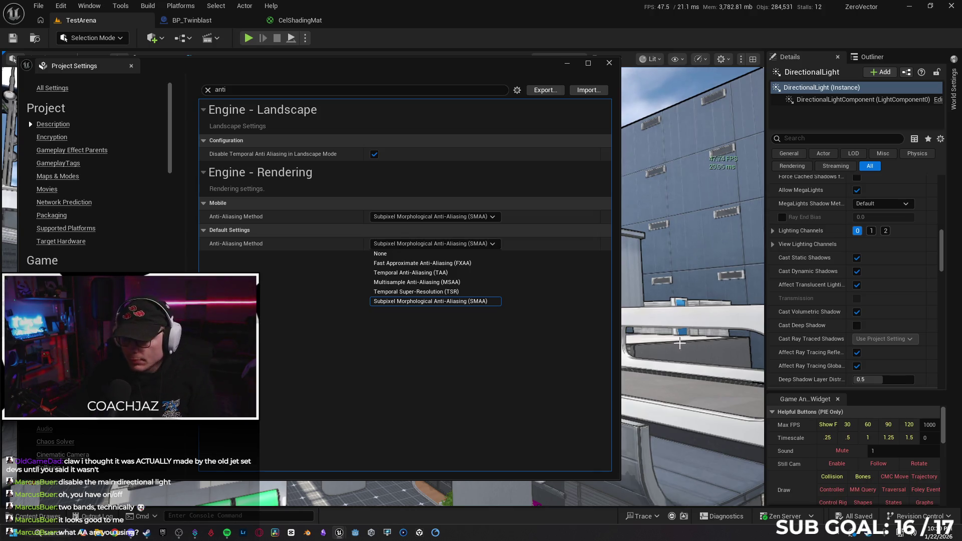
pyautogui.click(681, 334)
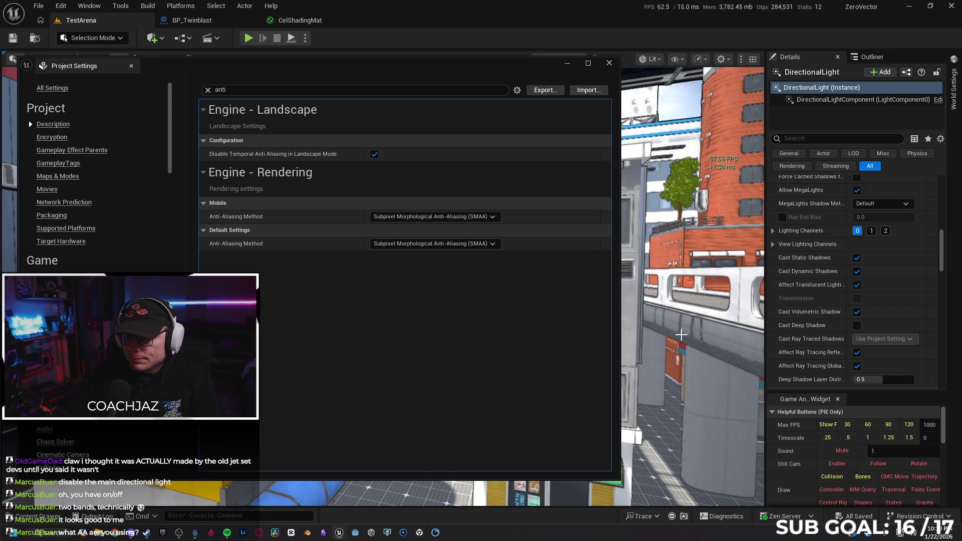
pyautogui.moveTo(477, 82)
pyautogui.mouseDown()
pyautogui.moveTo(489, 273)
pyautogui.moveTo(444, 322)
pyautogui.moveTo(507, 83)
pyautogui.mouseUp()
pyautogui.click(471, 261)
pyautogui.click(452, 290)
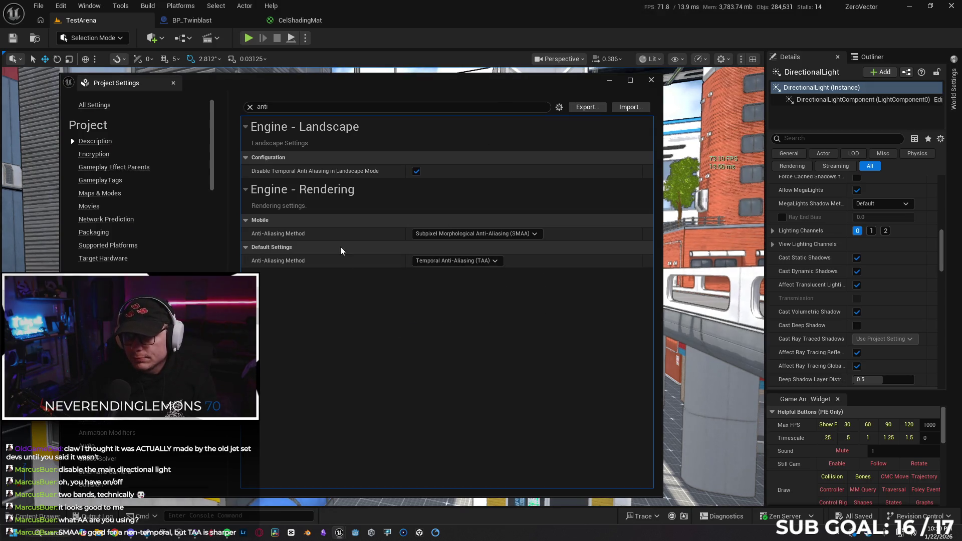
# Close Project Settings and fly the view forward through the city into the alley.
pyautogui.click(651, 80)
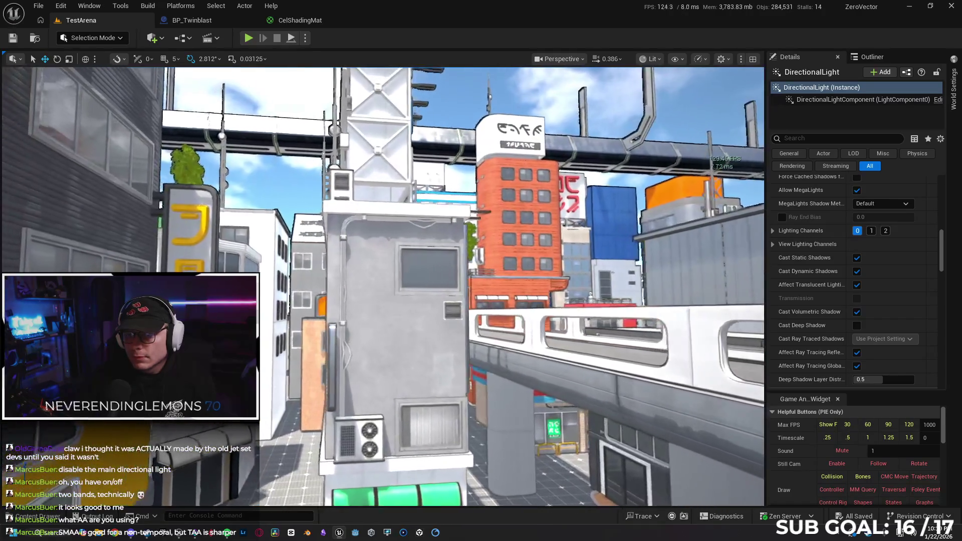
pyautogui.press('w')
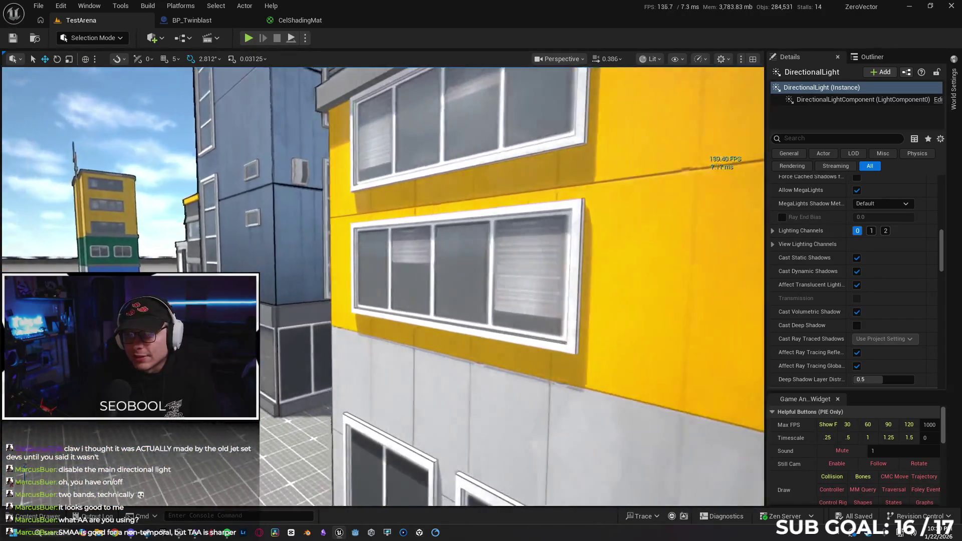
pyautogui.press('w')
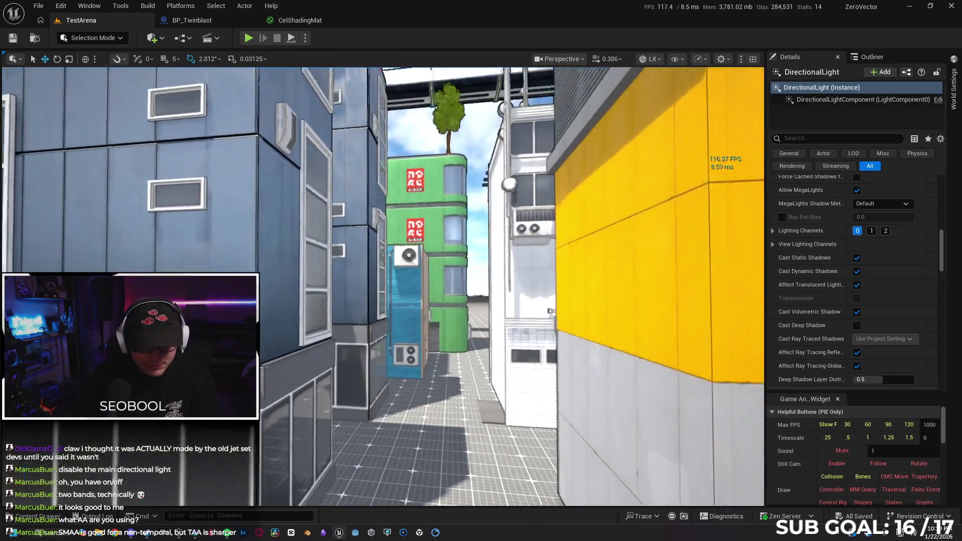
pyautogui.press('w')
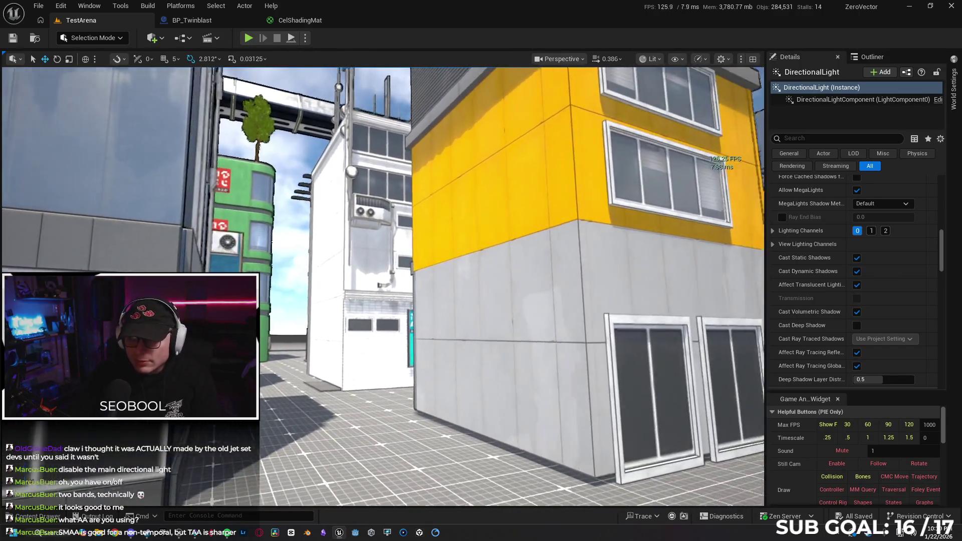
# Go full-screen and play the level, running the character across the rooftop.
pyautogui.press('F11')
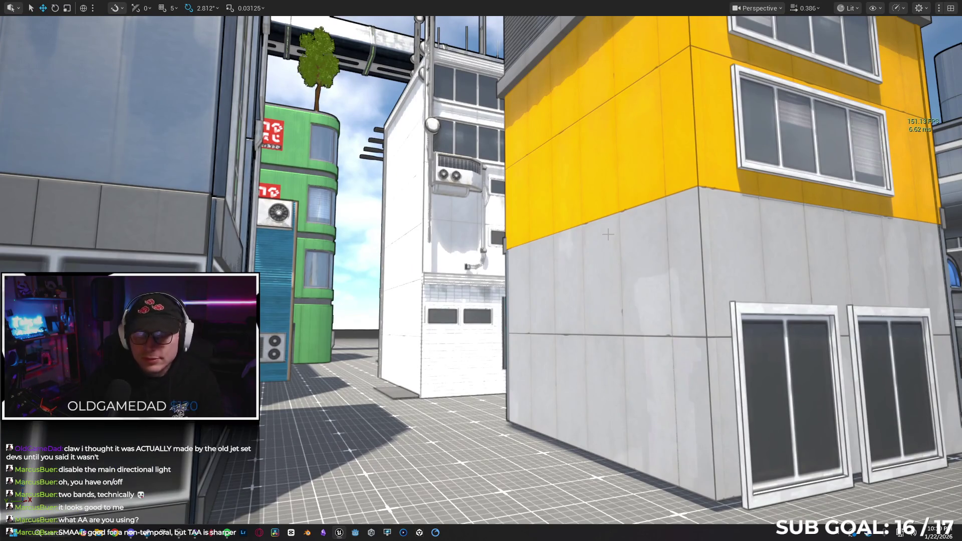
pyautogui.hotkey('alt', 'p')
pyautogui.press('w')
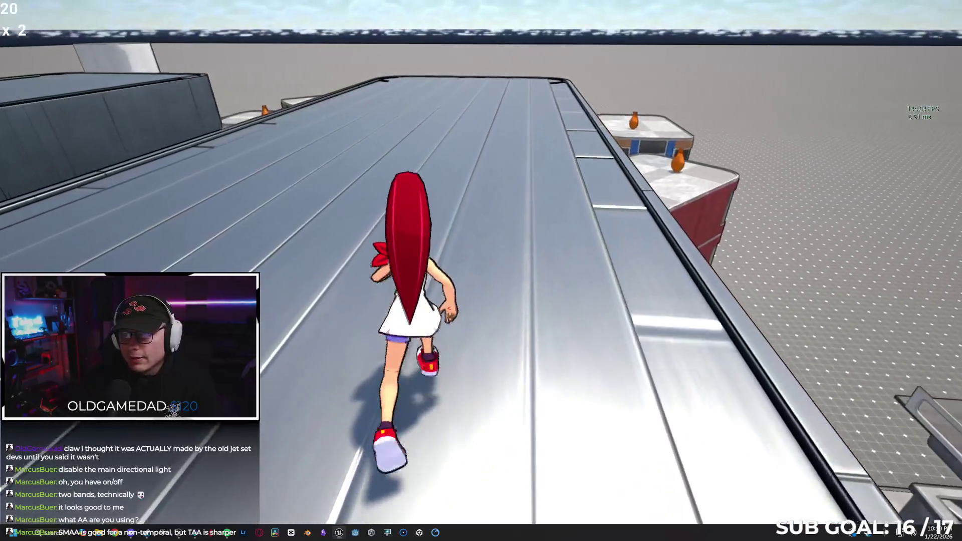
pyautogui.press('space')
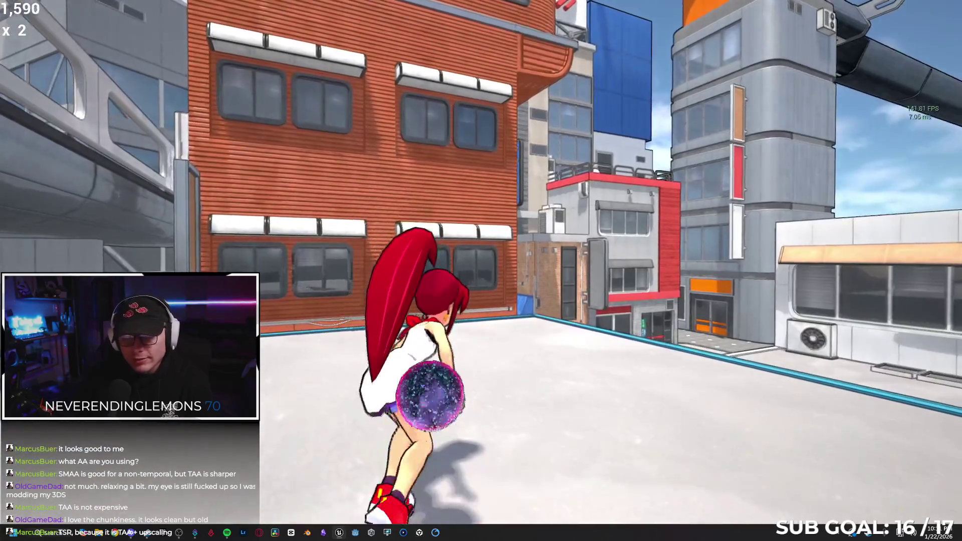
pyautogui.press('w')
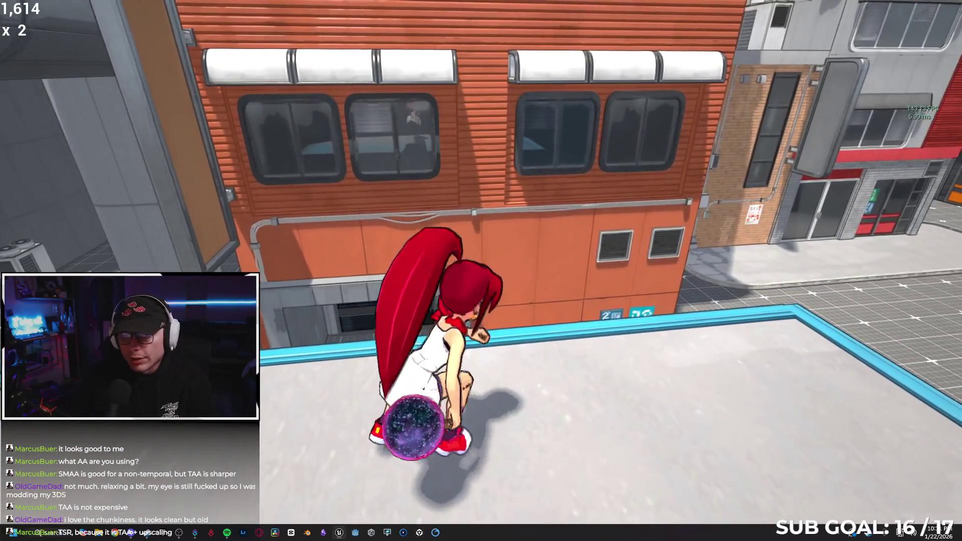
pyautogui.press('s')
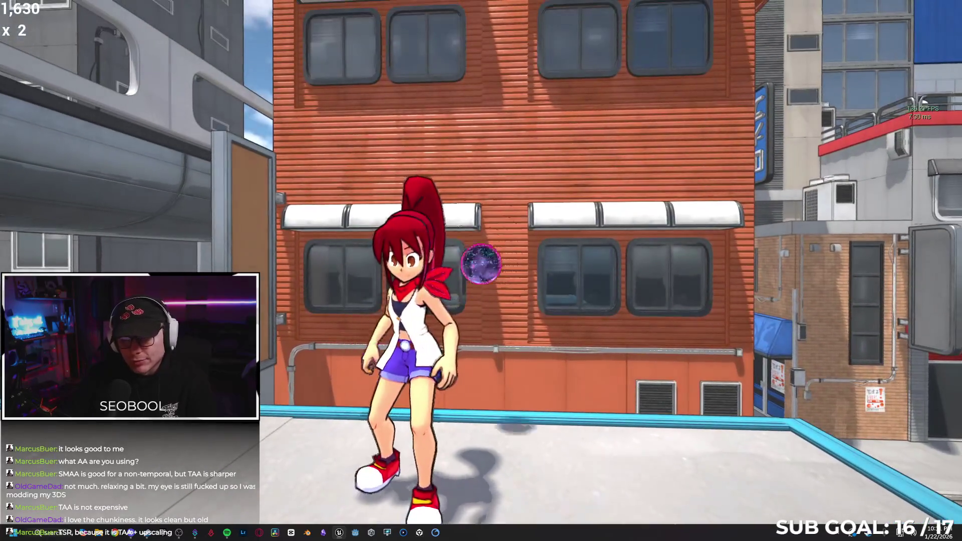
pyautogui.press('w')
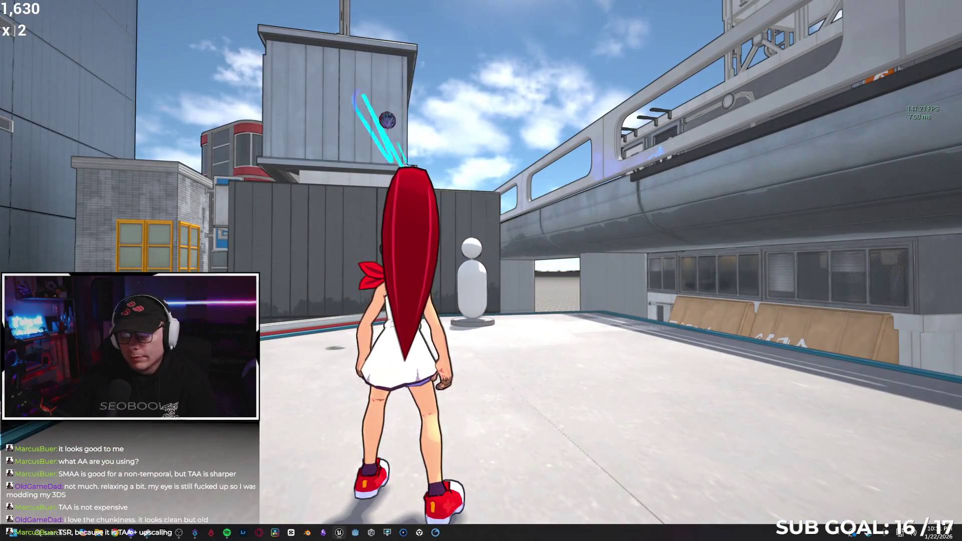
pyautogui.press('w')
pyautogui.press('space')
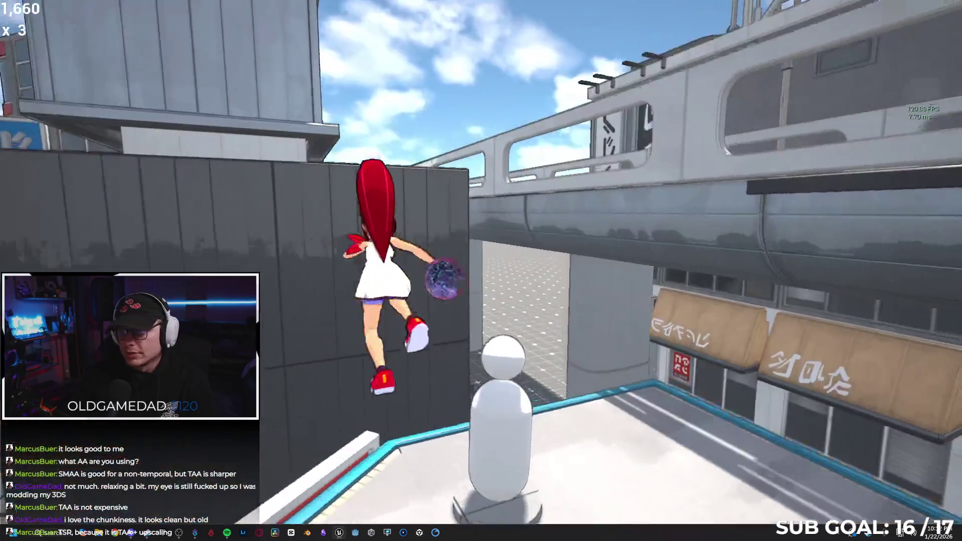
pyautogui.press('w')
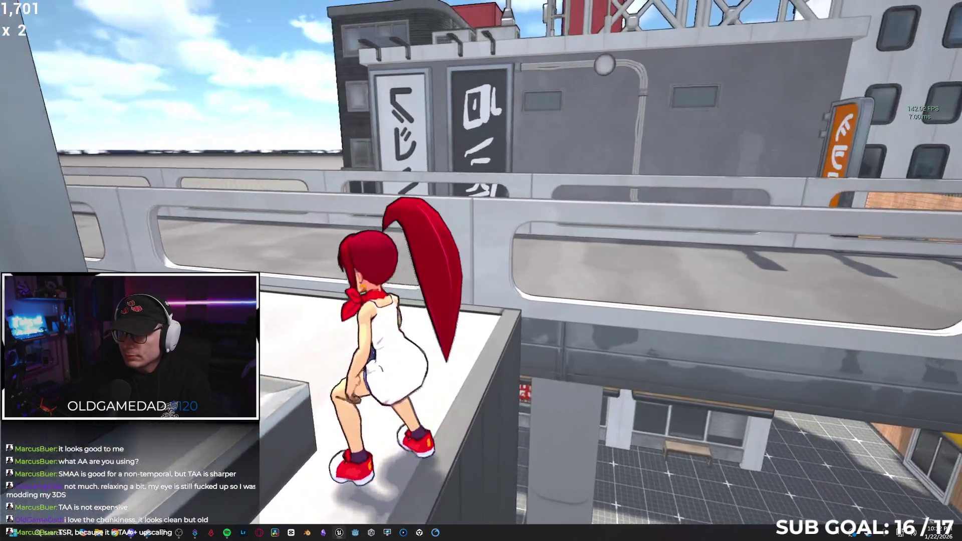
pyautogui.press('w')
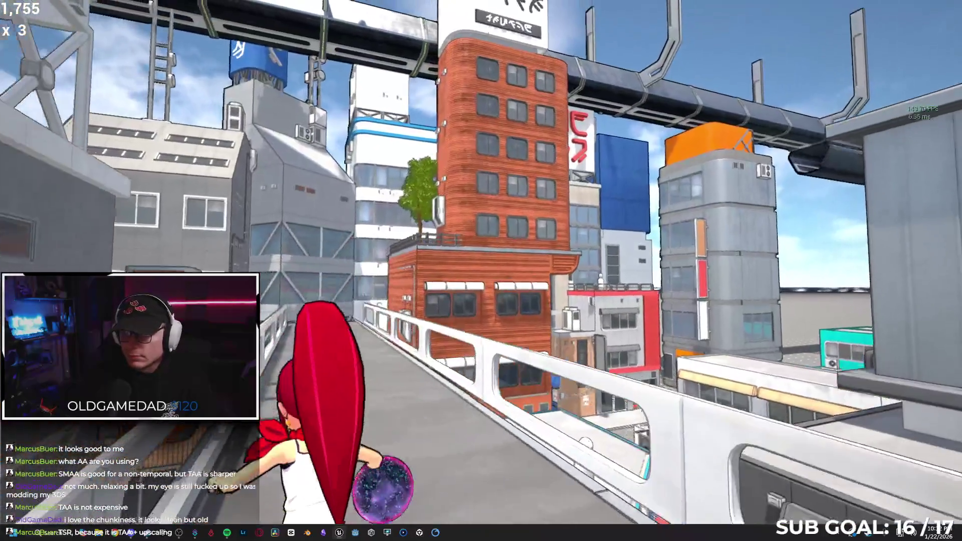
pyautogui.press('w')
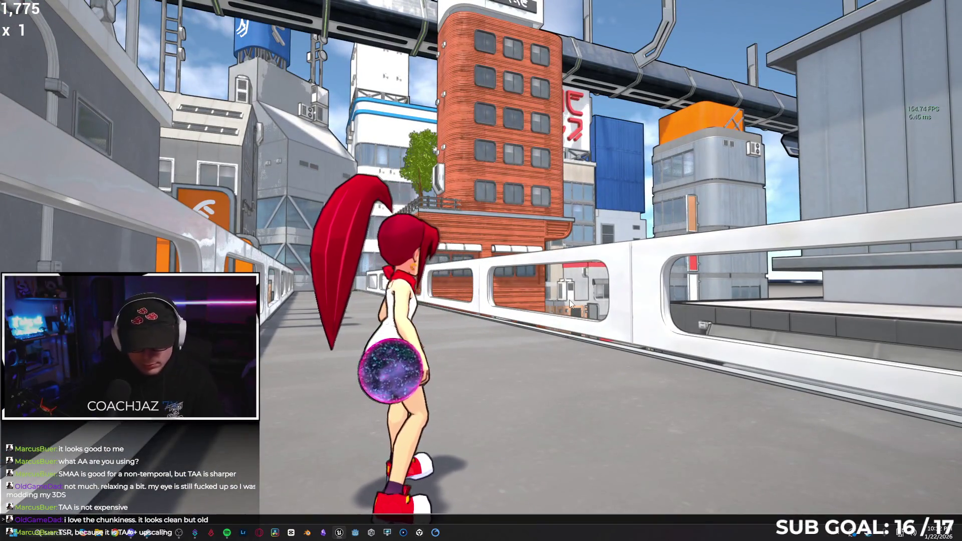
pyautogui.press('`')
pyautogui.write('stat gpu')
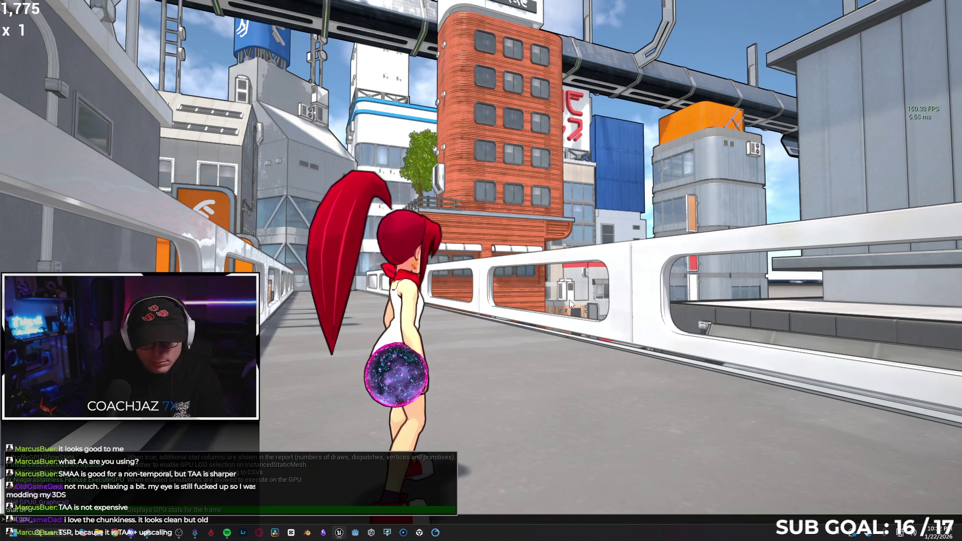
# Toggle the stat gpu timing overlay on and off, then end the play session and switch to Chrome.
pyautogui.press('Return')
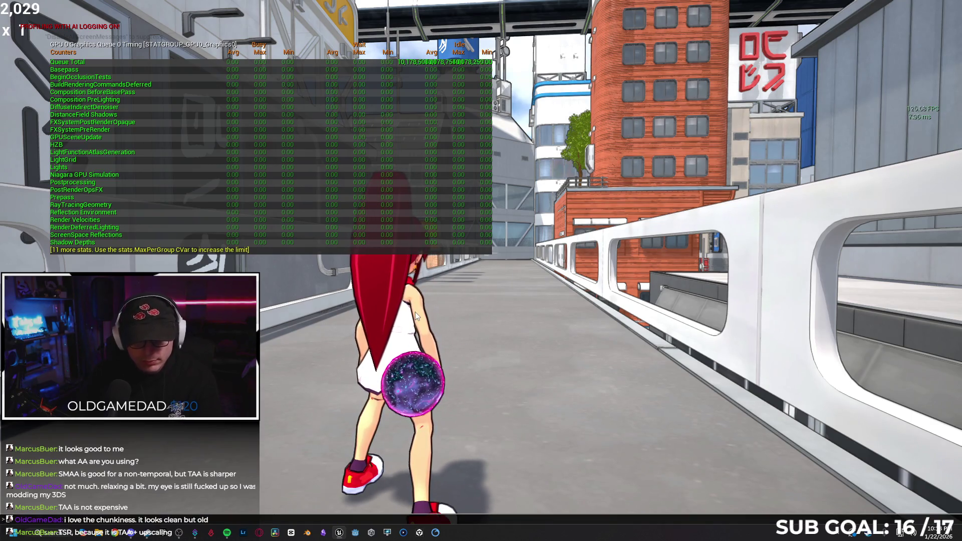
pyautogui.write('stat gpu')
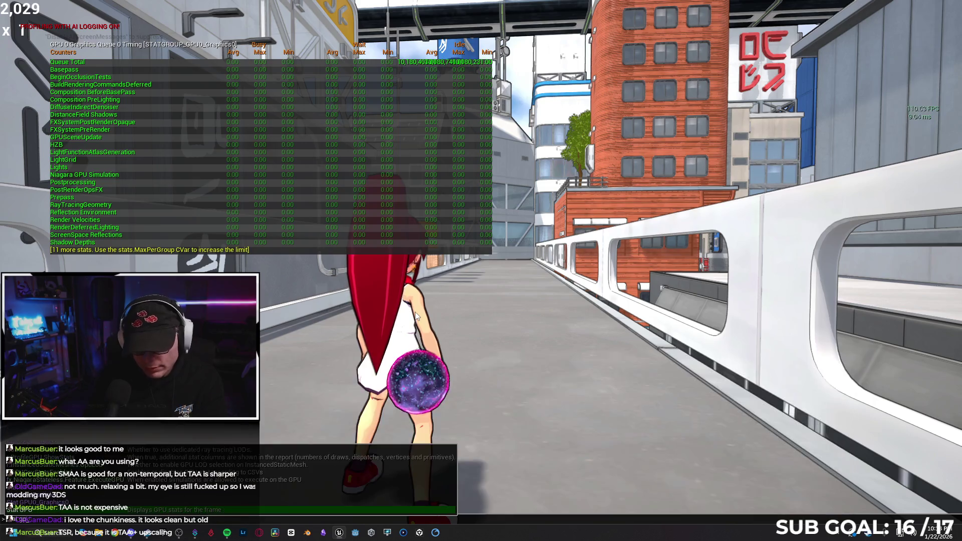
pyautogui.press('Return')
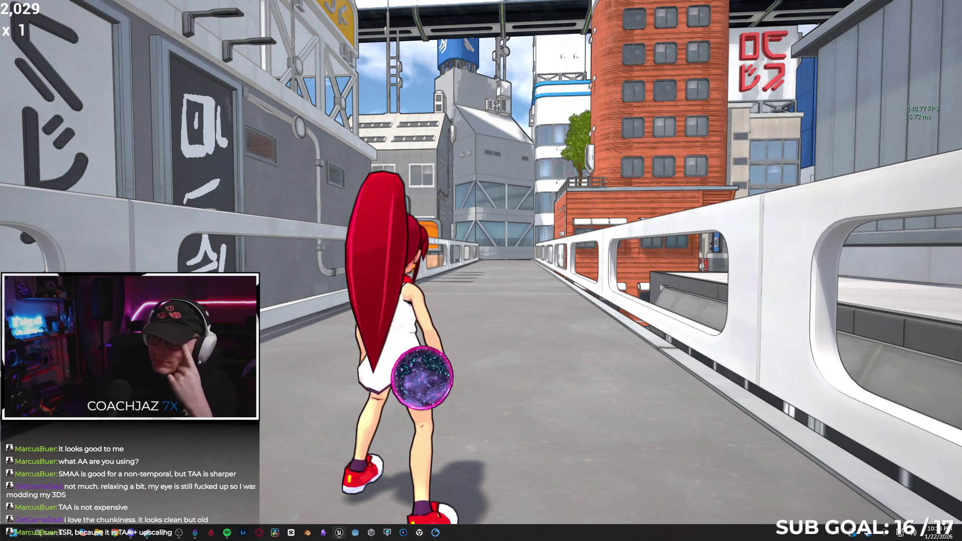
pyautogui.press('Escape')
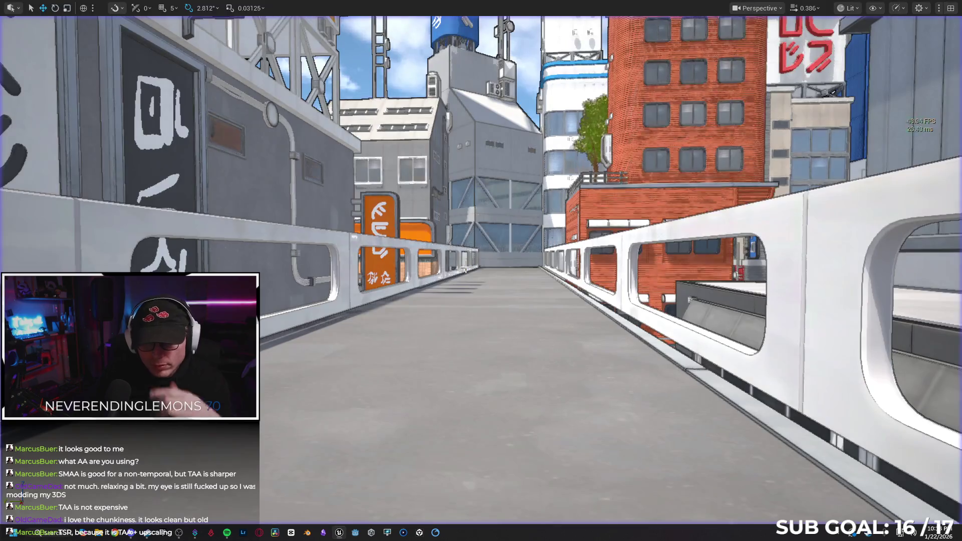
pyautogui.hotkey('alt', 'Tab')
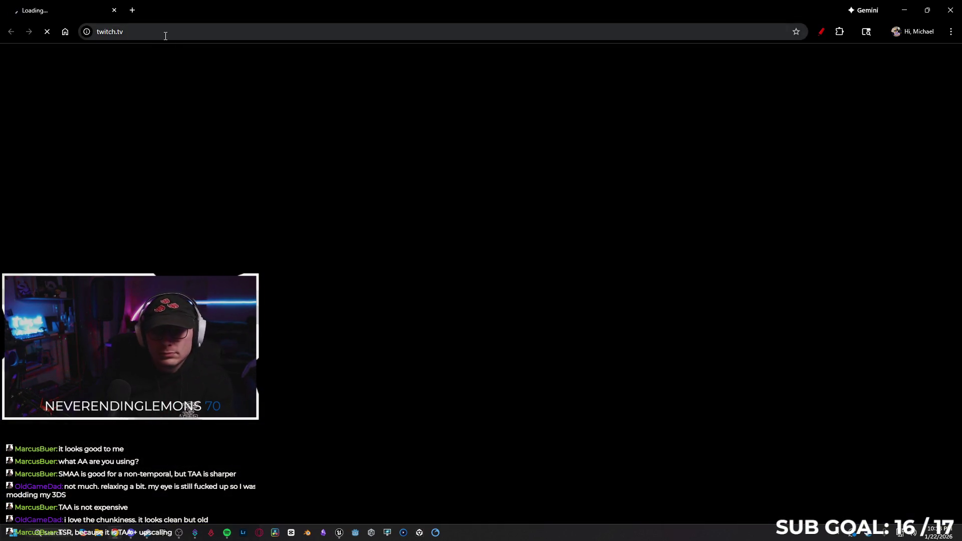
# Search Google for 'show triangle count unreal', expand the AI Overview, then minimize Chrome.
pyautogui.click(165, 34)
pyautogui.write('show ')
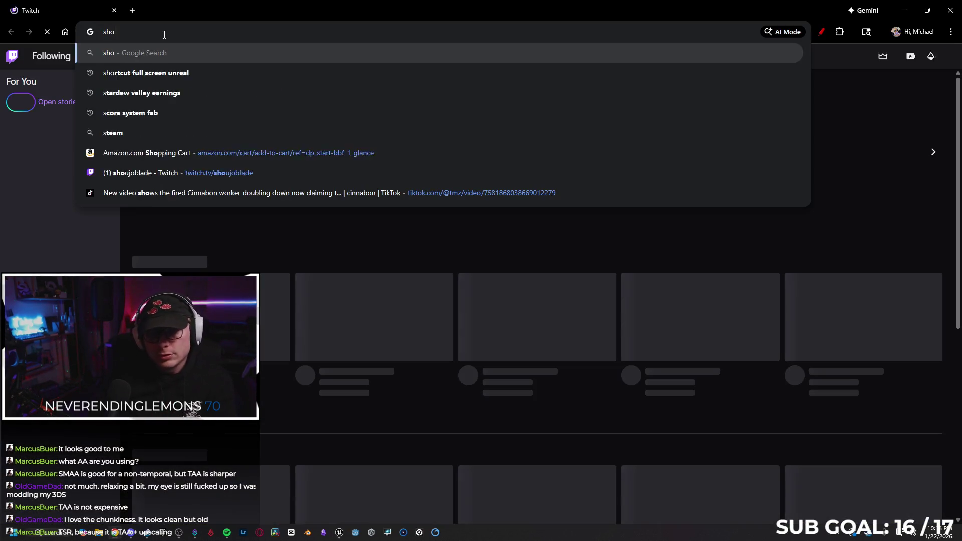
pyautogui.write('triang')
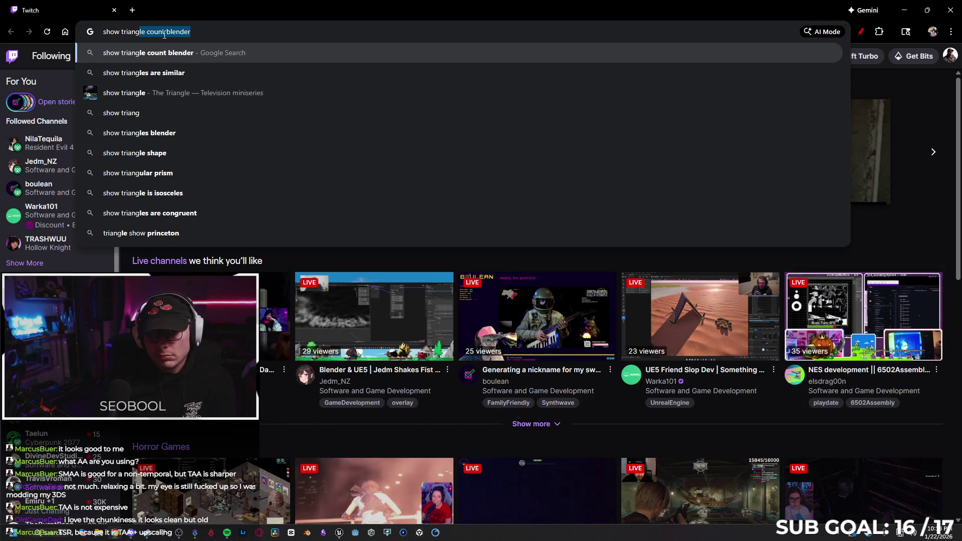
pyautogui.write('le count unreal')
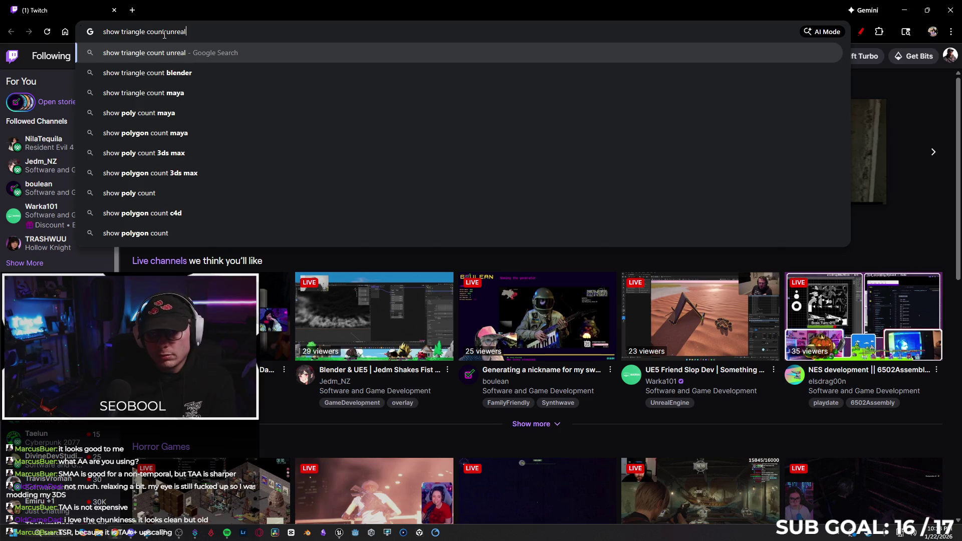
pyautogui.press('Return')
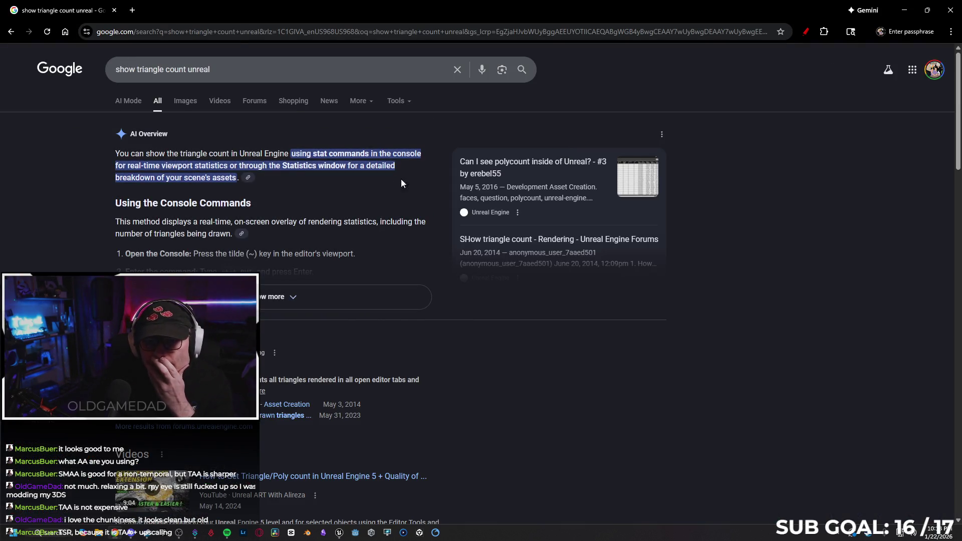
pyautogui.scroll(-1, 377, 179)
pyautogui.click(337, 250)
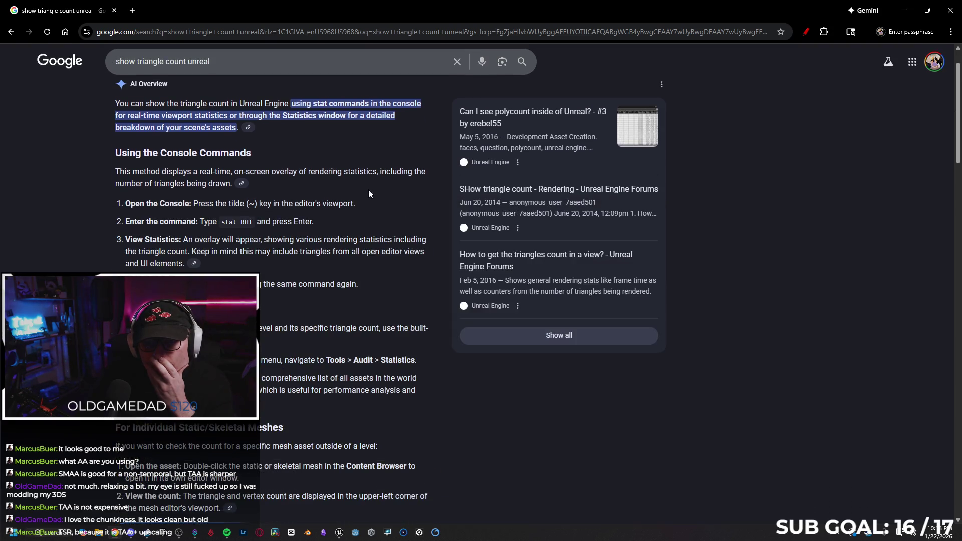
pyautogui.click(904, 10)
pyautogui.scroll(2, 465, 200)
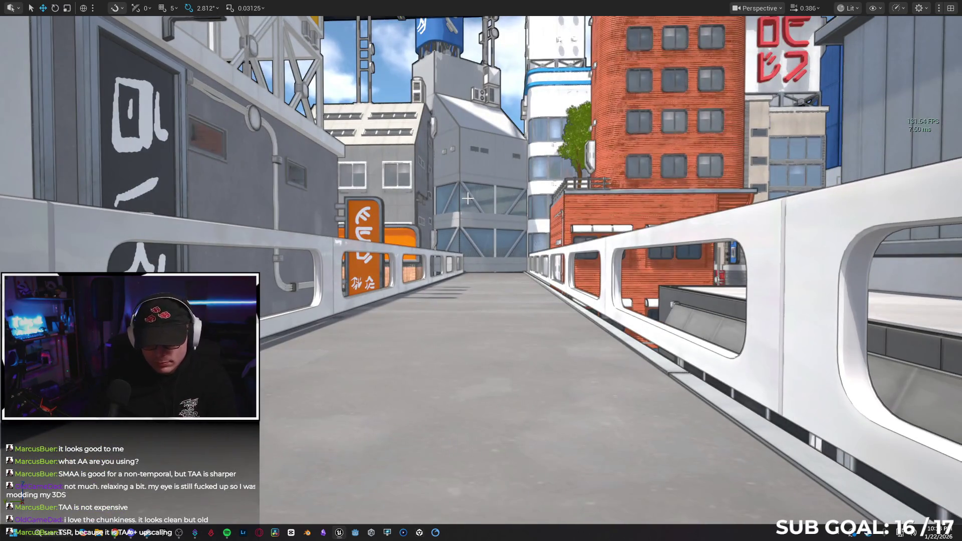
# Run stat rhi to show the RHI memory and cycle counter overlay.
pyautogui.press('`')
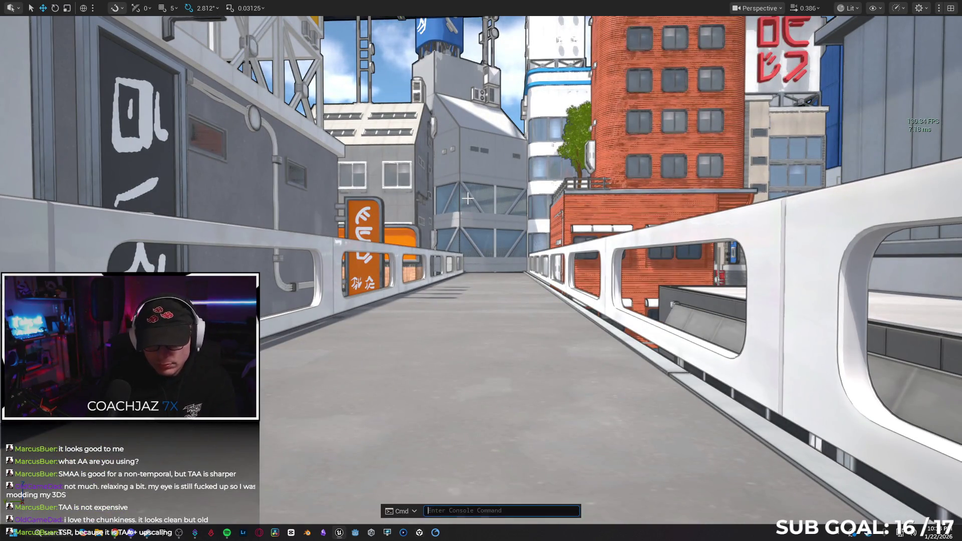
pyautogui.write('stat')
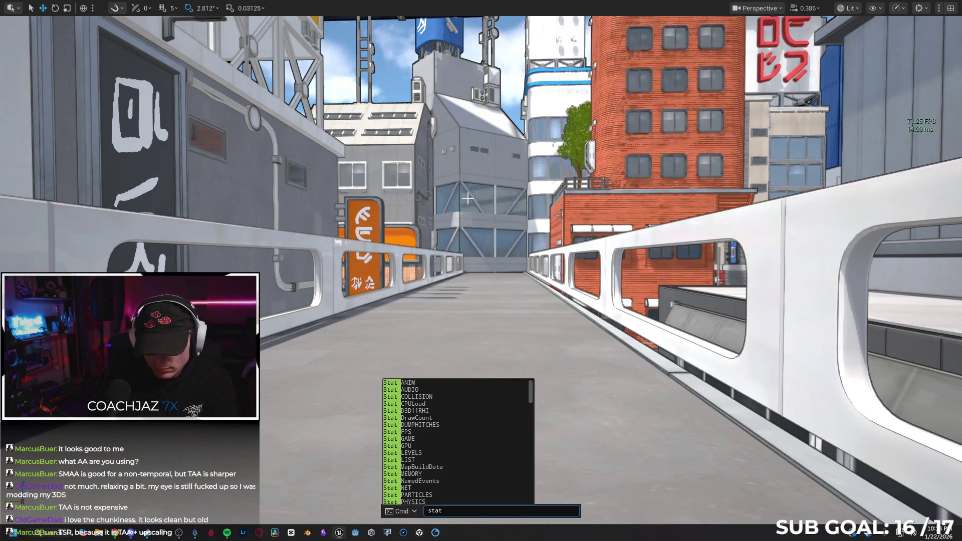
pyautogui.write('rhi')
pyautogui.press('Return')
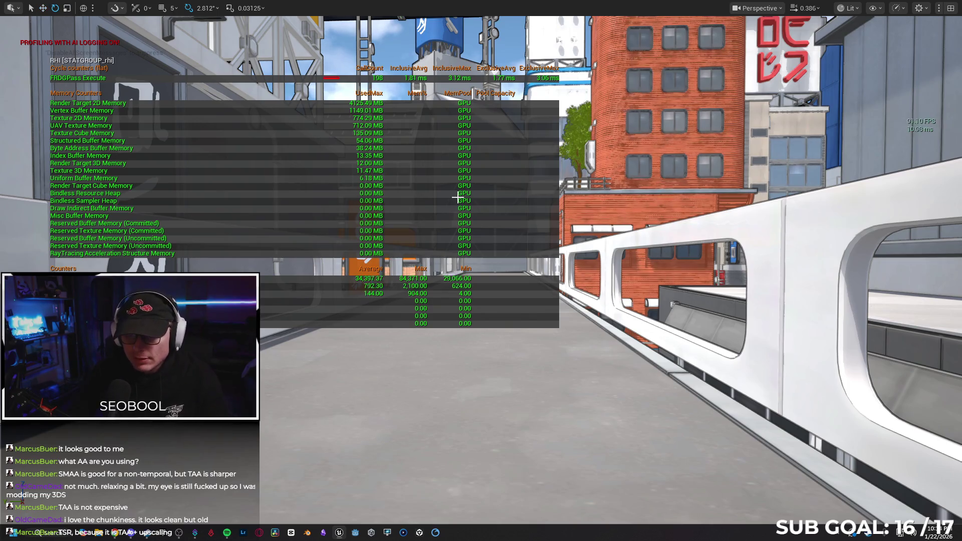
# Raise camera speed and fly back to overview the whole city.
pyautogui.scroll(2, 460, 197)
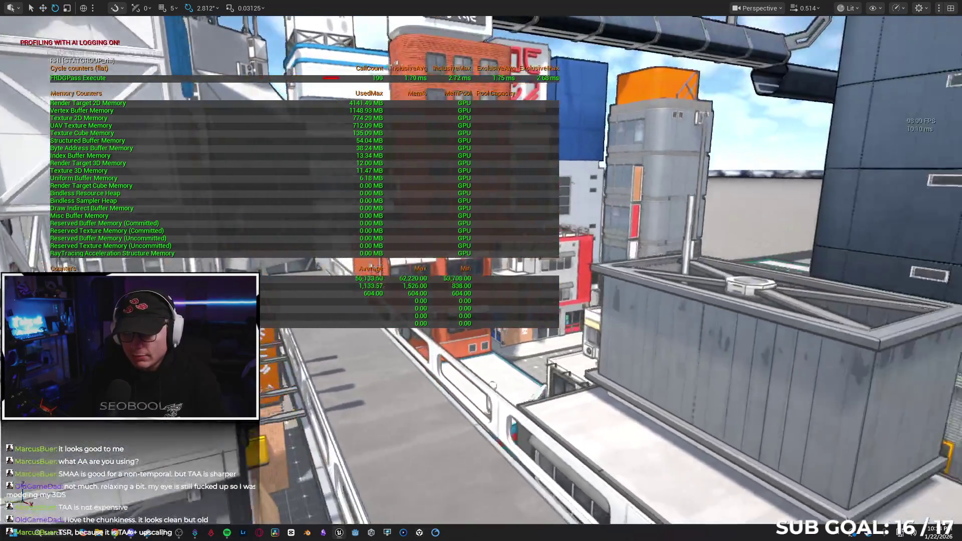
pyautogui.scroll(3, 461, 196)
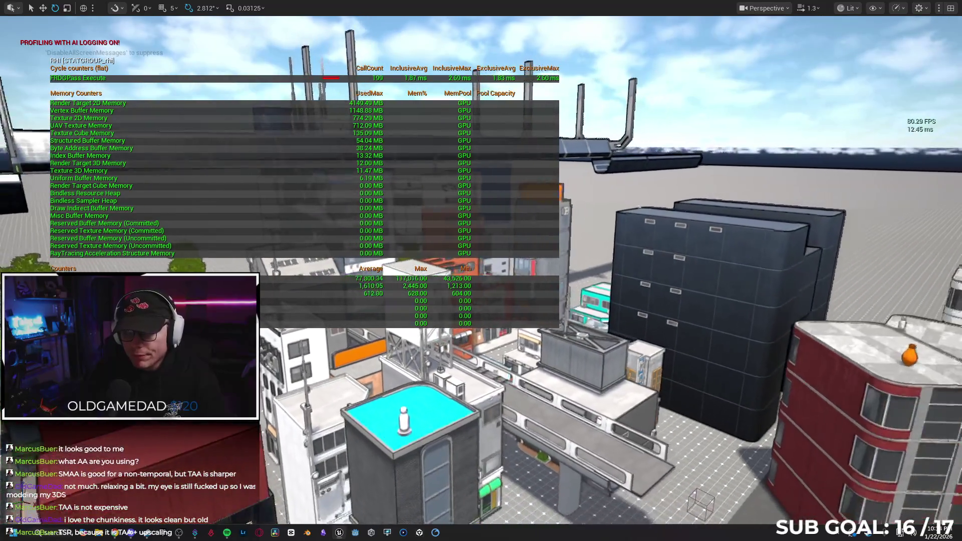
pyautogui.press('s')
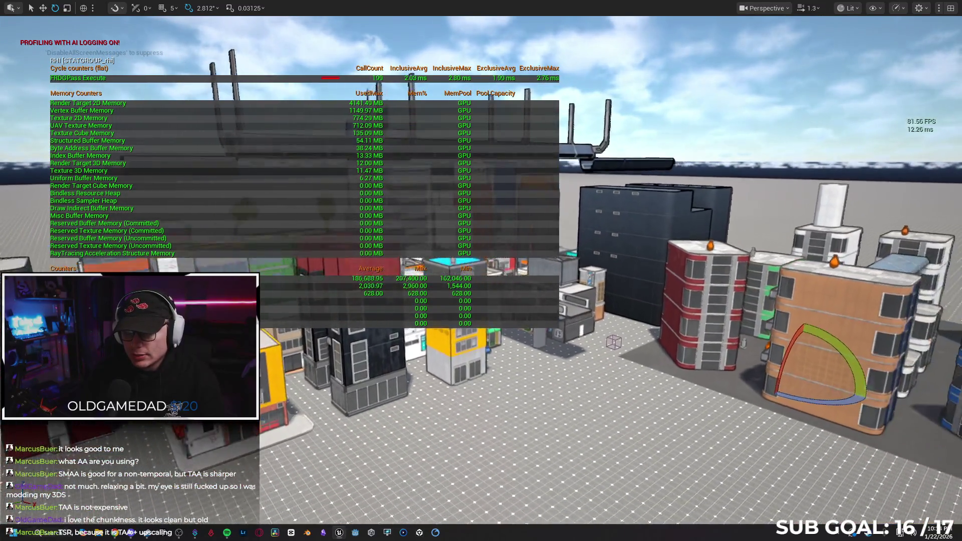
pyautogui.press('s')
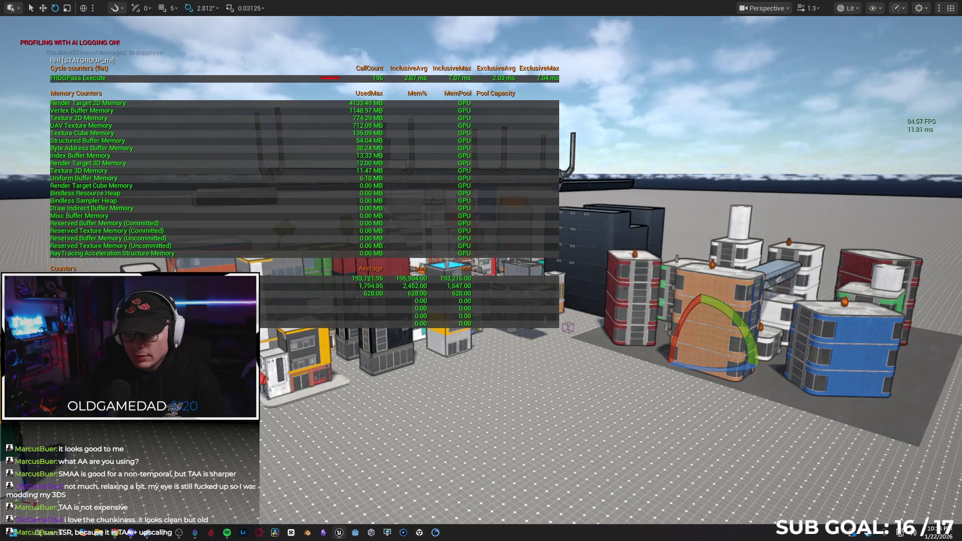
pyautogui.press('s')
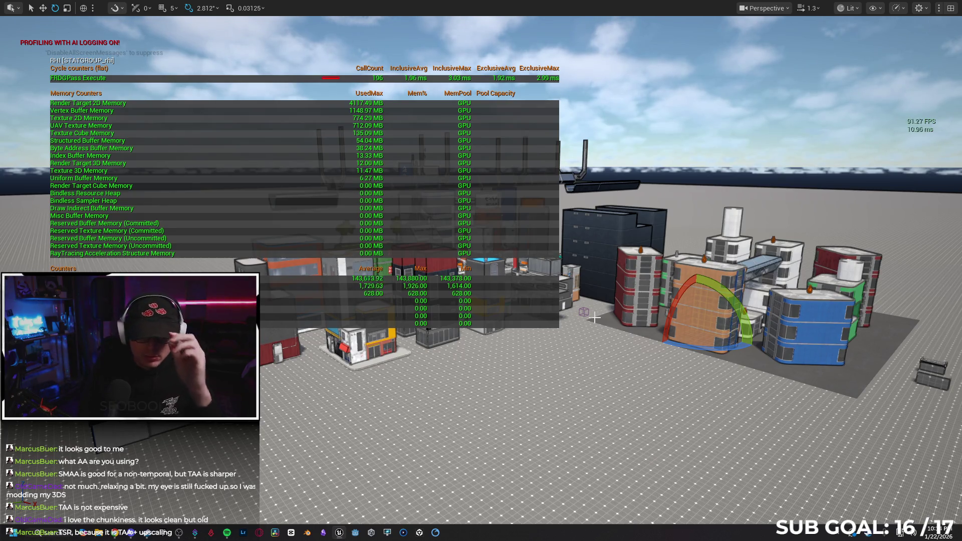
pyautogui.moveTo(347, 370)
pyautogui.mouseDown()
pyautogui.moveTo(381, 372)
pyautogui.moveTo(351, 371)
pyautogui.moveTo(353, 388)
pyautogui.mouseUp()
pyautogui.moveTo(598, 370); pyautogui.dragTo(598, 370)
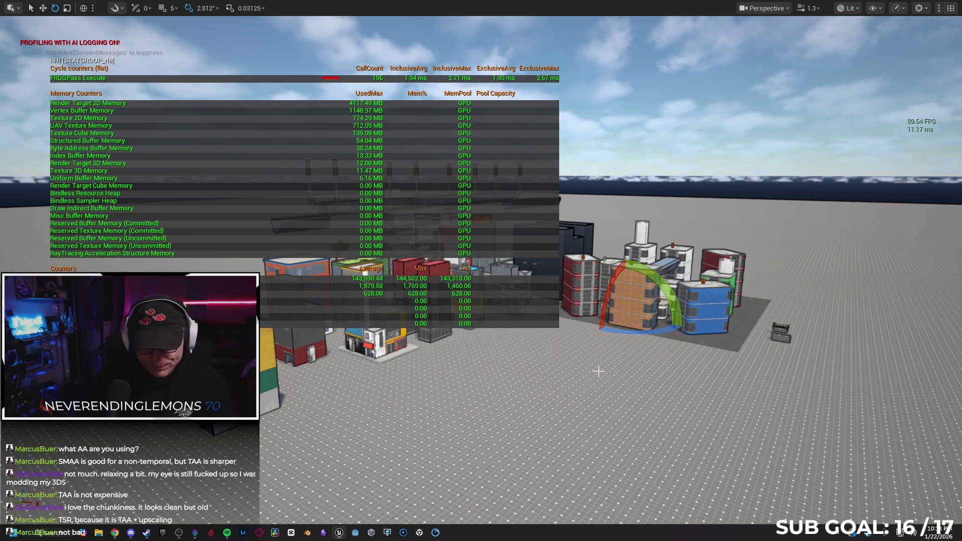
pyautogui.press('`')
# Clear all stat overlays with stat none and fly among the buildings past the yellow tower.
pyautogui.write('stat')
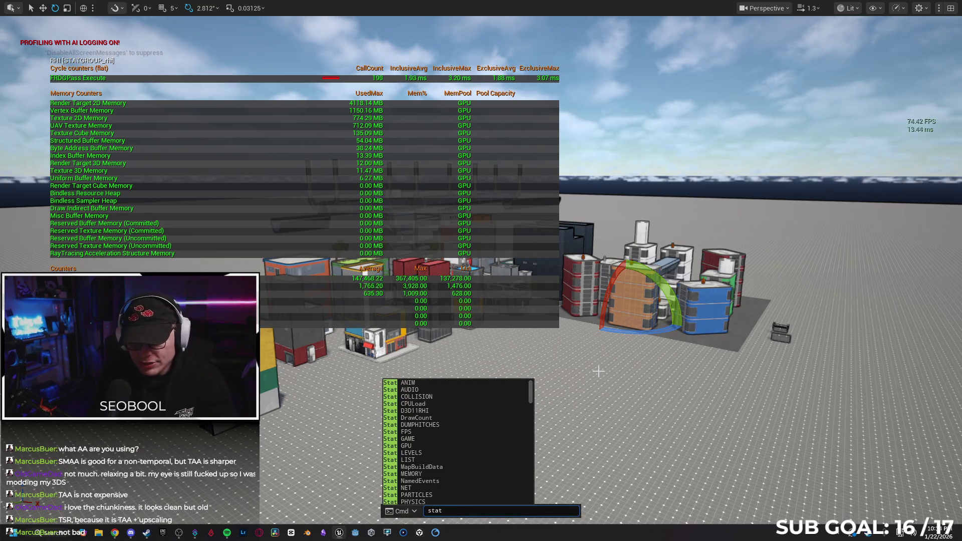
pyautogui.write(' none')
pyautogui.press('Return')
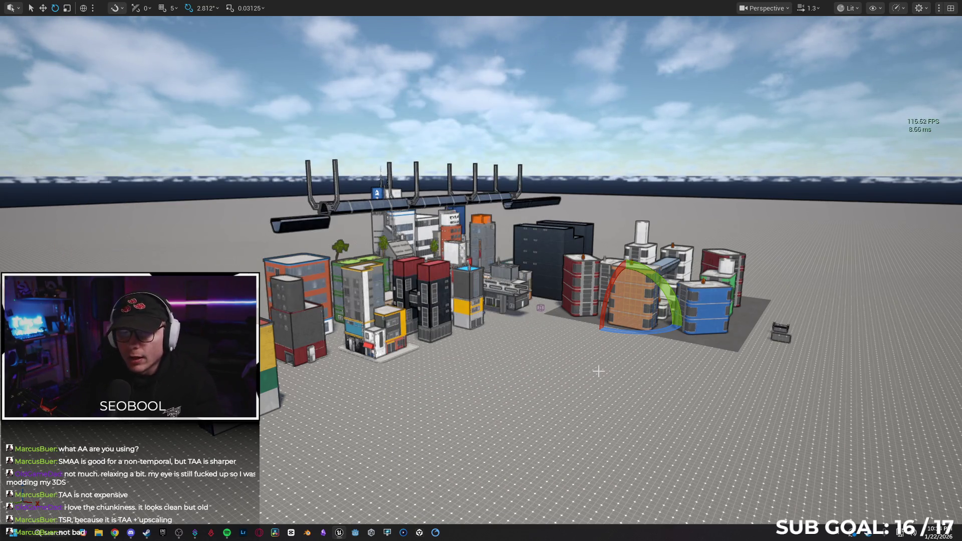
pyautogui.scroll(3, 520, 373)
pyautogui.press('w')
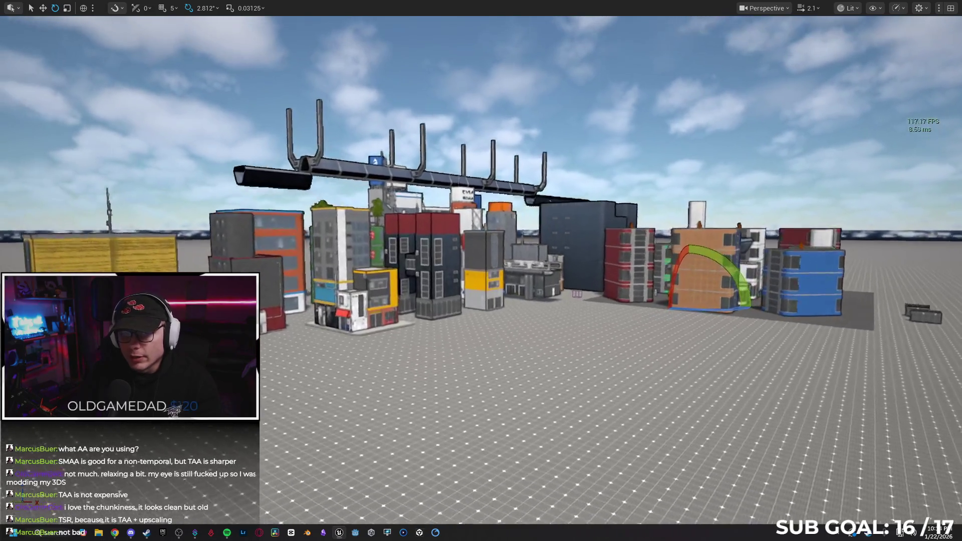
pyautogui.press('w')
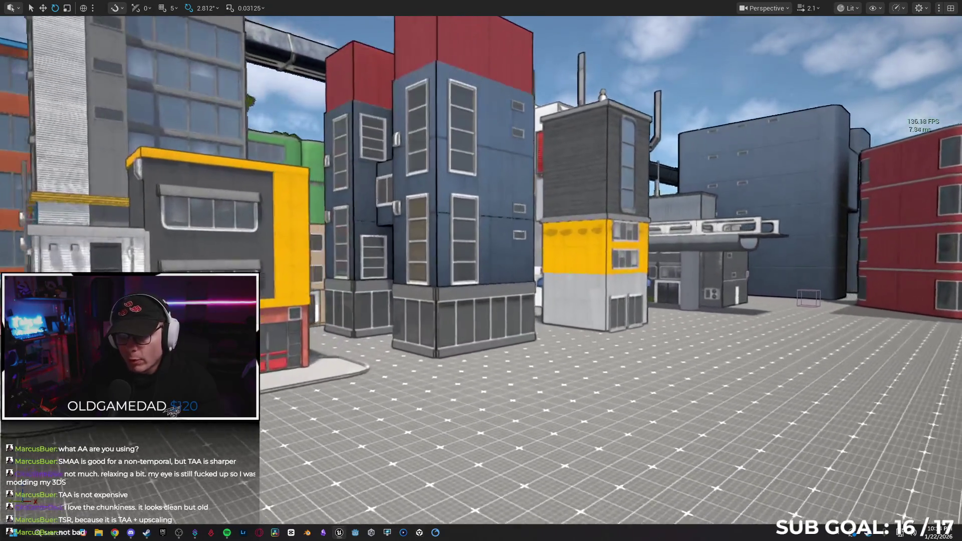
pyautogui.press('w')
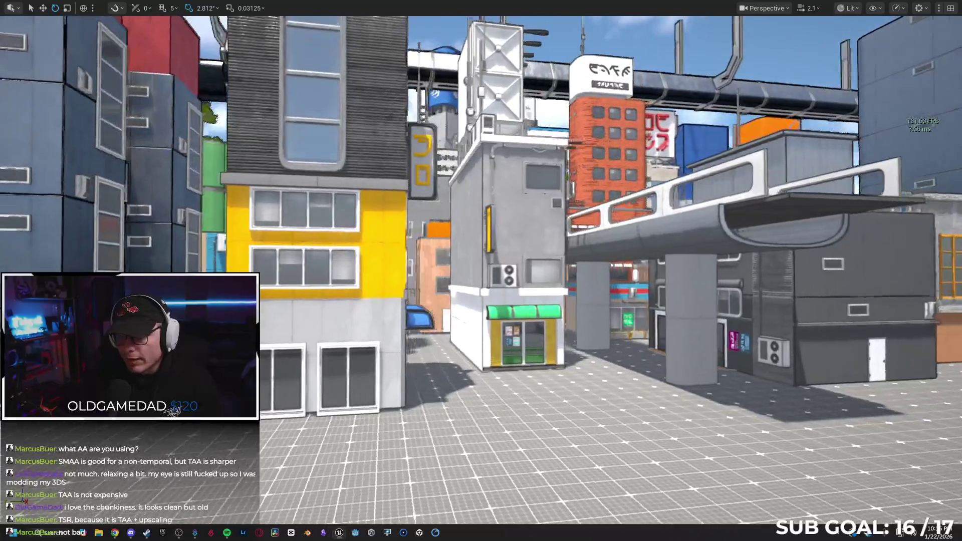
# Rise over the building cluster, then frame and approach the yellow building.
pyautogui.press('s')
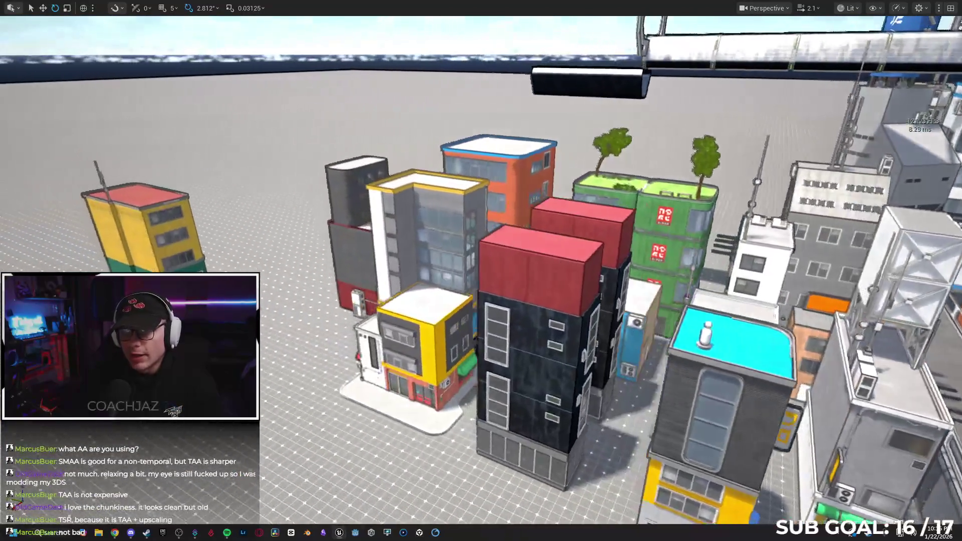
pyautogui.press('a')
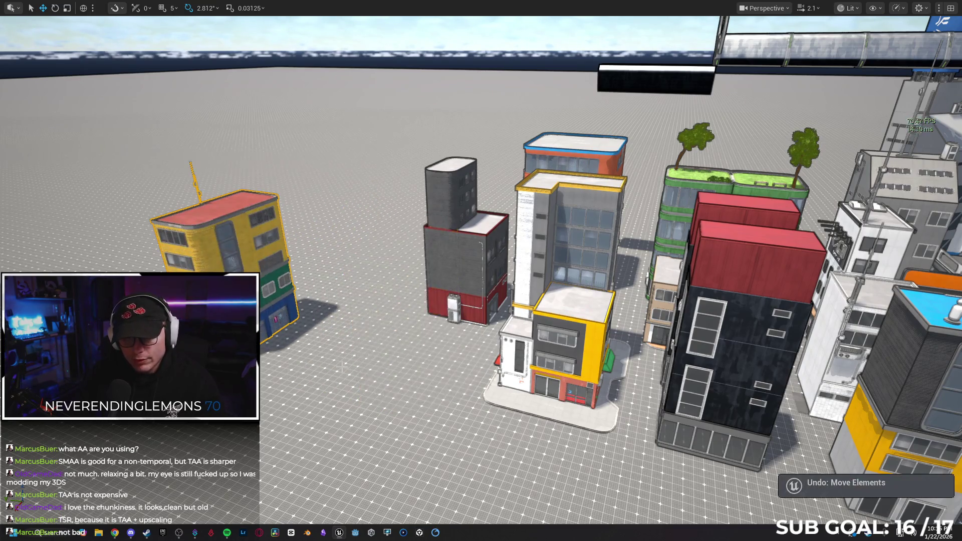
pyautogui.press('w')
pyautogui.scroll(3, 481, 270)
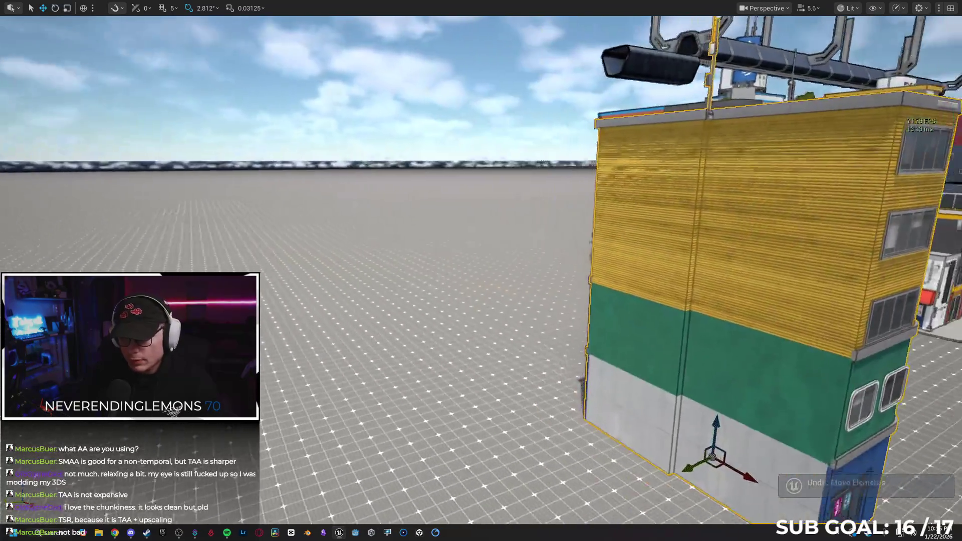
pyautogui.press('f')
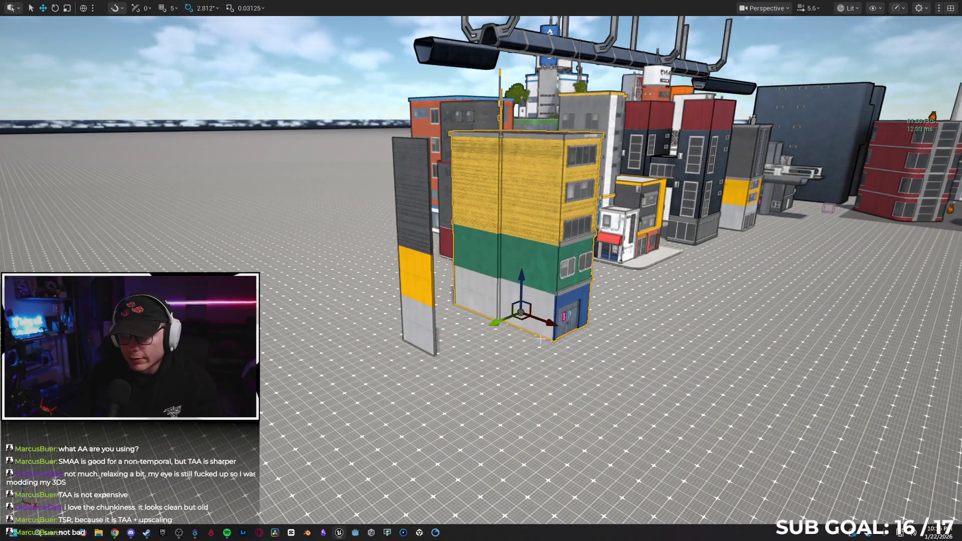
pyautogui.press('w')
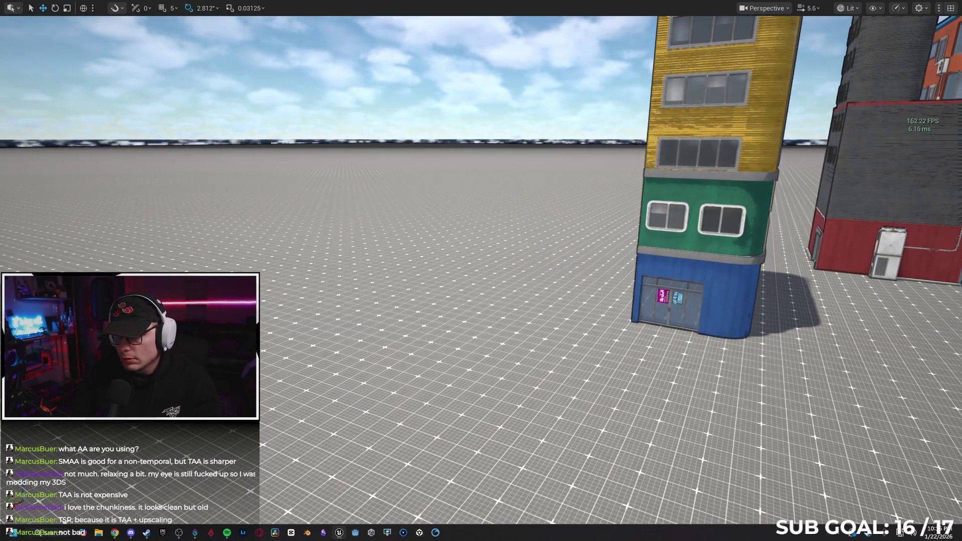
pyautogui.press('s')
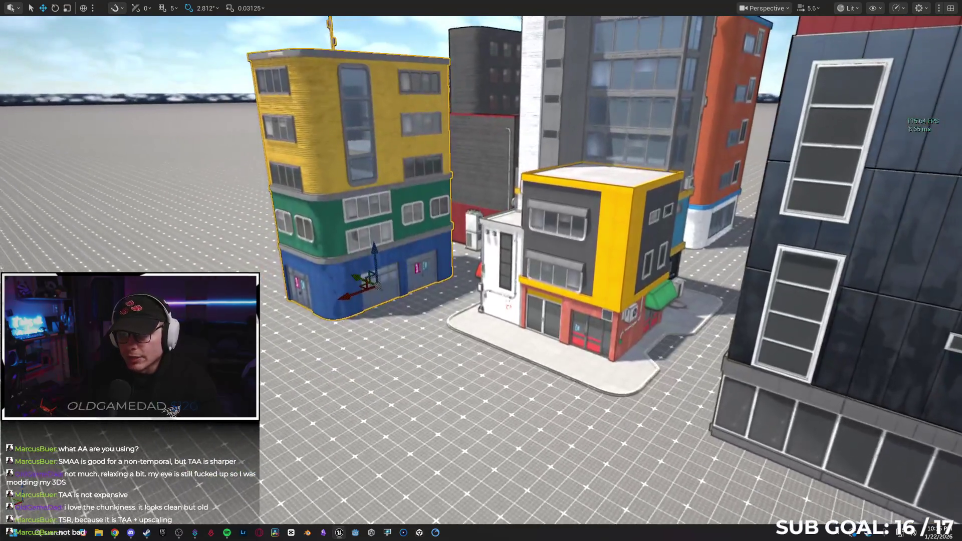
# Fly past the yellow building, pull back over the city, and exit immersive mode with F11.
pyautogui.press('w')
pyautogui.scroll(-2, 481, 271)
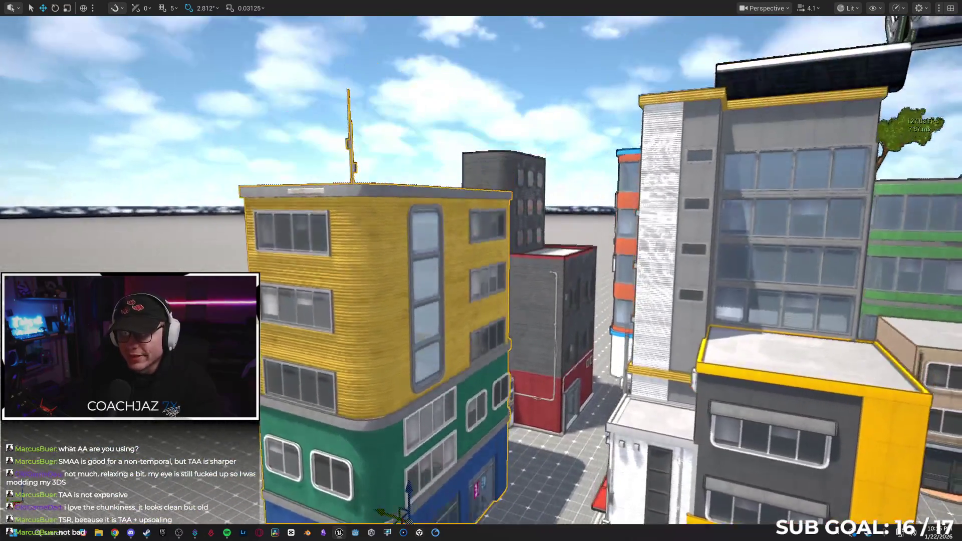
pyautogui.press('w')
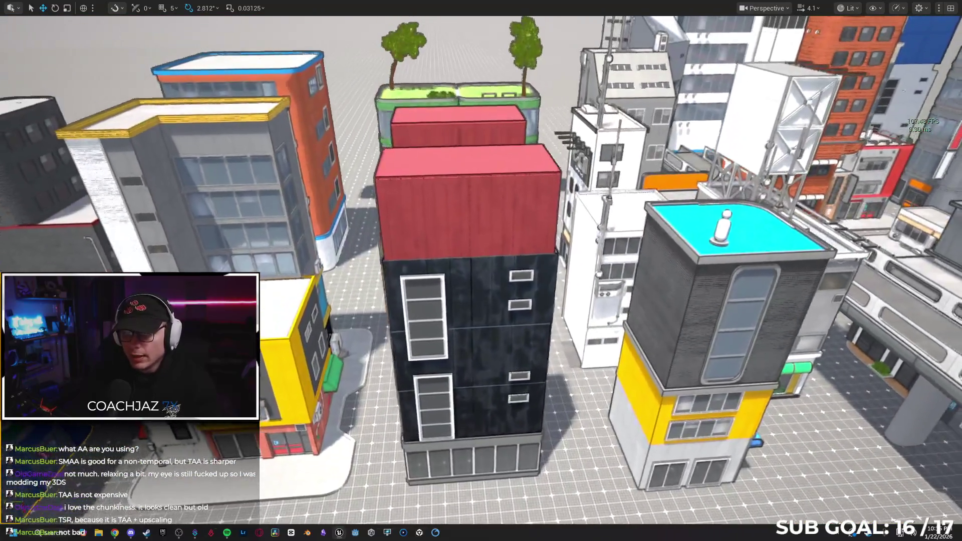
pyautogui.press('s')
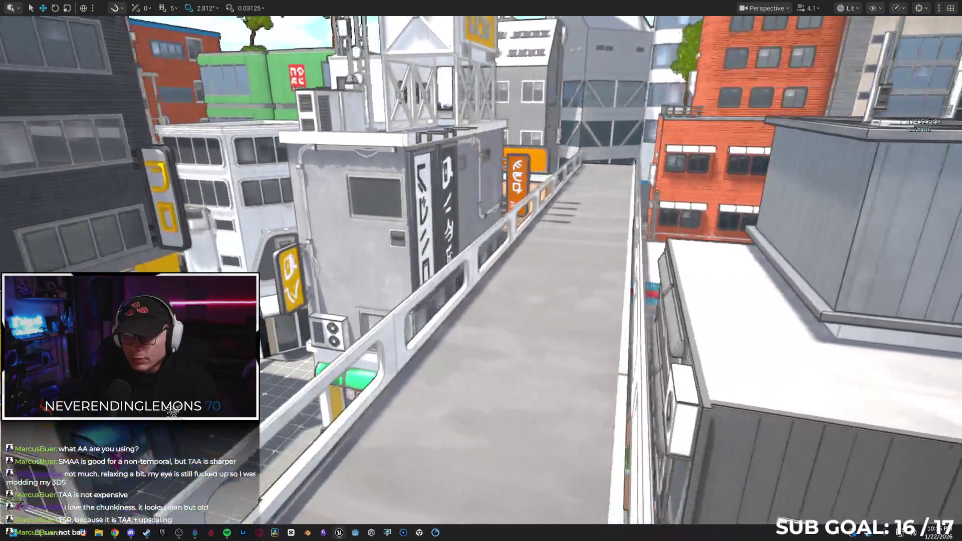
pyautogui.press('s')
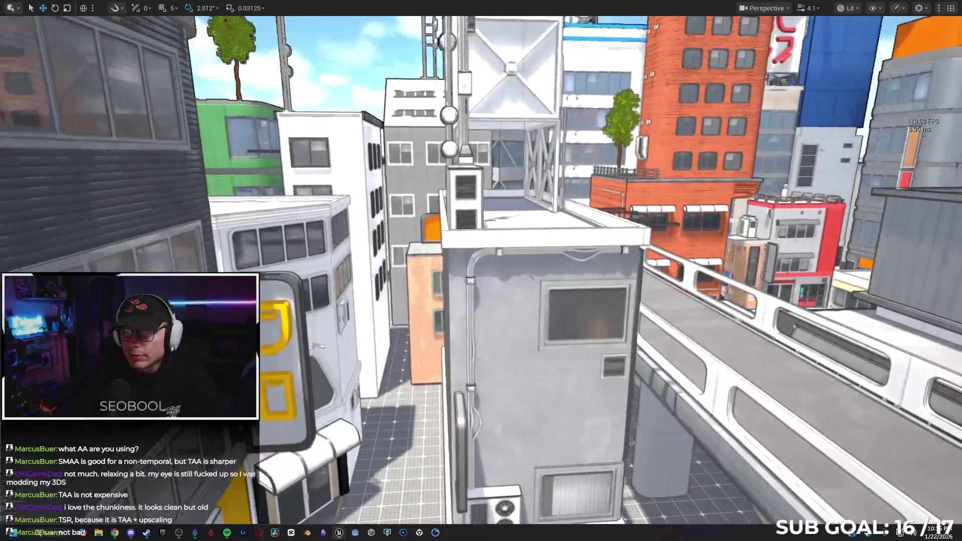
pyautogui.press('d')
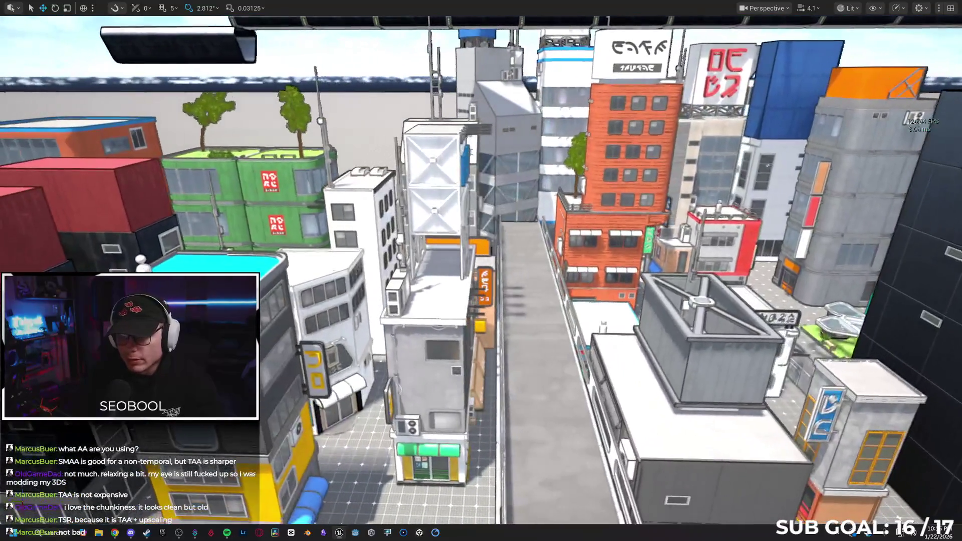
pyautogui.press('F11')
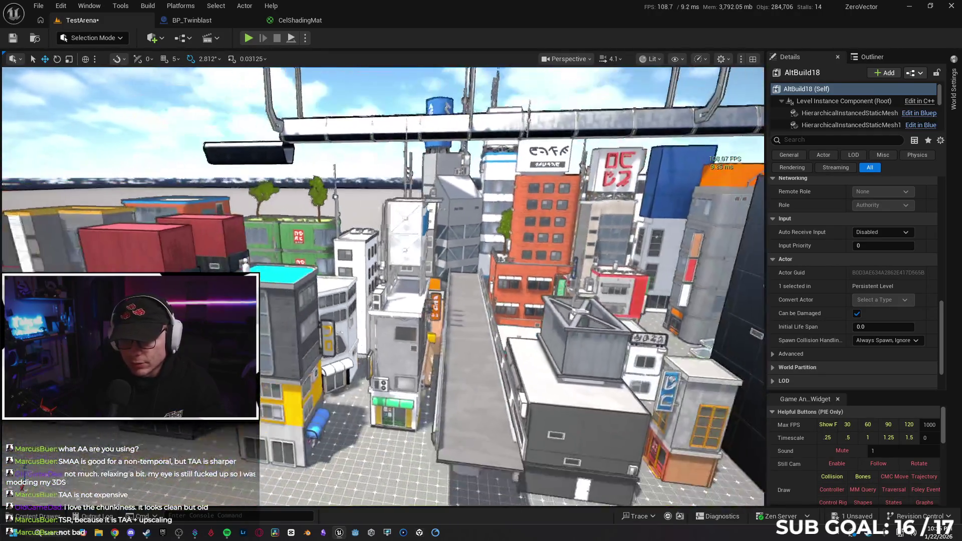
# Select the grey sign-covered BPP_Building120 and focus the view on it.
pyautogui.click(416, 330)
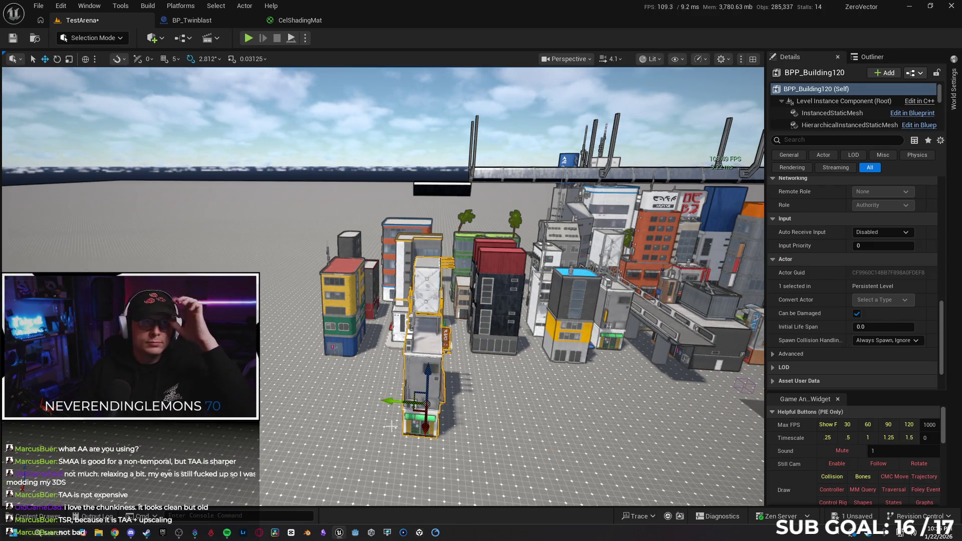
pyautogui.press('f')
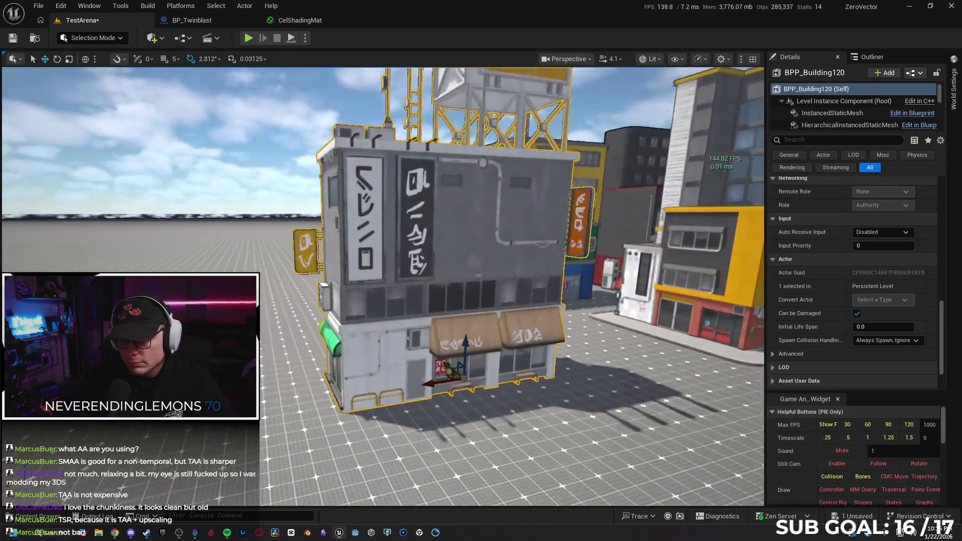
pyautogui.scroll(3, 383, 286)
pyautogui.scroll(-3, 383, 286)
pyautogui.scroll(3, 383, 286)
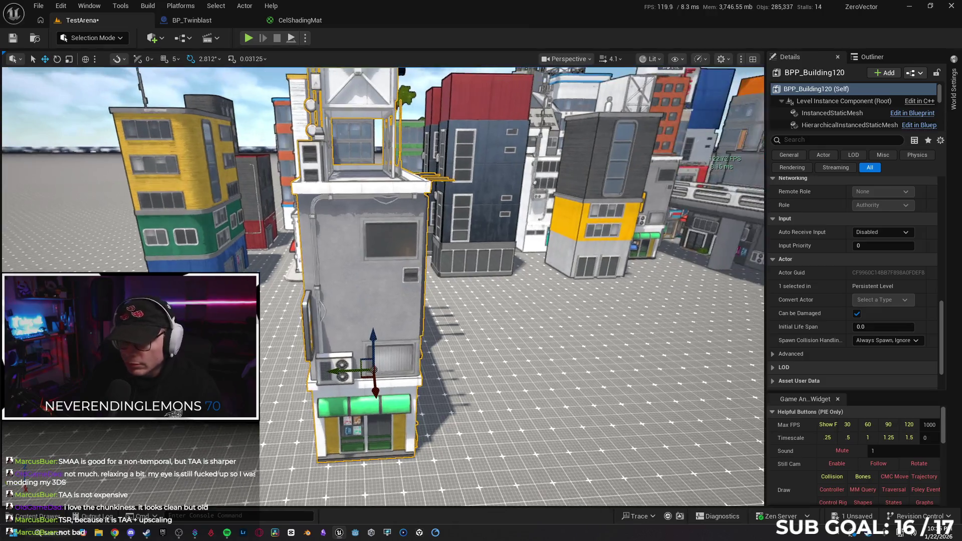
# Break the BPP_Building120 level instance into its 171 separate pieces.
pyautogui.rightClick(392, 302)
pyautogui.moveTo(484, 431)
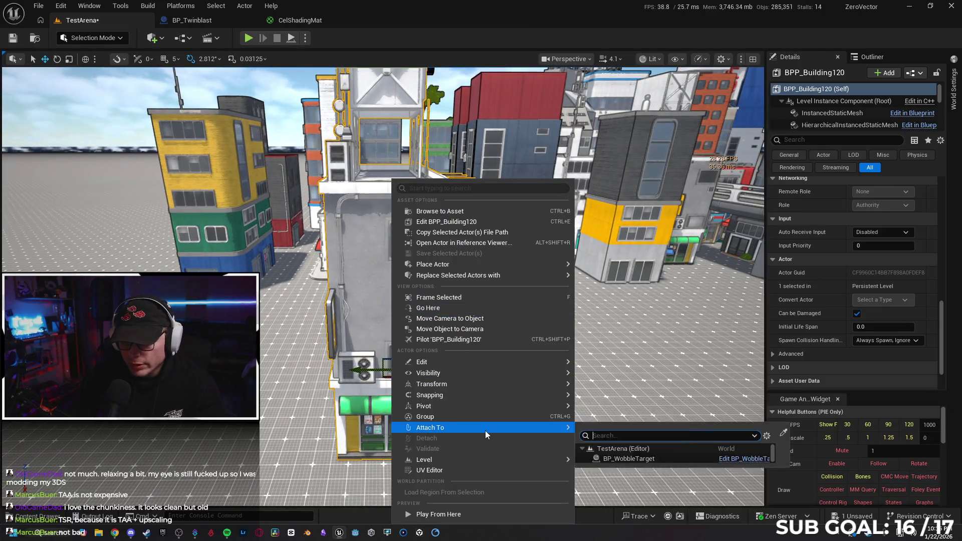
pyautogui.moveTo(485, 460)
pyautogui.moveTo(605, 477)
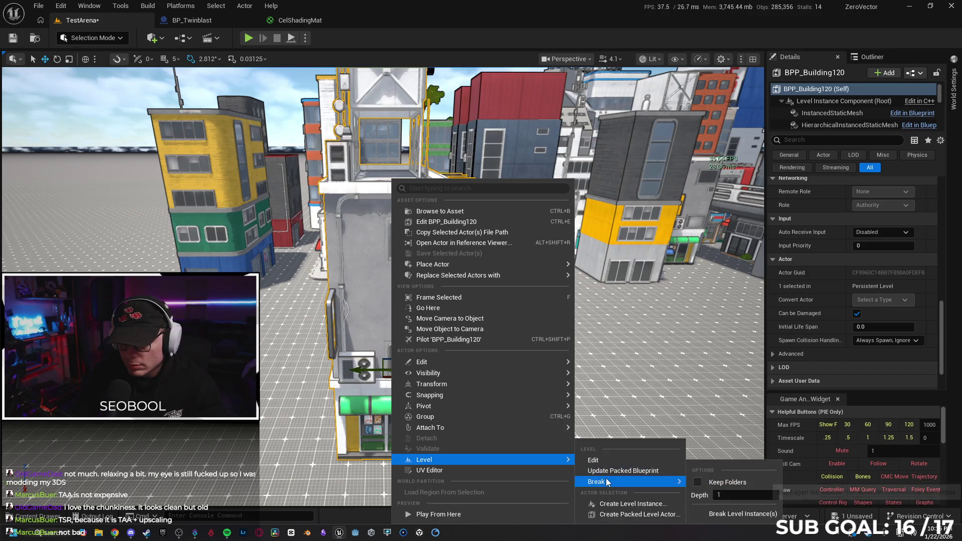
pyautogui.click(723, 513)
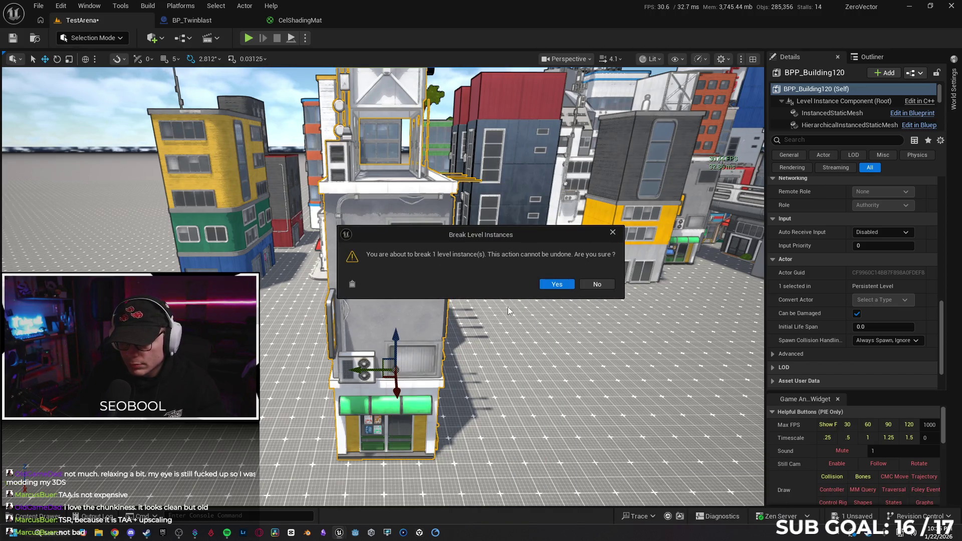
pyautogui.click(551, 285)
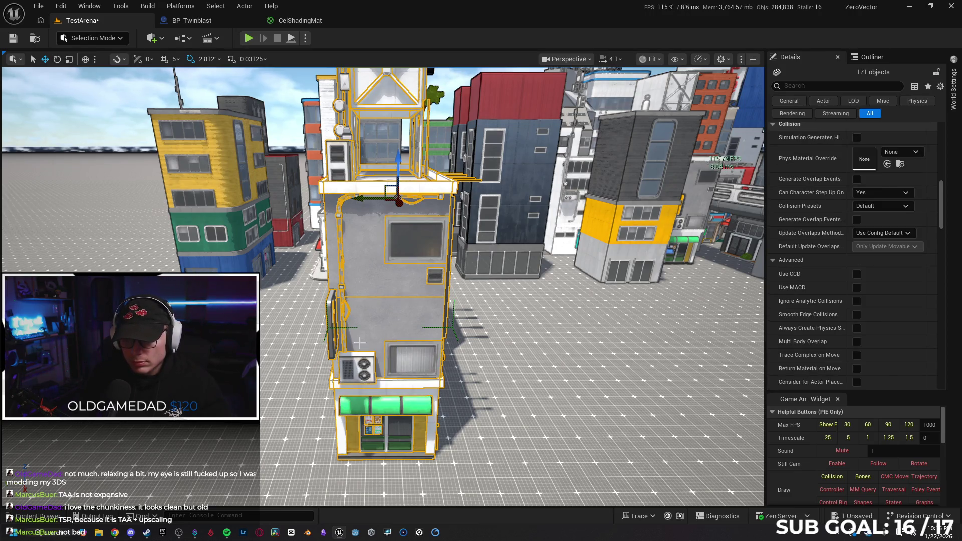
# Move the separated pieces left and rotate them about 163 degrees.
pyautogui.moveTo(364, 197); pyautogui.dragTo(241, 205)
pyautogui.press('w')
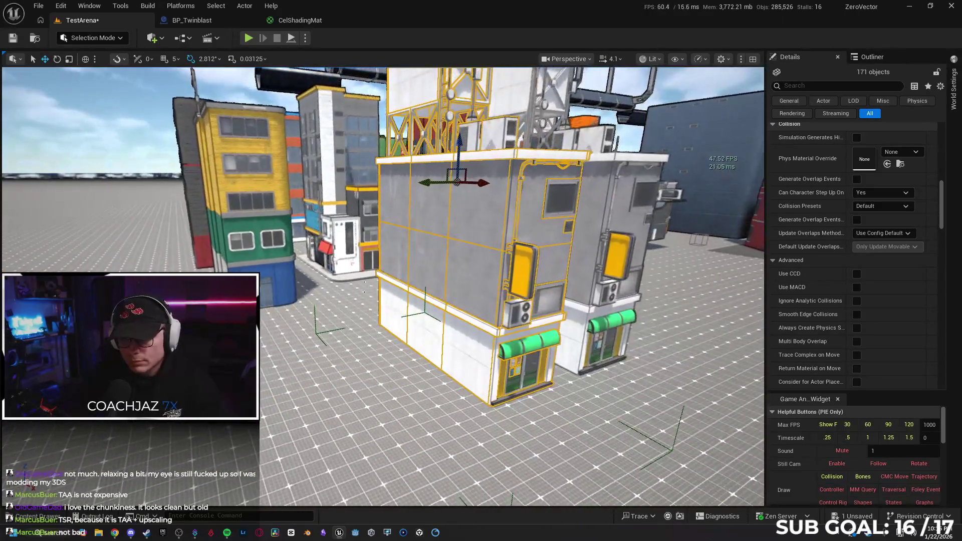
pyautogui.press('e')
pyautogui.moveTo(396, 270)
pyautogui.mouseDown()
pyautogui.moveTo(461, 266)
pyautogui.moveTo(446, 270)
pyautogui.moveTo(453, 268)
pyautogui.mouseUp()
pyautogui.scroll(5, 453, 268)
pyautogui.scroll(5, 371, 261)
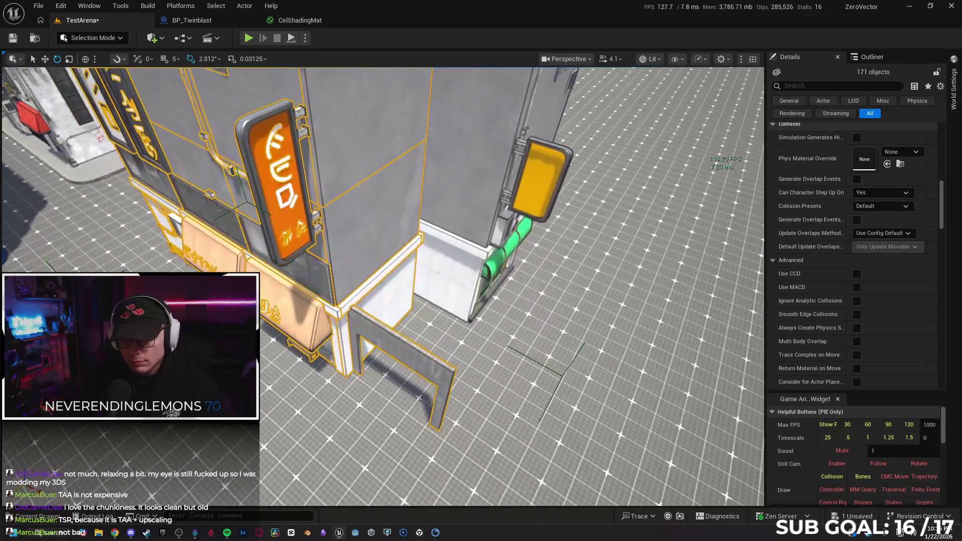
pyautogui.scroll(-6, 448, 263)
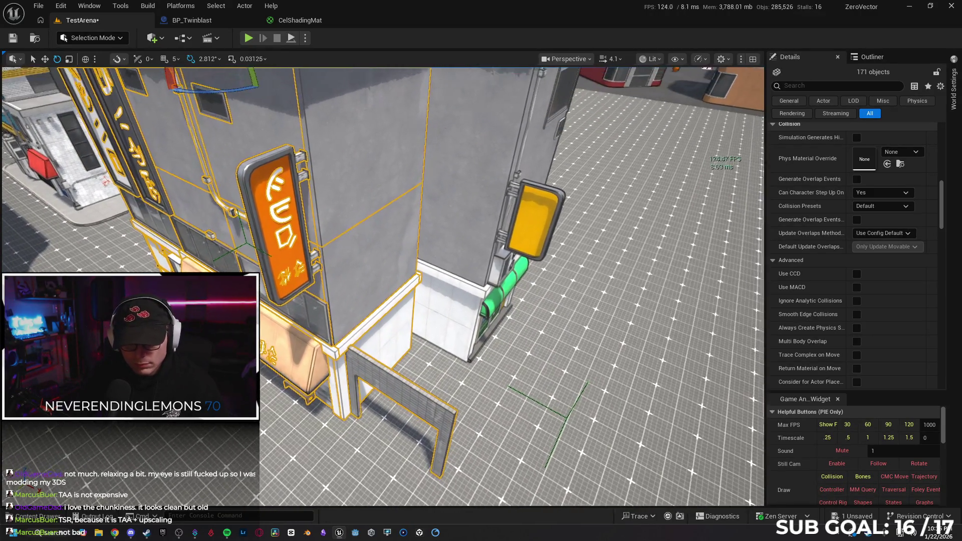
pyautogui.press('w')
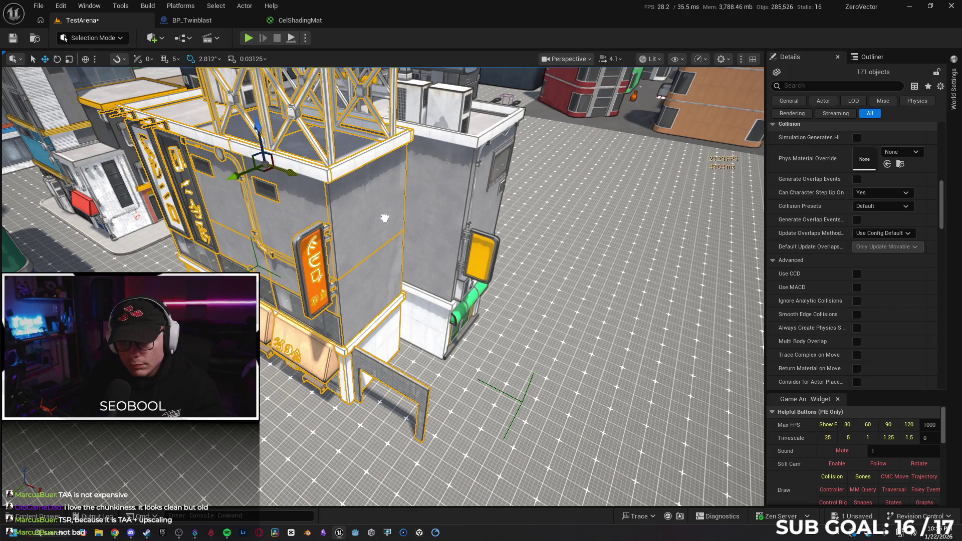
pyautogui.press('f')
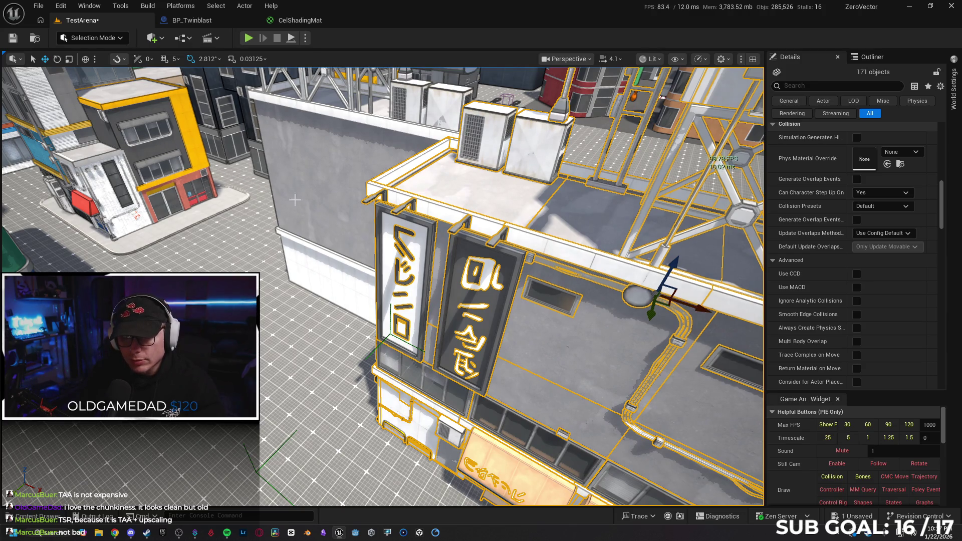
# Slide the selected pieces left along X and orbit to inspect the signed storefront.
pyautogui.moveTo(281, 191); pyautogui.dragTo(326, 216)
pyautogui.moveTo(505, 222)
pyautogui.mouseDown()
pyautogui.moveTo(213, 211)
pyautogui.moveTo(191, 258)
pyautogui.moveTo(230, 267)
pyautogui.mouseUp()
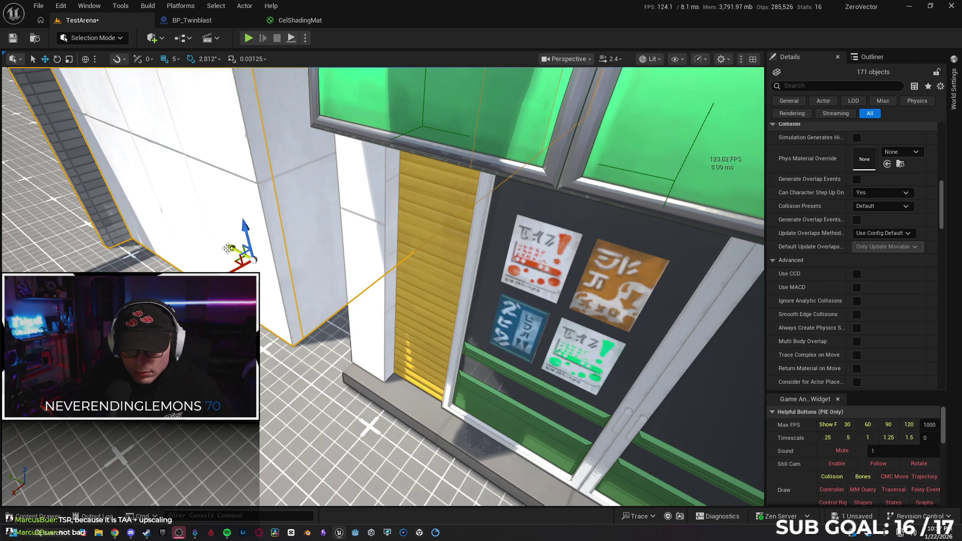
pyautogui.moveTo(263, 282)
pyautogui.mouseDown()
pyautogui.moveTo(267, 269)
pyautogui.moveTo(368, 282)
pyautogui.moveTo(423, 256)
pyautogui.moveTo(423, 325)
pyautogui.moveTo(642, 342)
pyautogui.mouseUp()
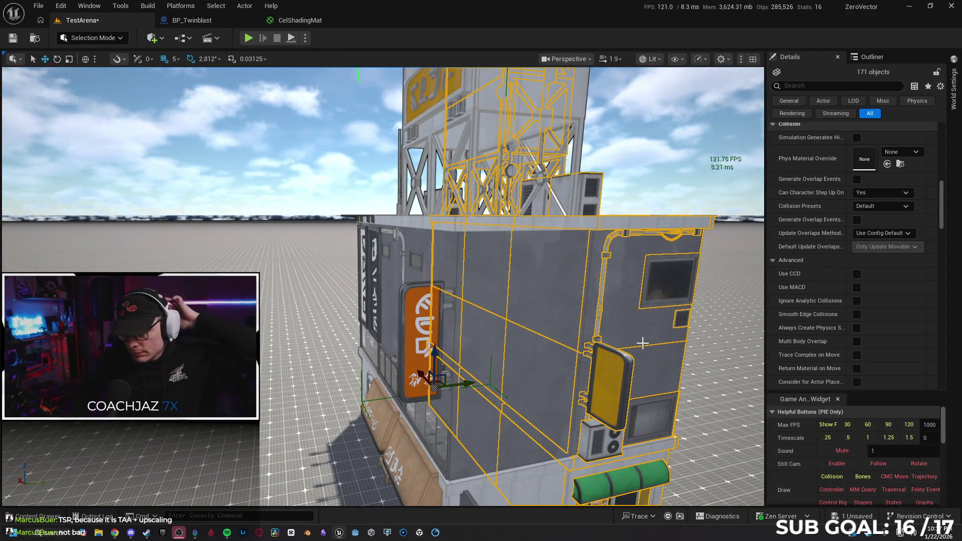
pyautogui.moveTo(645, 382)
pyautogui.mouseDown()
pyautogui.moveTo(606, 382)
pyautogui.moveTo(475, 312)
pyautogui.mouseUp()
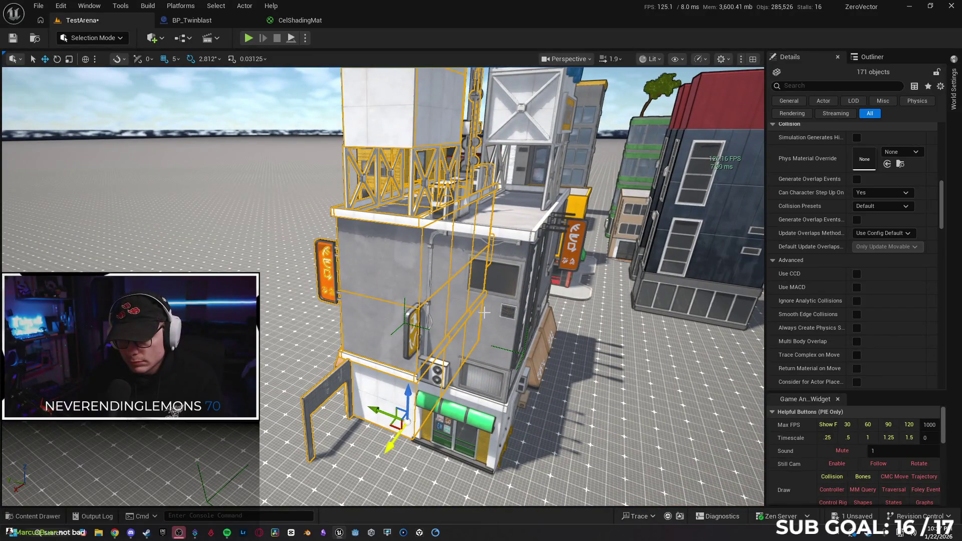
# Add the rest of the building to the selection and unlock its groups.
pyautogui.keyDown('ctrl'); pyautogui.click(501, 314); pyautogui.keyUp('ctrl')
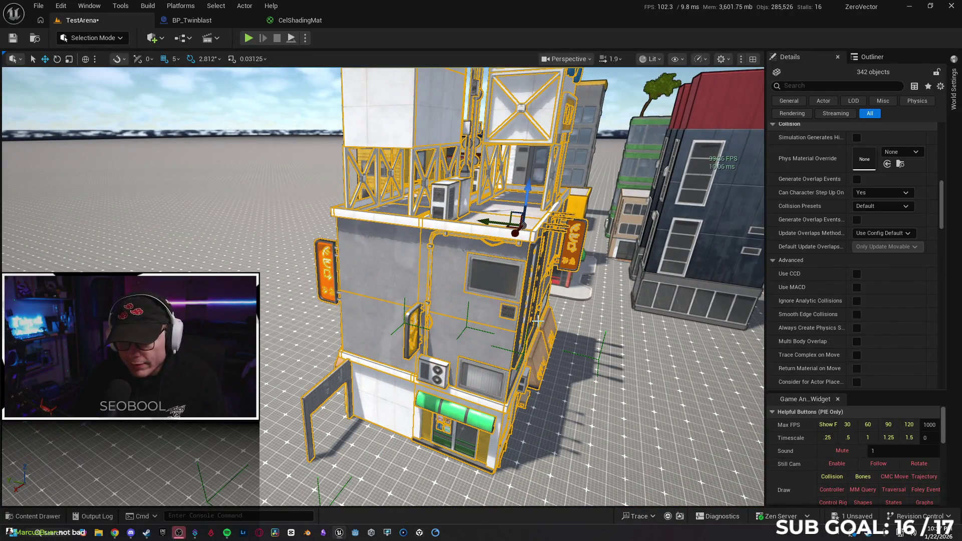
pyautogui.moveTo(549, 326)
pyautogui.mouseDown()
pyautogui.moveTo(526, 322)
pyautogui.moveTo(581, 344)
pyautogui.mouseUp()
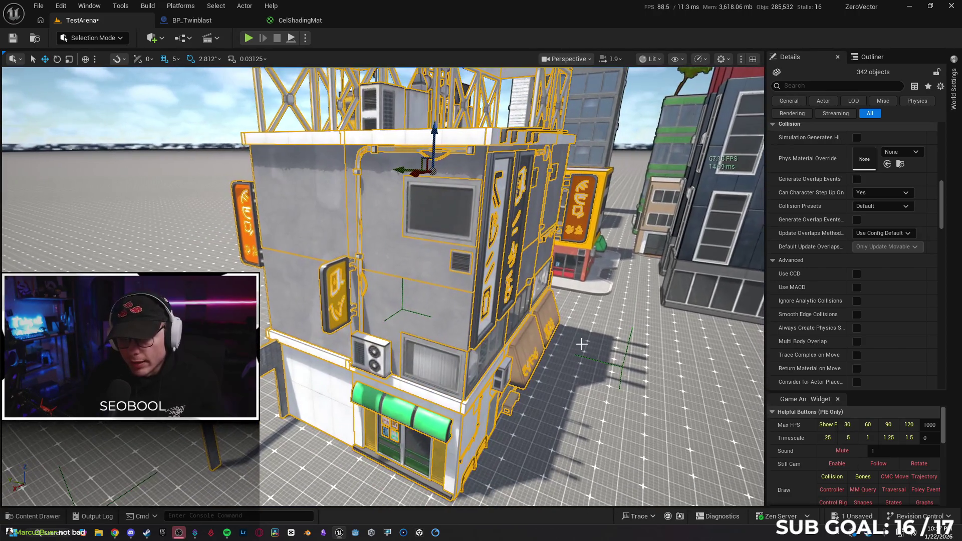
pyautogui.rightClick(416, 261)
pyautogui.moveTo(551, 428)
pyautogui.click(617, 432)
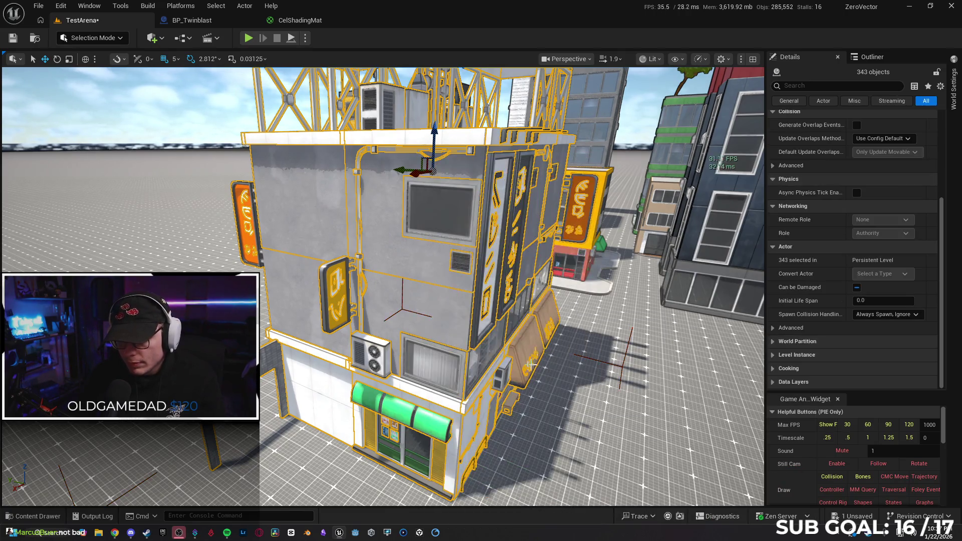
# Select the yellow wall sign, inspect it up close, then undo the sign pick and group unlock.
pyautogui.click(335, 278)
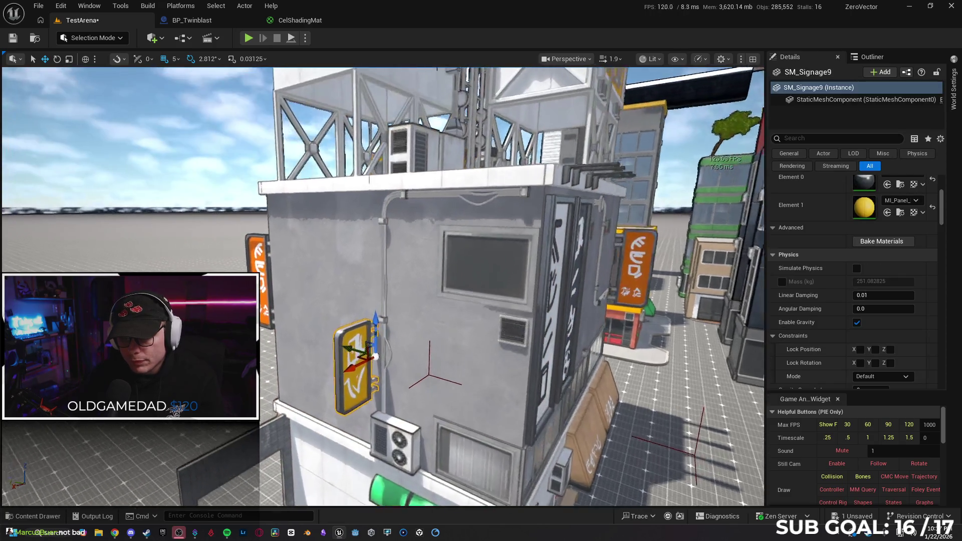
pyautogui.press('w')
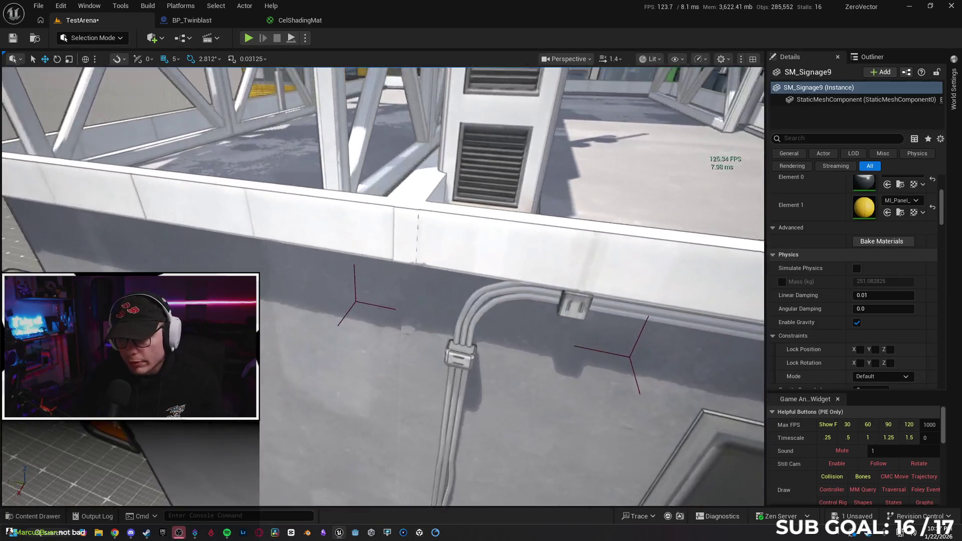
pyautogui.press('s')
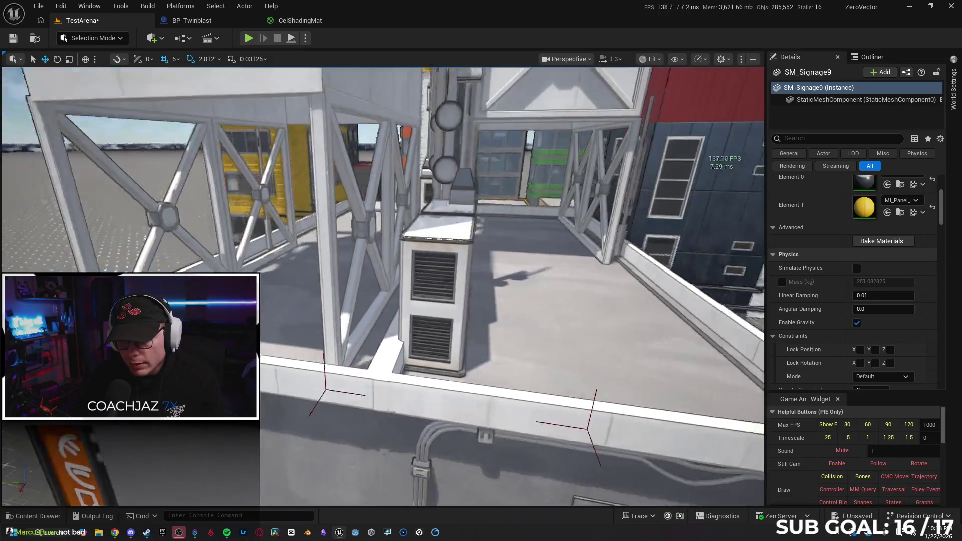
pyautogui.press('w')
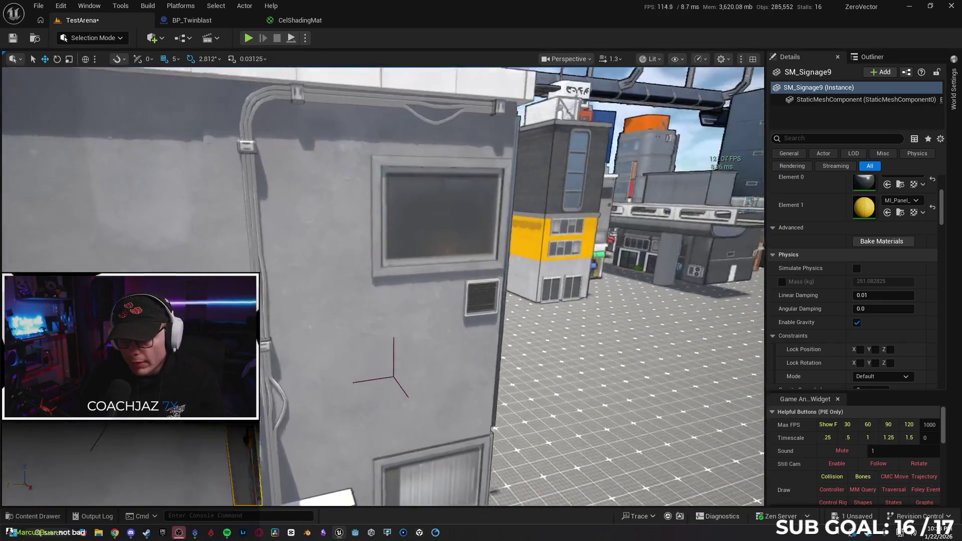
pyautogui.press('w')
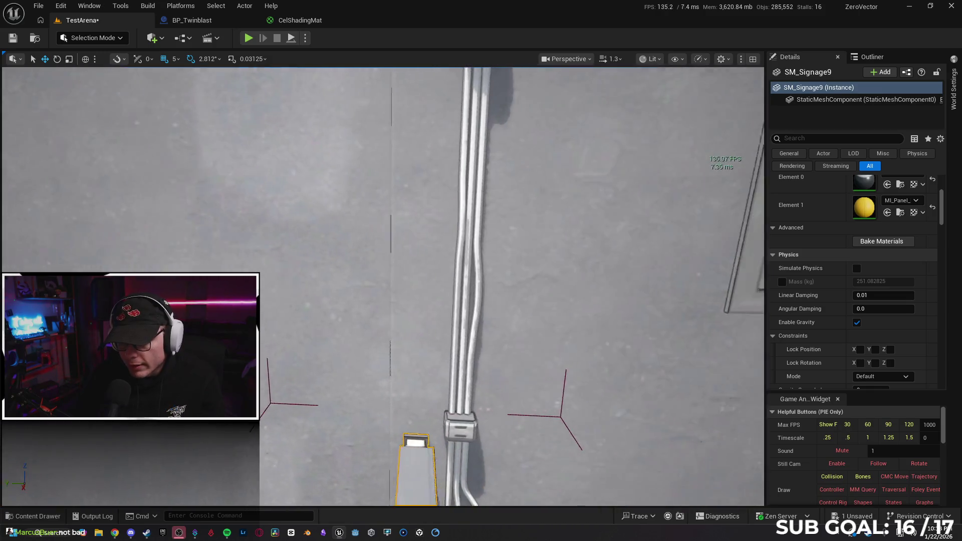
pyautogui.press('s')
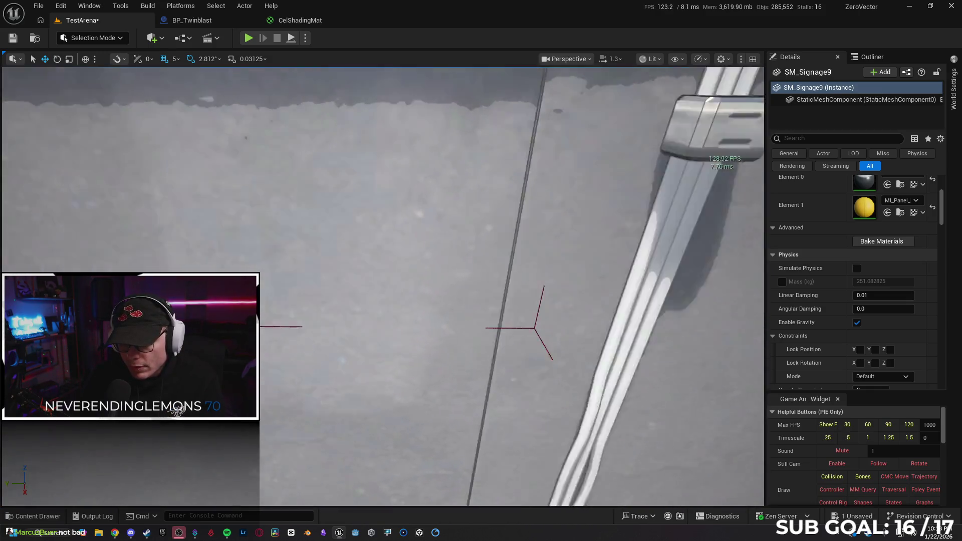
pyautogui.press('w')
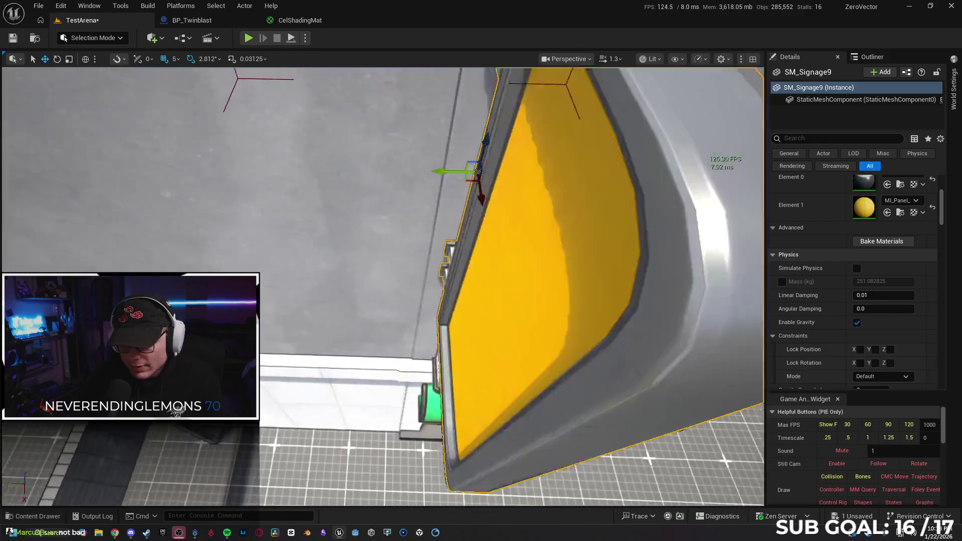
pyautogui.press('s')
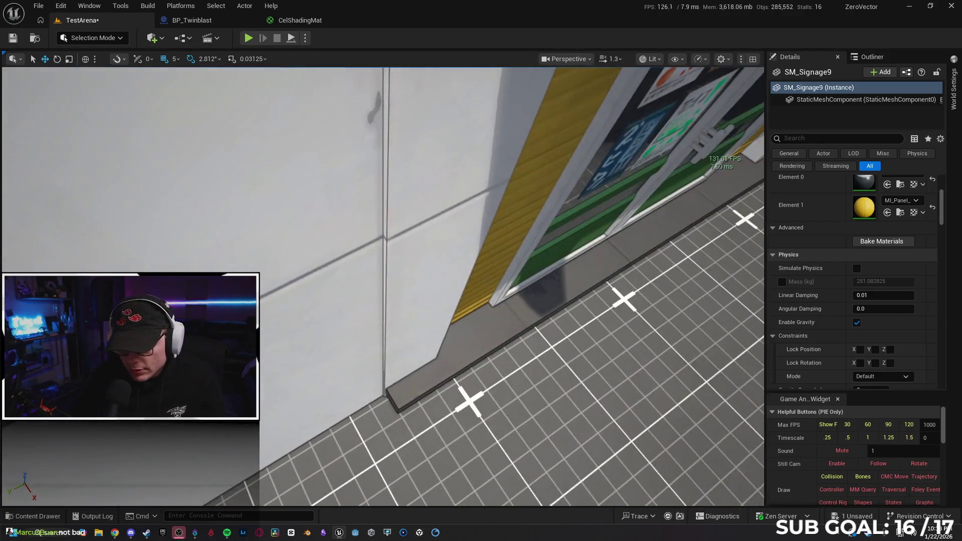
pyautogui.hotkey('ctrl', 'z')
pyautogui.hotkey('ctrl', 'z')
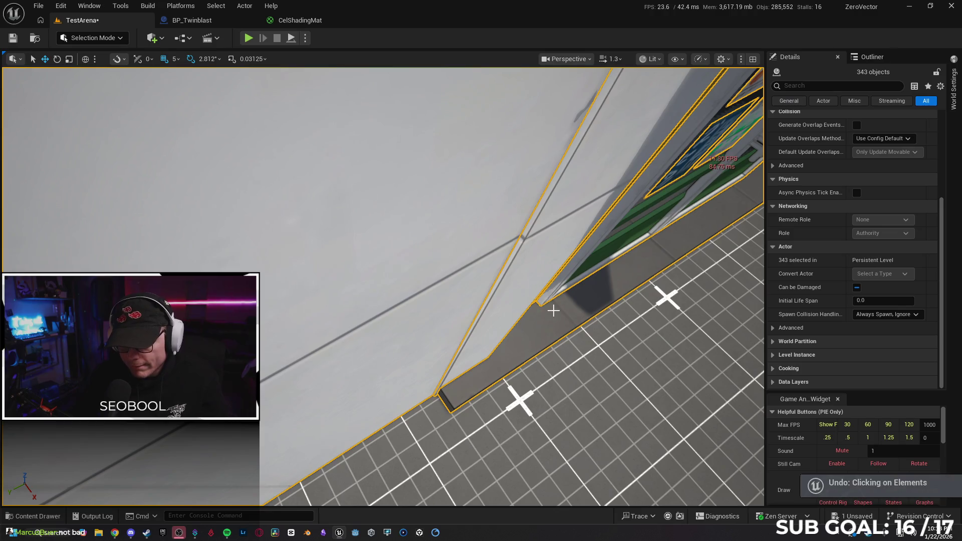
pyautogui.click(577, 346)
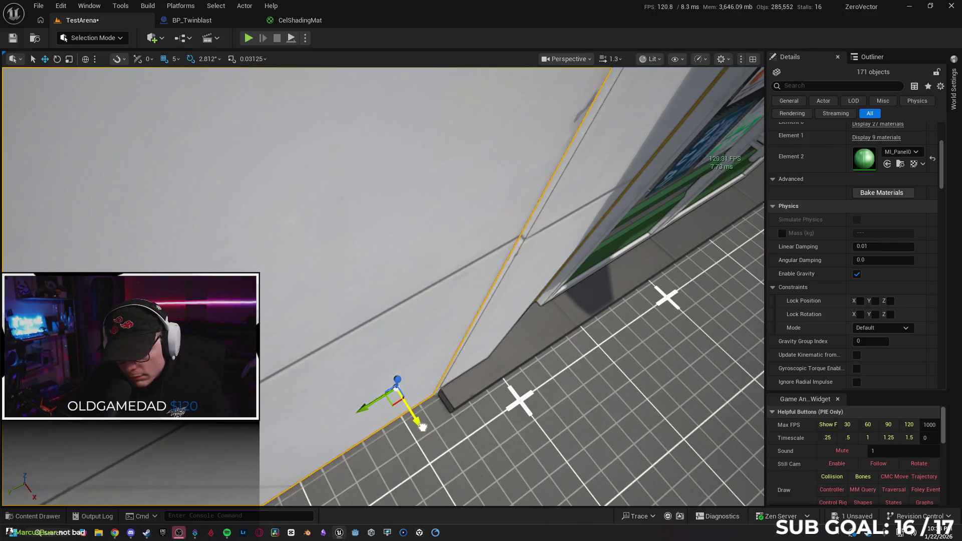
# Set grid snapping to 1 and nudge the wall pieces slightly into line.
pyautogui.click(173, 58)
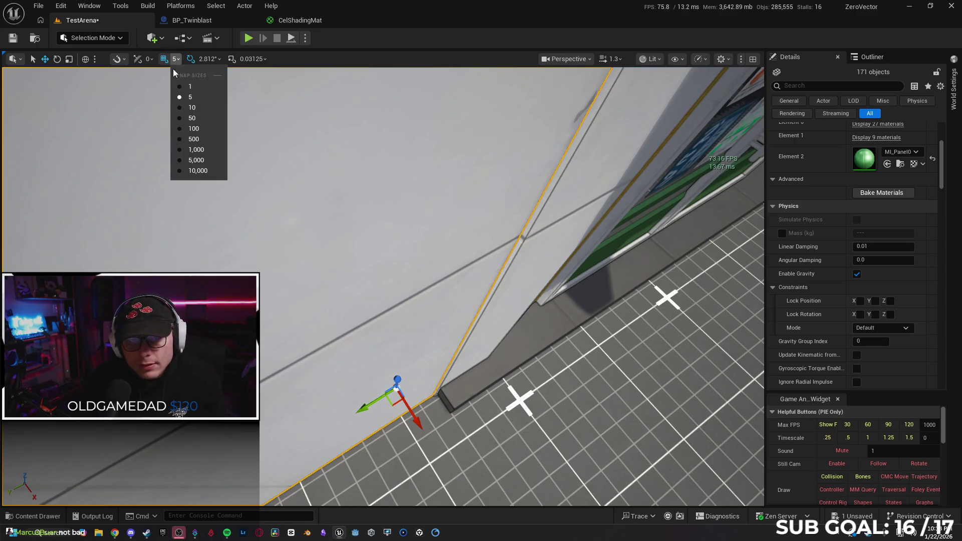
pyautogui.click(190, 87)
pyautogui.moveTo(418, 421); pyautogui.dragTo(420, 422)
pyautogui.scroll(-3, 420, 421)
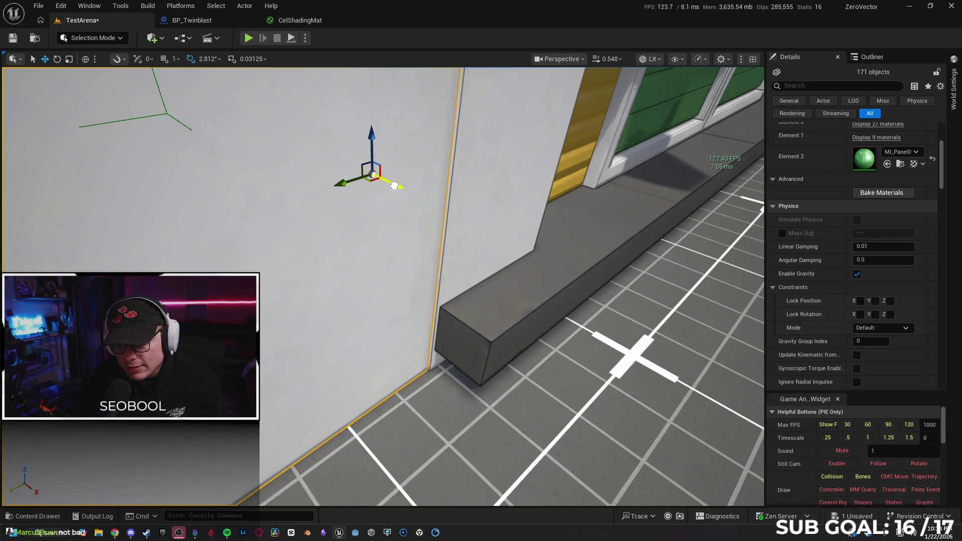
pyautogui.moveTo(395, 185); pyautogui.dragTo(397, 186)
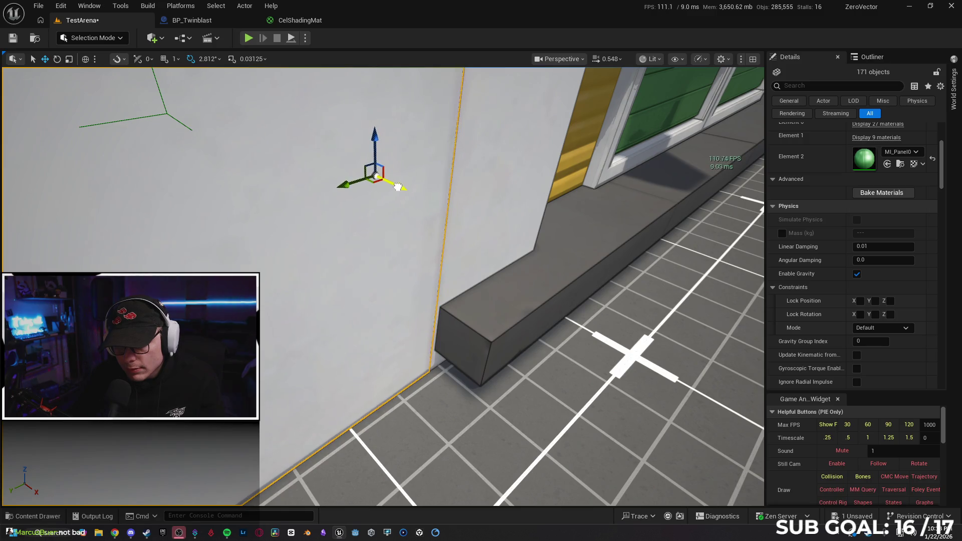
pyautogui.scroll(-1, 397, 186)
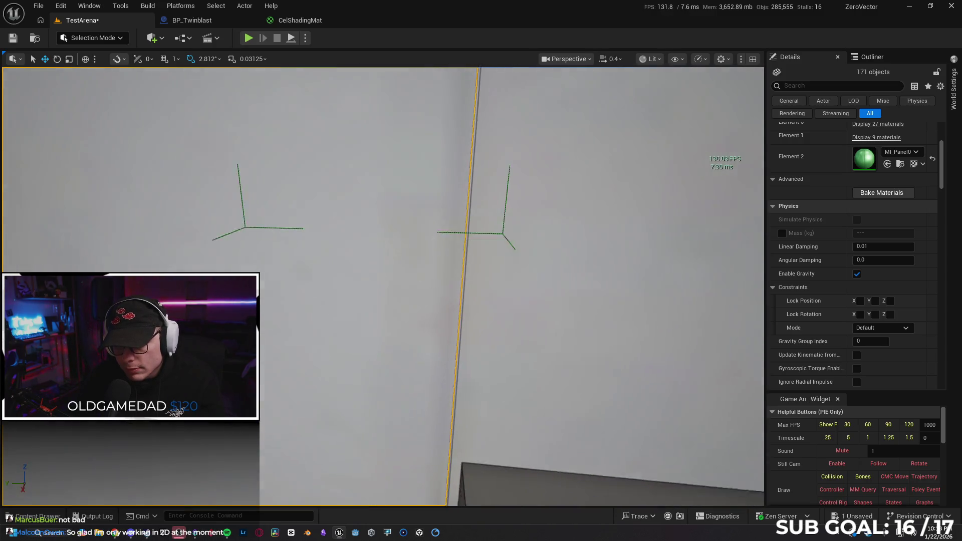
pyautogui.press('s')
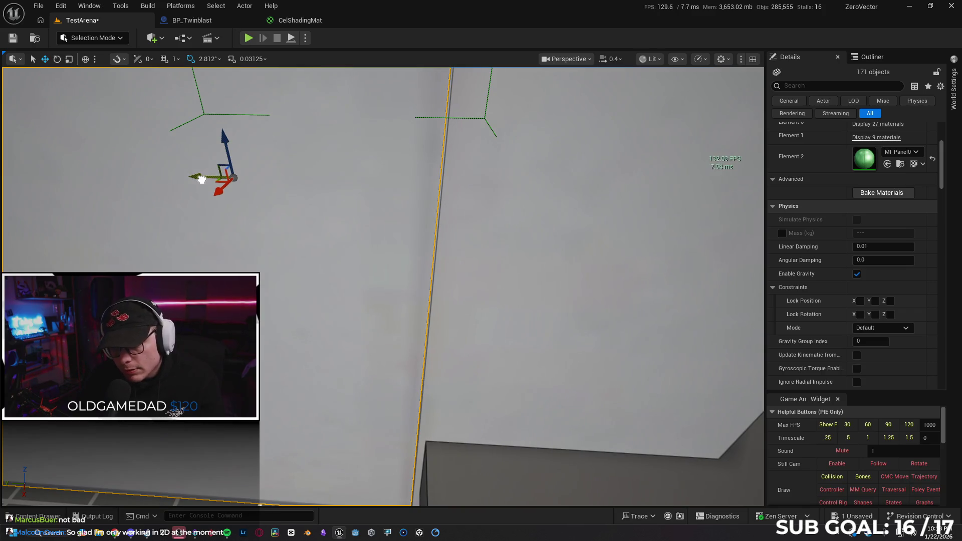
pyautogui.moveTo(202, 179)
pyautogui.mouseDown()
pyautogui.moveTo(219, 165)
pyautogui.moveTo(275, 183)
pyautogui.moveTo(407, 323)
pyautogui.mouseUp()
# Select the building's left half and add the right wall, pipe and window to it.
pyautogui.click(296, 201)
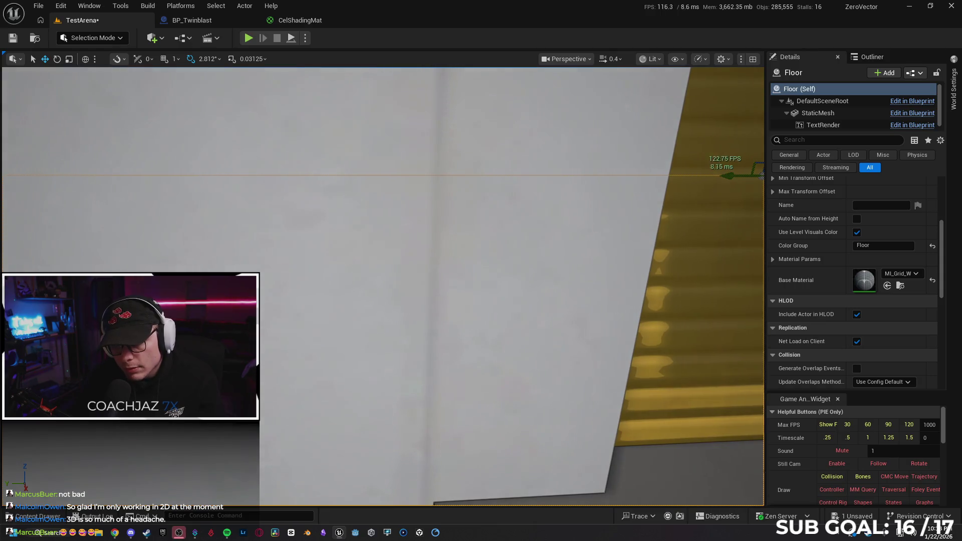
pyautogui.click(408, 323)
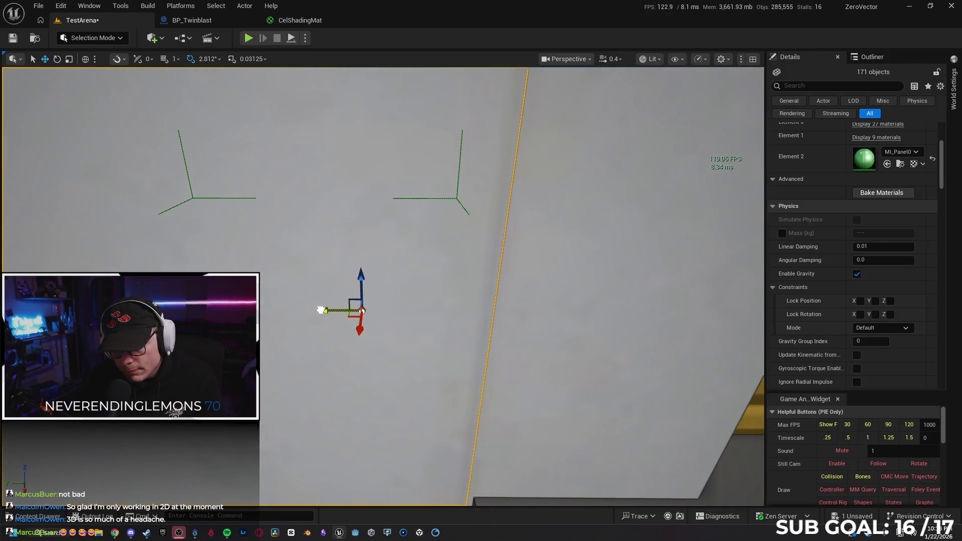
pyautogui.moveTo(400, 338)
pyautogui.mouseDown()
pyautogui.moveTo(444, 418)
pyautogui.moveTo(421, 451)
pyautogui.moveTo(448, 498)
pyautogui.mouseUp()
pyautogui.click(444, 419)
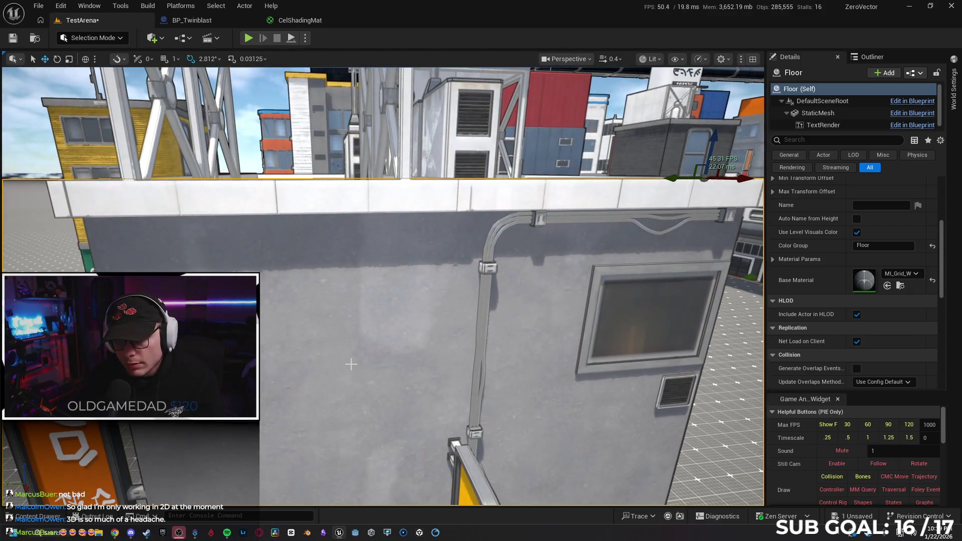
pyautogui.click(351, 364)
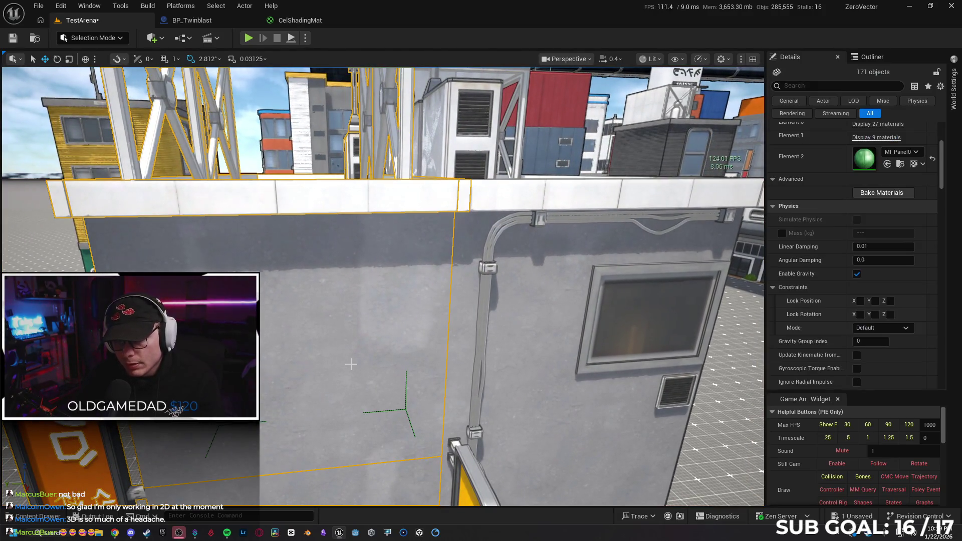
pyautogui.keyDown('ctrl'); pyautogui.click(539, 369); pyautogui.keyUp('ctrl')
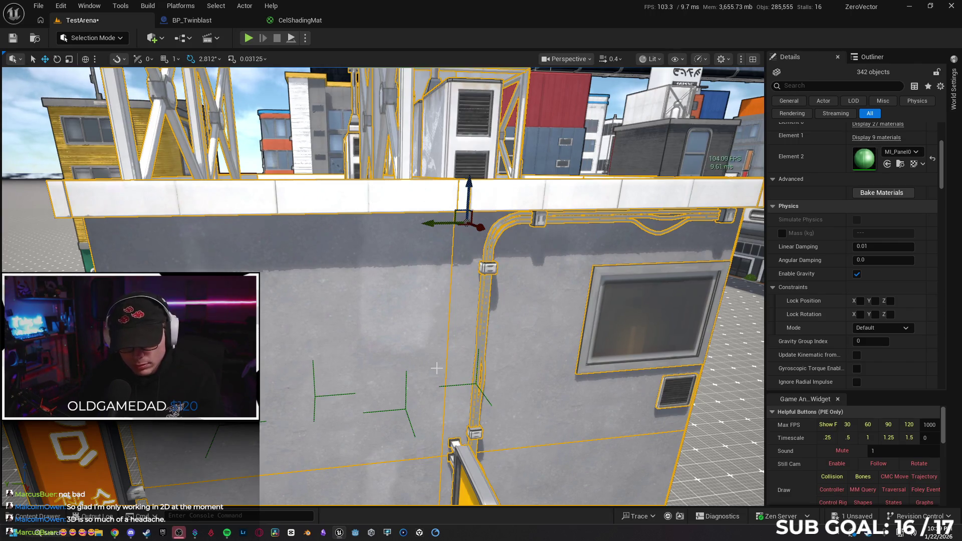
pyautogui.moveTo(436, 368); pyautogui.dragTo(436, 391)
pyautogui.moveTo(495, 360)
pyautogui.mouseDown()
pyautogui.moveTo(496, 351)
pyautogui.moveTo(495, 360)
pyautogui.mouseUp()
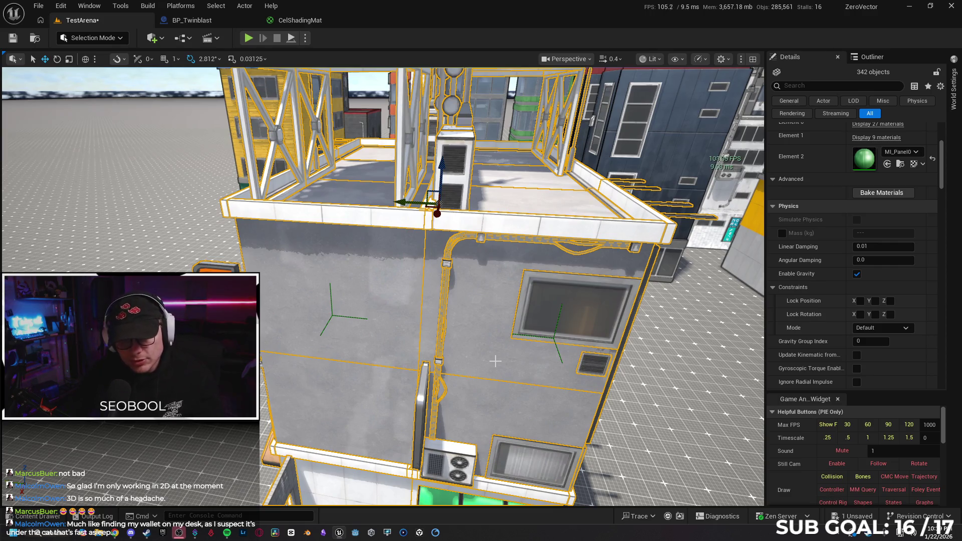
pyautogui.scroll(-5, 549, 374)
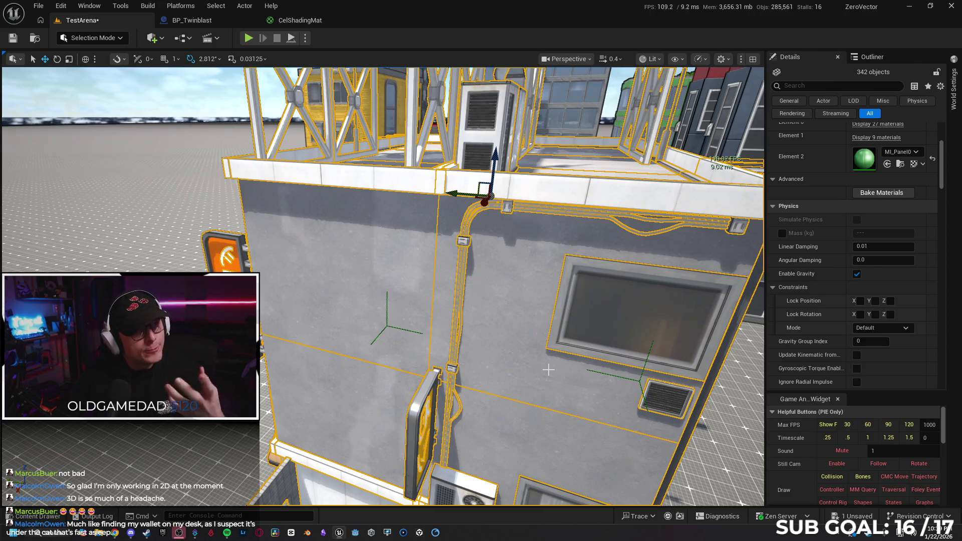
pyautogui.moveTo(548, 369)
pyautogui.mouseDown()
pyautogui.moveTo(626, 370)
pyautogui.moveTo(530, 370)
pyautogui.moveTo(531, 320)
pyautogui.mouseUp()
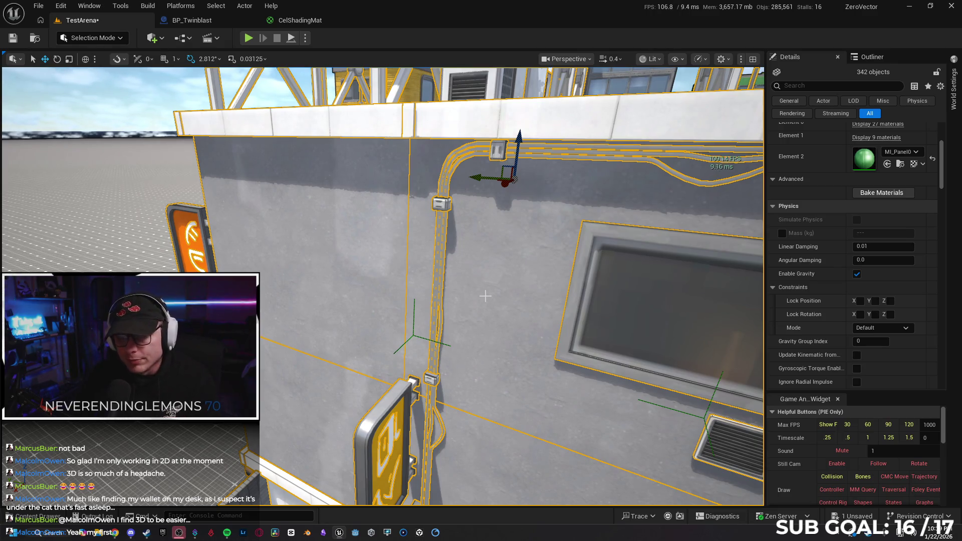
# Unlock BPP_Building120's groups from its right-click Groups menu so each piece is selectable.
pyautogui.rightClick(485, 296)
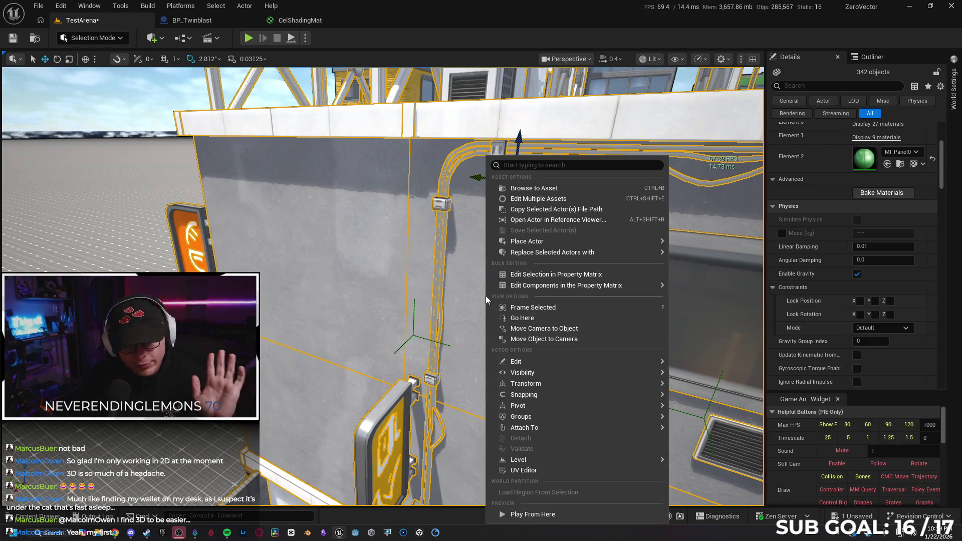
pyautogui.moveTo(553, 366)
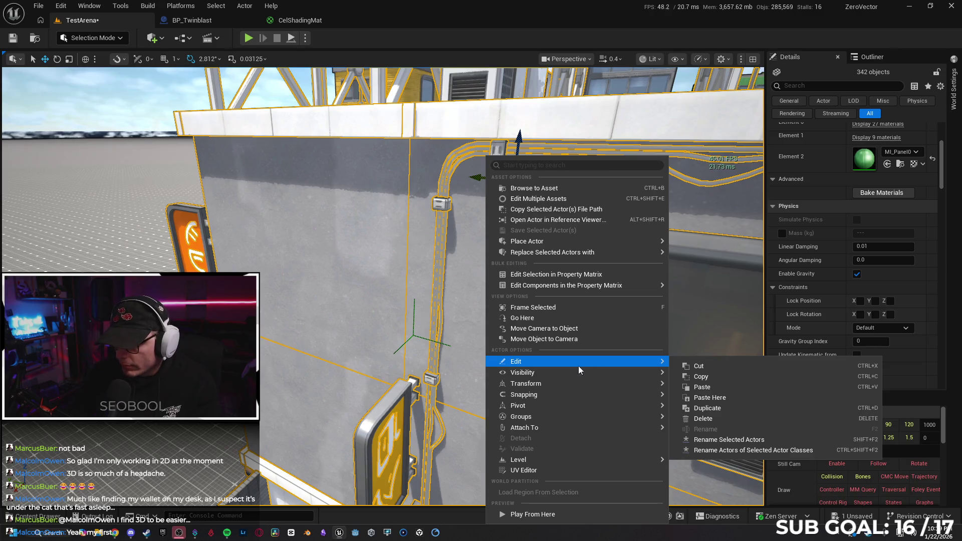
pyautogui.moveTo(573, 417)
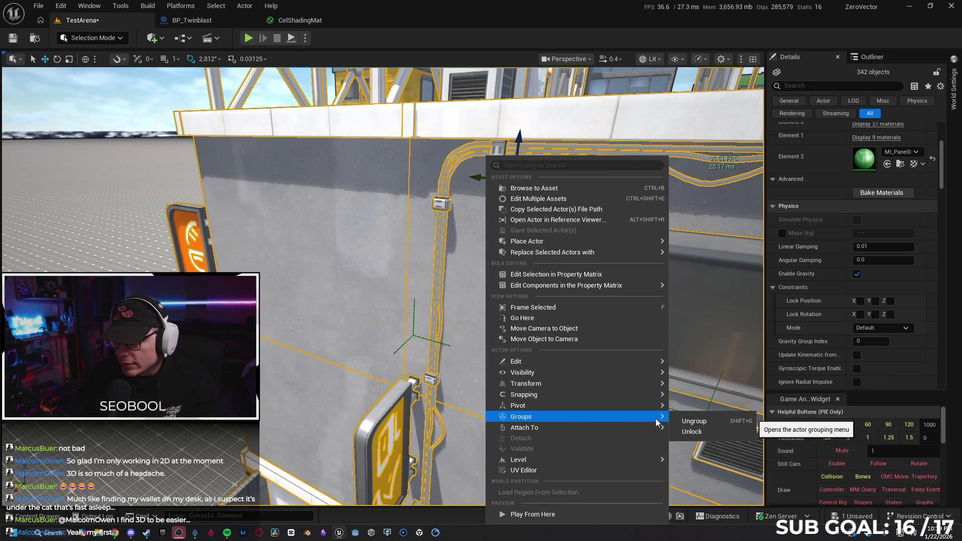
pyautogui.click(694, 431)
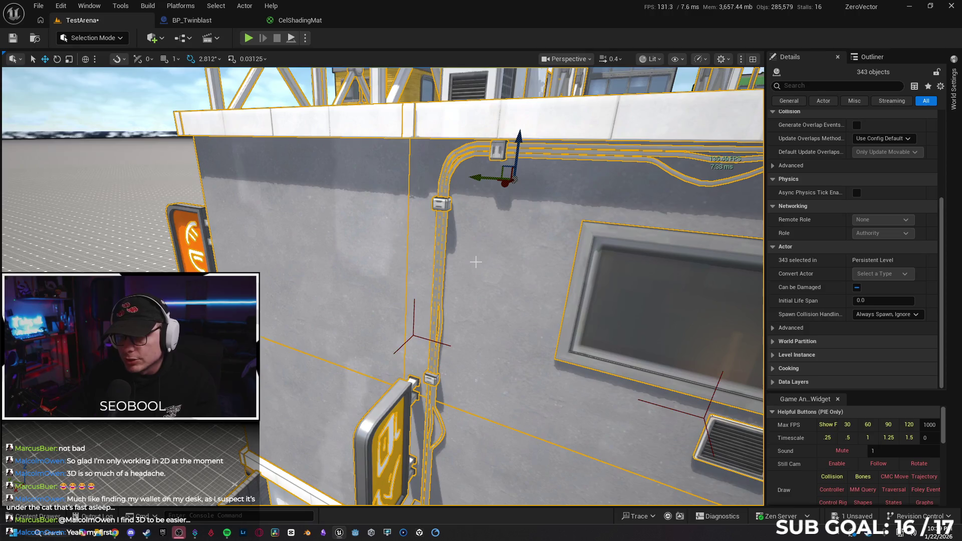
pyautogui.moveTo(383, 307); pyautogui.dragTo(383, 307)
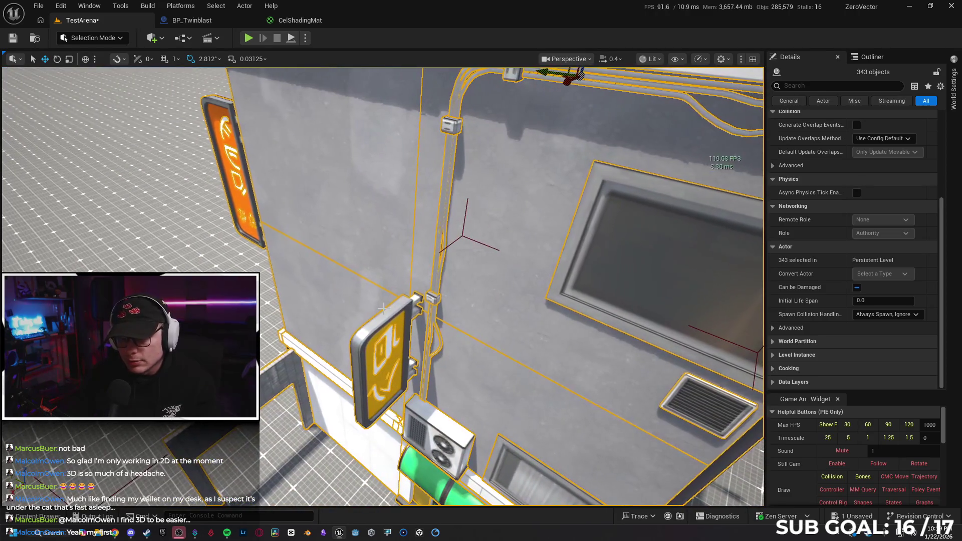
# Multi-select the yellow and orange sign parts on the grey wall.
pyautogui.click(408, 357)
pyautogui.keyDown('ctrl'); pyautogui.click(386, 348); pyautogui.keyUp('ctrl')
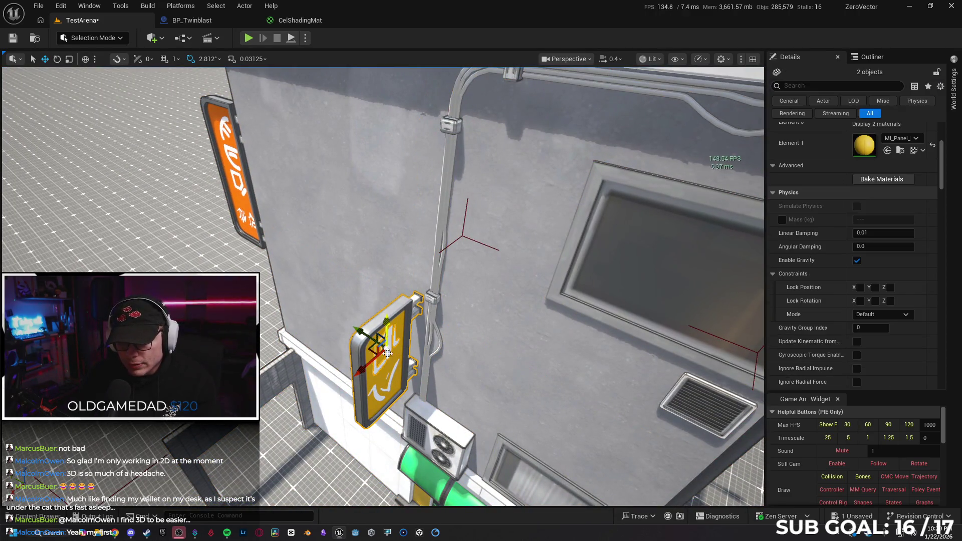
pyautogui.keyDown('ctrl'); pyautogui.click(388, 389); pyautogui.keyUp('ctrl')
pyautogui.moveTo(389, 388); pyautogui.dragTo(388, 388)
pyautogui.keyDown('ctrl'); pyautogui.click(386, 387); pyautogui.keyUp('ctrl')
pyautogui.keyDown('ctrl'); pyautogui.click(321, 302); pyautogui.keyUp('ctrl')
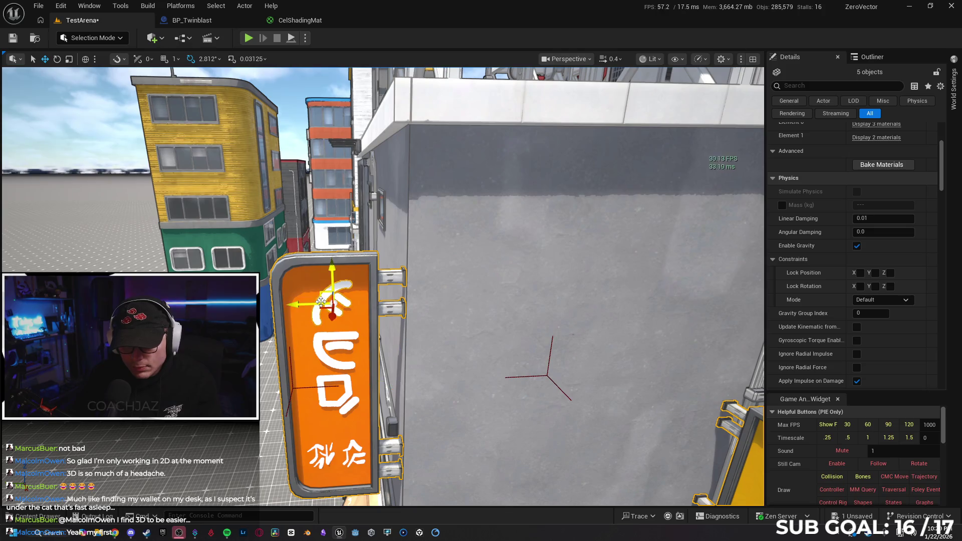
pyautogui.keyDown('ctrl'); pyautogui.click(346, 397); pyautogui.keyUp('ctrl')
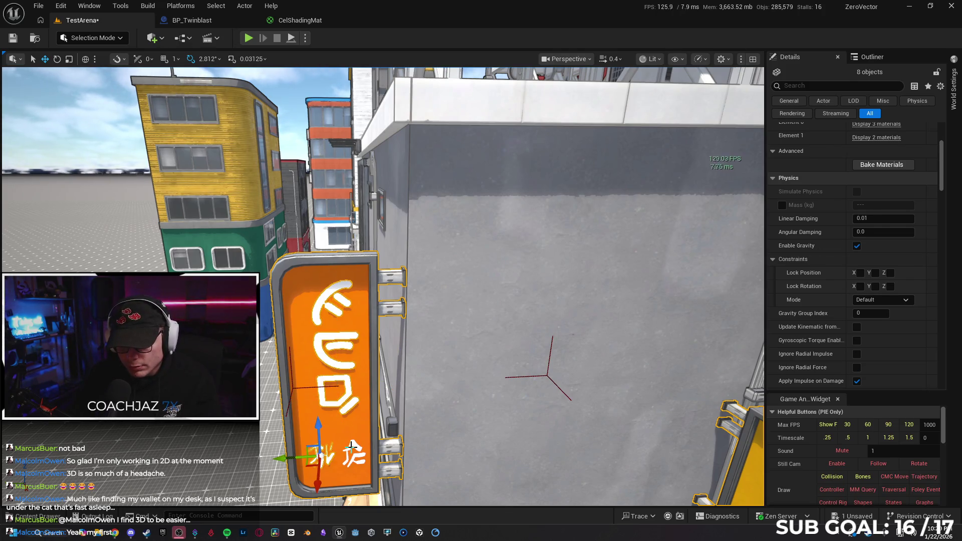
pyautogui.keyDown('ctrl'); pyautogui.click(354, 449); pyautogui.keyUp('ctrl')
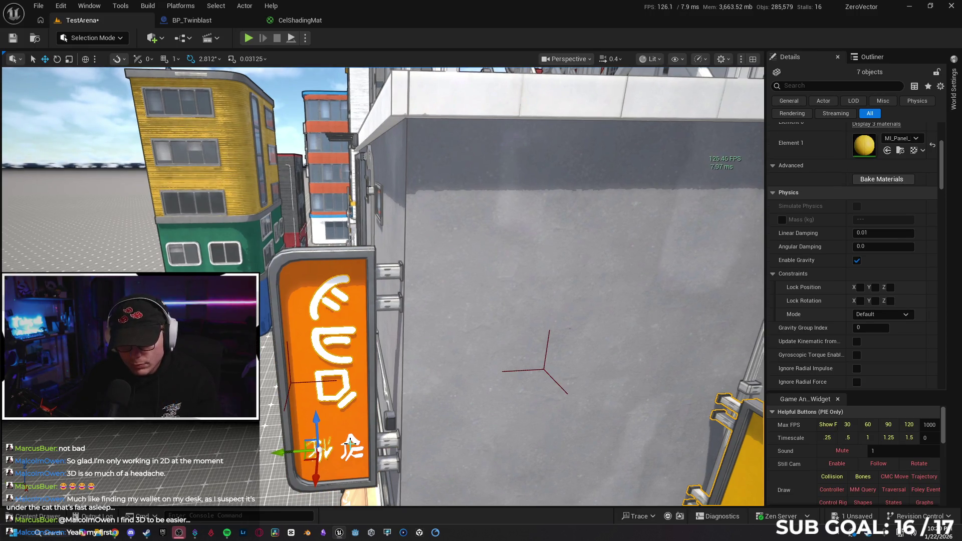
pyautogui.hotkey('ctrl', 'z')
pyautogui.keyDown('ctrl'); pyautogui.click(350, 438); pyautogui.keyUp('ctrl')
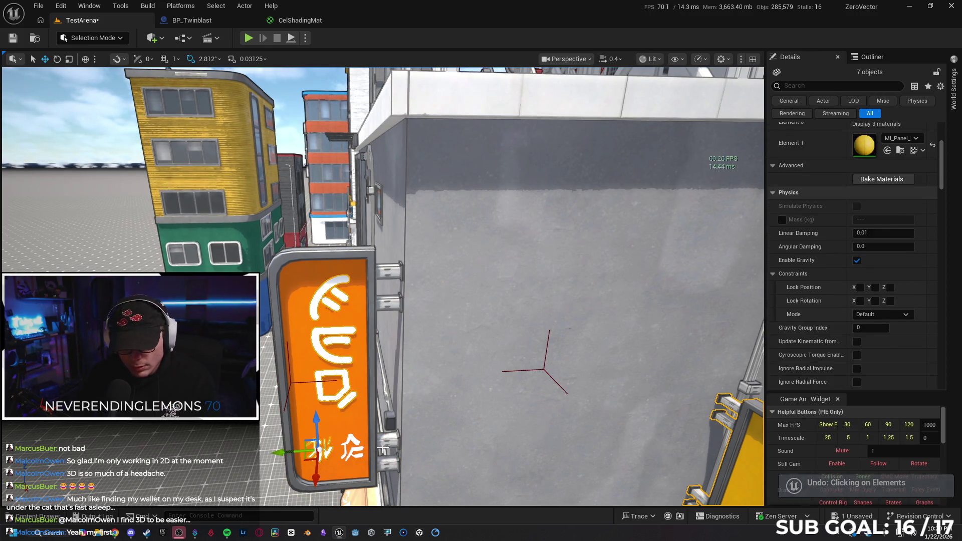
pyautogui.keyDown('ctrl'); pyautogui.click(382, 449); pyautogui.keyUp('ctrl')
pyautogui.press('f')
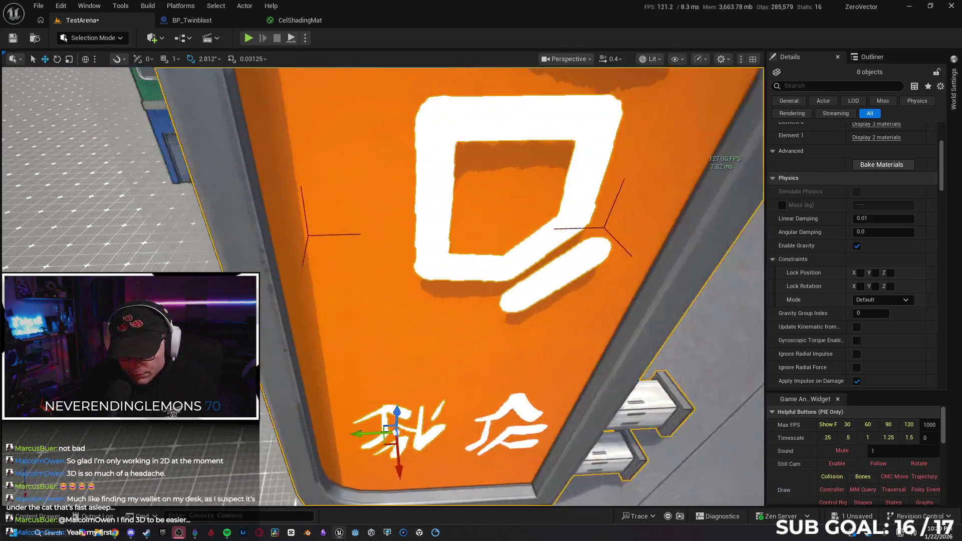
# Add the lower, top, D and other wall lettering decals to the selection.
pyautogui.keyDown('ctrl'); pyautogui.click(526, 441); pyautogui.keyUp('ctrl')
pyautogui.press('f')
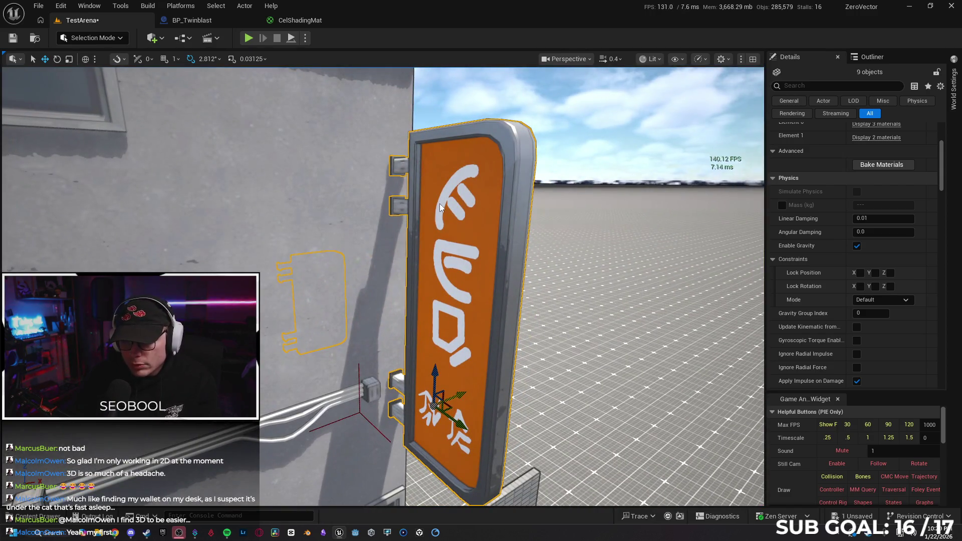
pyautogui.keyDown('ctrl'); pyautogui.click(440, 207); pyautogui.keyUp('ctrl')
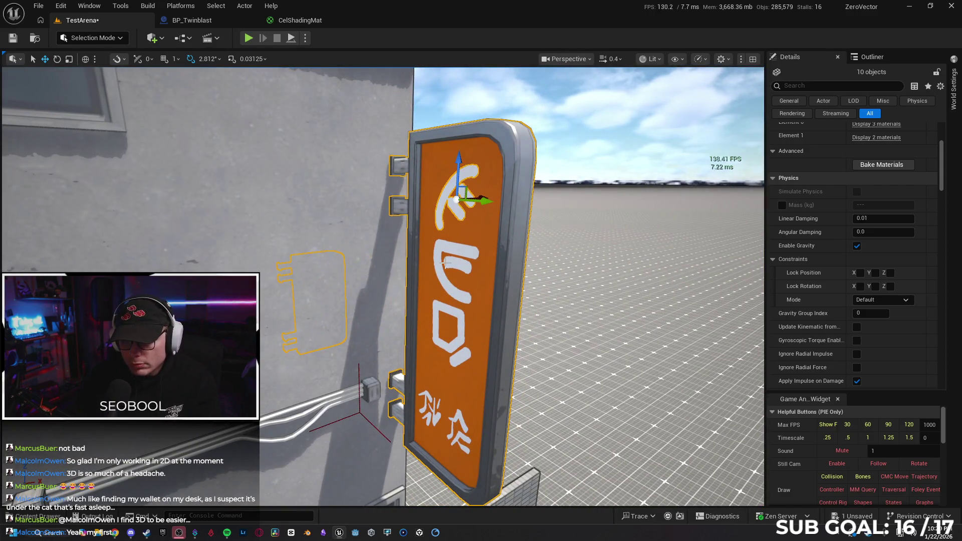
pyautogui.keyDown('ctrl'); pyautogui.click(434, 310); pyautogui.keyUp('ctrl')
pyautogui.press('f')
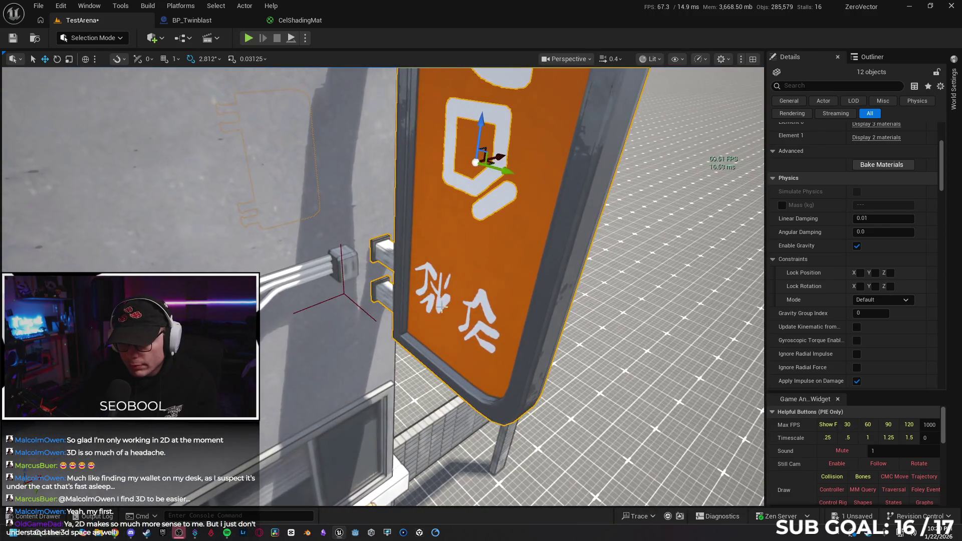
pyautogui.keyDown('ctrl'); pyautogui.click(484, 305); pyautogui.keyUp('ctrl')
pyautogui.press('f')
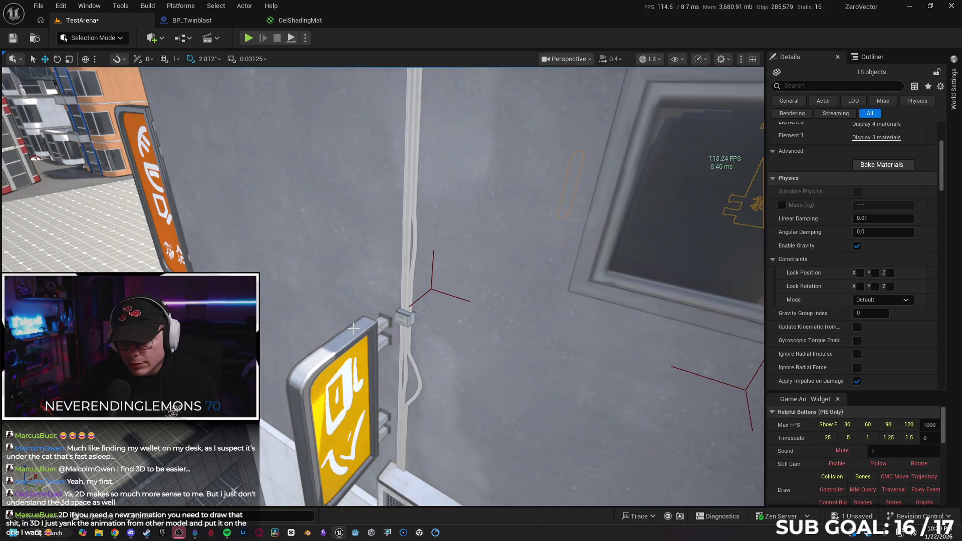
# Add the remaining yellow and orange sign pieces, then delete all selected signage and confirm.
pyautogui.keyDown('ctrl'); pyautogui.click(354, 332); pyautogui.keyUp('ctrl')
pyautogui.keyDown('ctrl'); pyautogui.click(348, 376); pyautogui.keyUp('ctrl')
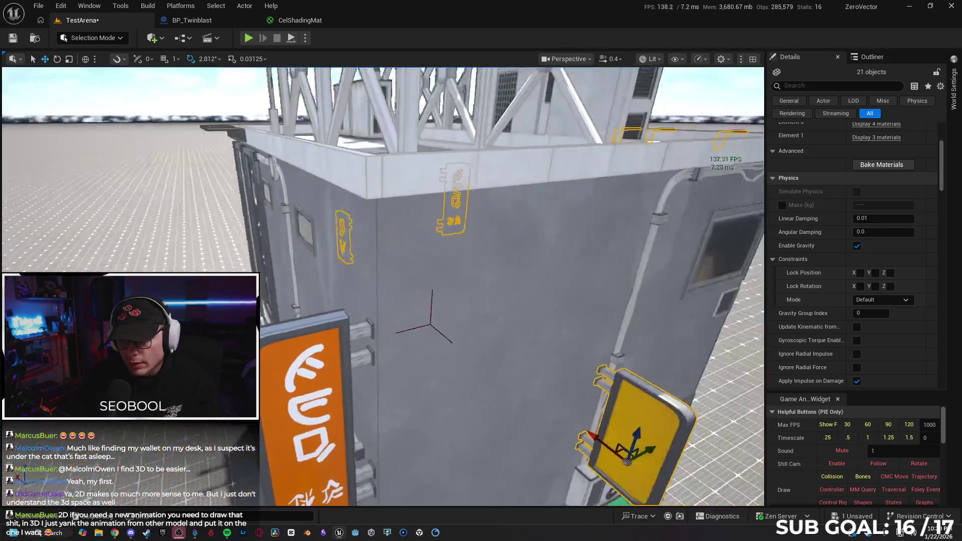
pyautogui.keyDown('ctrl'); pyautogui.click(340, 340); pyautogui.keyUp('ctrl')
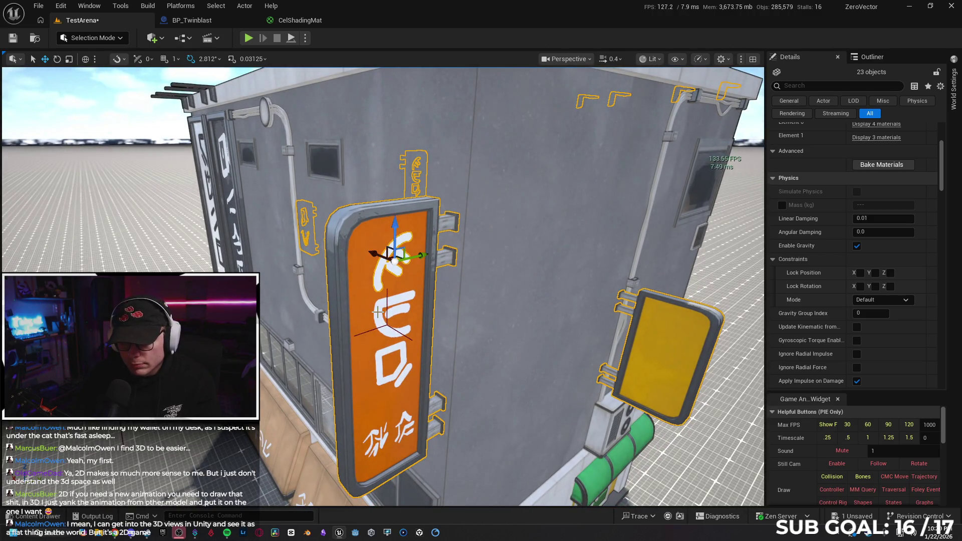
pyautogui.keyDown('ctrl'); pyautogui.click(379, 376); pyautogui.keyUp('ctrl')
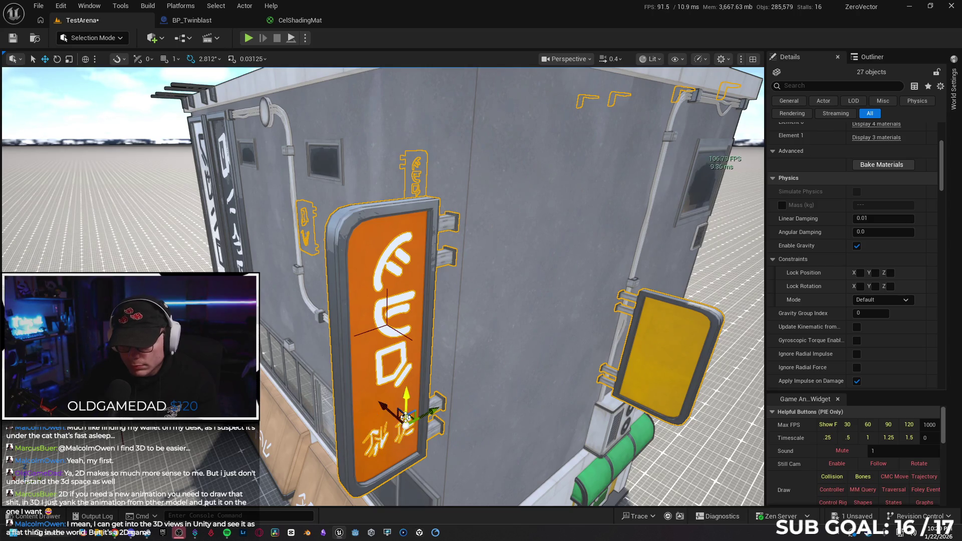
pyautogui.press('Delete')
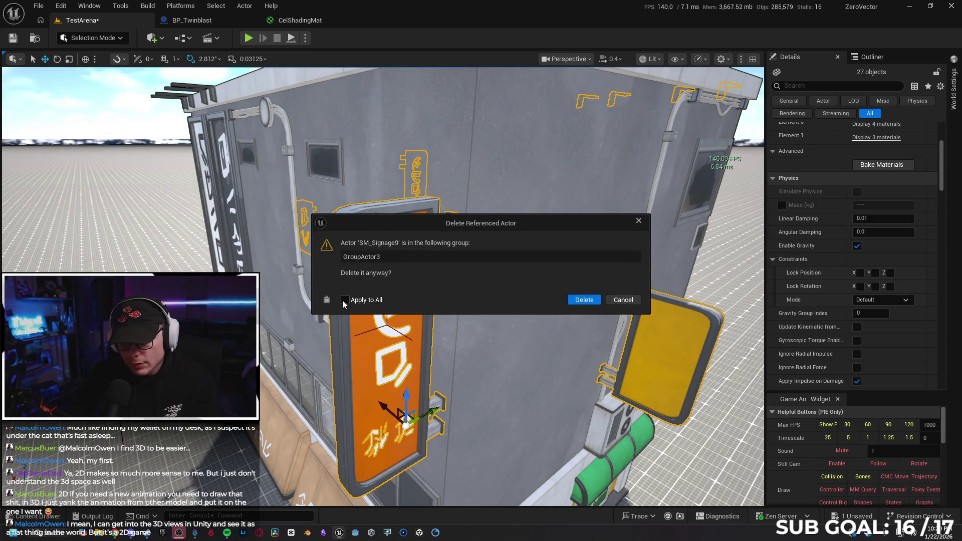
pyautogui.click(576, 300)
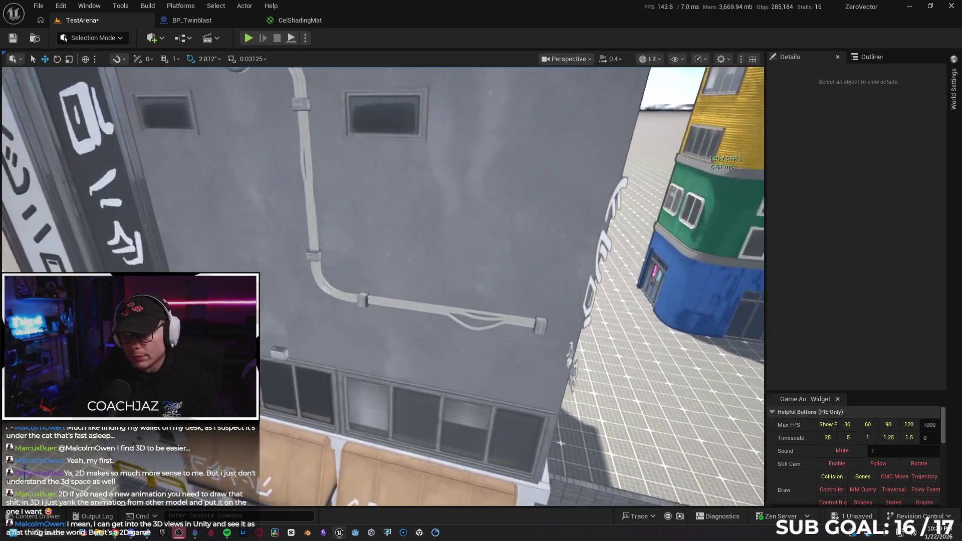
pyautogui.moveTo(560, 442); pyautogui.dragTo(427, 242)
pyautogui.click(388, 187)
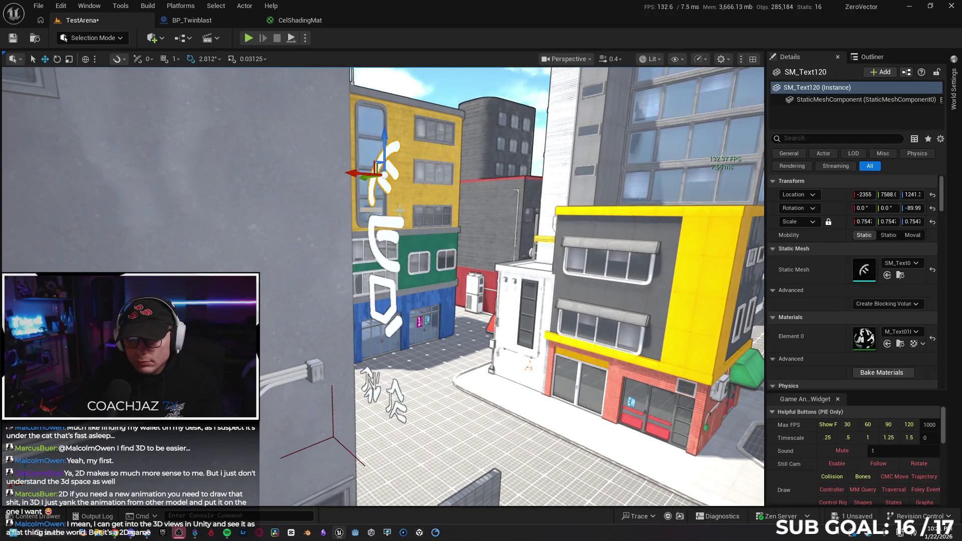
# Add the remaining vertical wall letters to the selection.
pyautogui.keyDown('ctrl'); pyautogui.click(390, 223); pyautogui.keyUp('ctrl')
pyautogui.keyDown('ctrl'); pyautogui.click(394, 296); pyautogui.keyUp('ctrl')
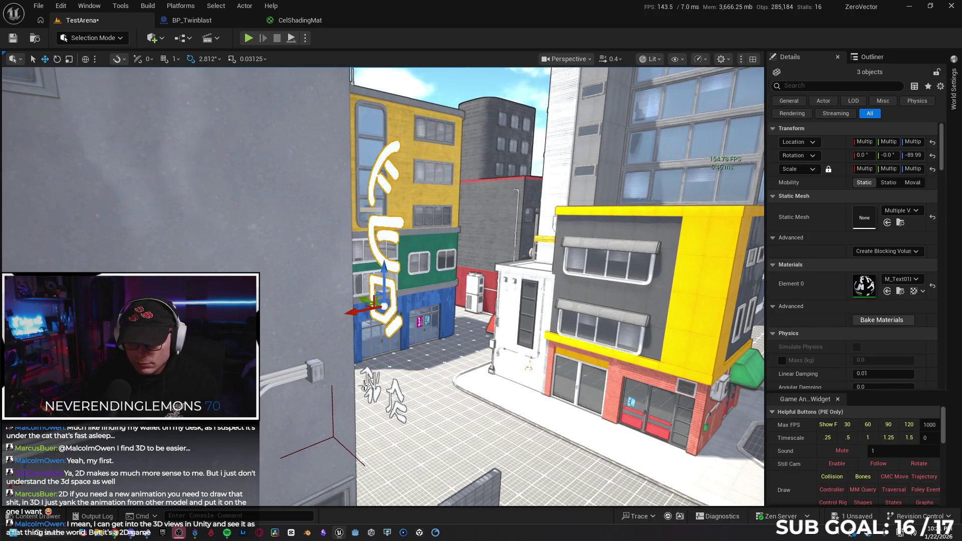
pyautogui.keyDown('ctrl'); pyautogui.click(376, 393); pyautogui.keyUp('ctrl')
# Add the white lettering glyphs on the tan awnings to the selection.
pyautogui.moveTo(476, 382); pyautogui.dragTo(322, 313)
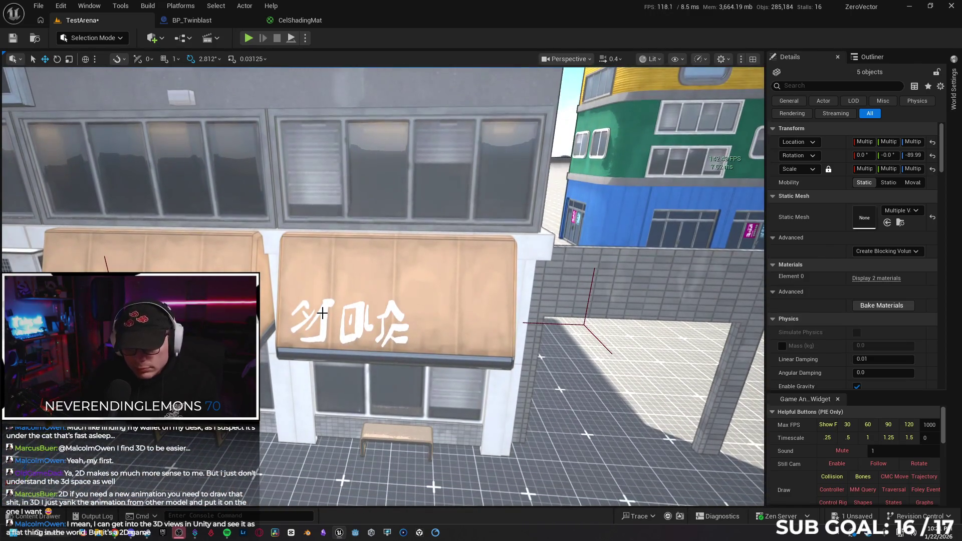
pyautogui.keyDown('ctrl'); pyautogui.click(323, 313); pyautogui.keyUp('ctrl')
pyautogui.keyDown('ctrl'); pyautogui.click(361, 321); pyautogui.keyUp('ctrl')
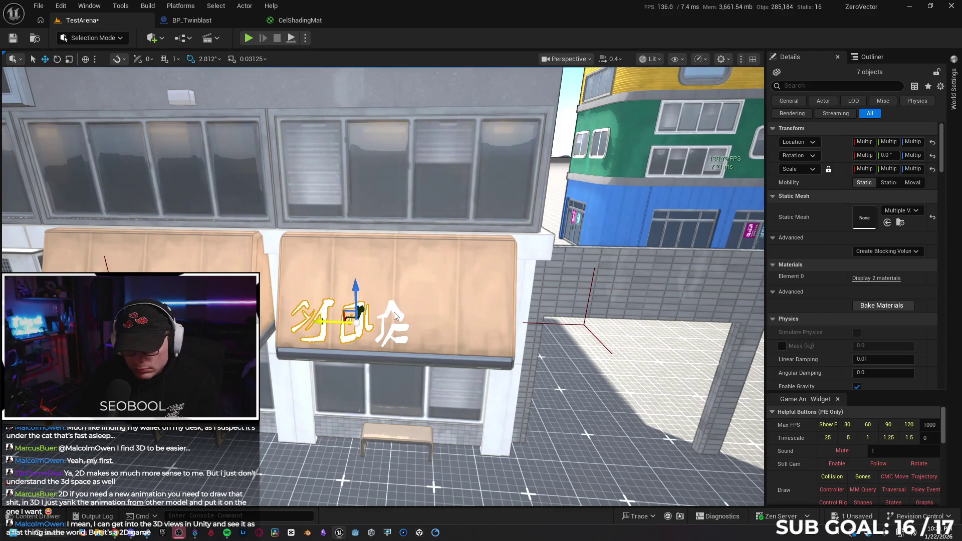
pyautogui.keyDown('ctrl'); pyautogui.click(599, 287); pyautogui.keyUp('ctrl')
pyautogui.keyDown('ctrl'); pyautogui.click(222, 265); pyautogui.keyUp('ctrl')
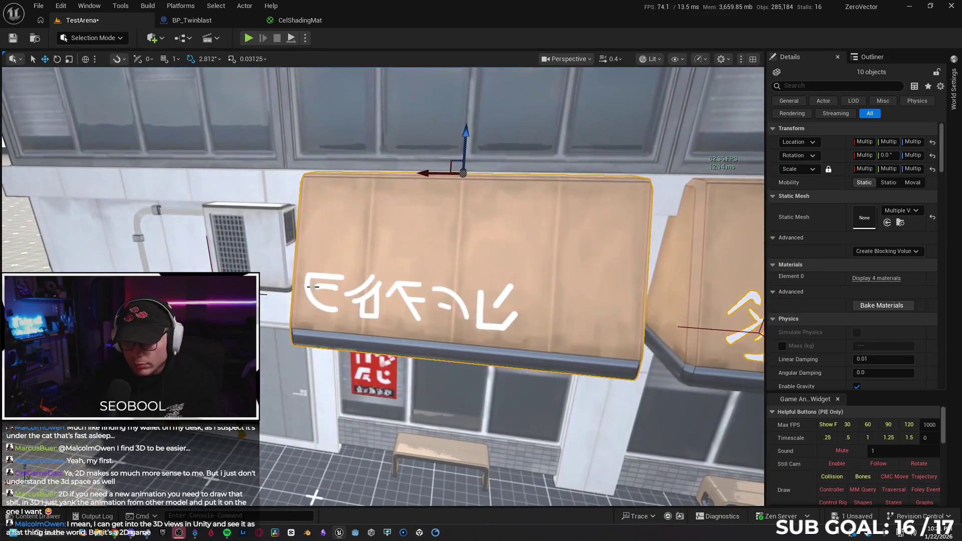
pyautogui.keyDown('ctrl'); pyautogui.click(370, 299); pyautogui.keyUp('ctrl')
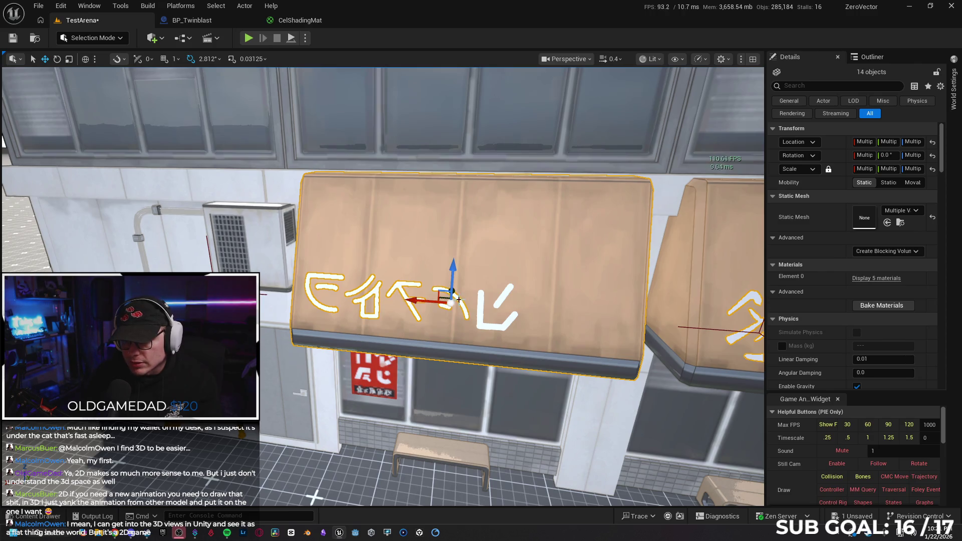
pyautogui.keyDown('ctrl'); pyautogui.click(480, 318); pyautogui.keyUp('ctrl')
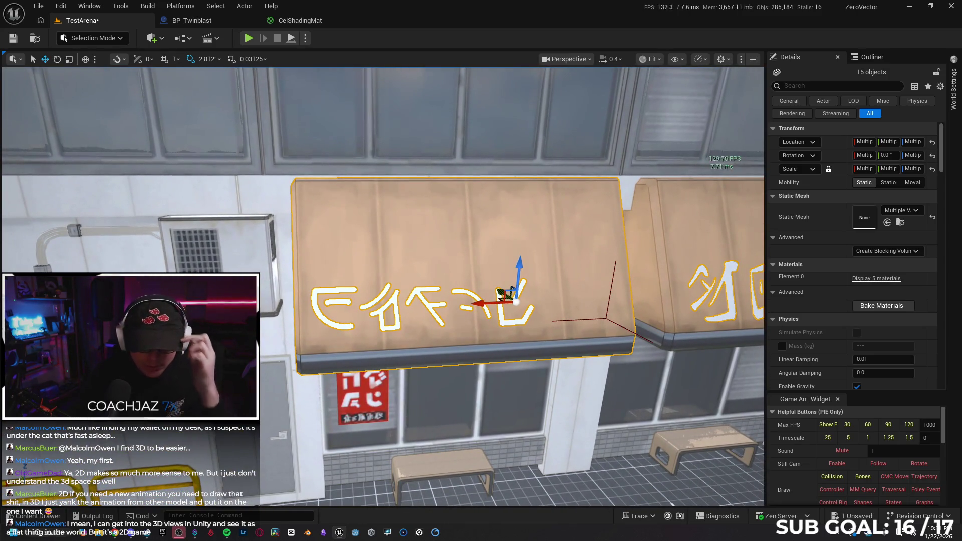
# Delete the selected lettering, confirm in the Delete Referenced Actor dialog, then switch to YouTube.
pyautogui.press('Delete')
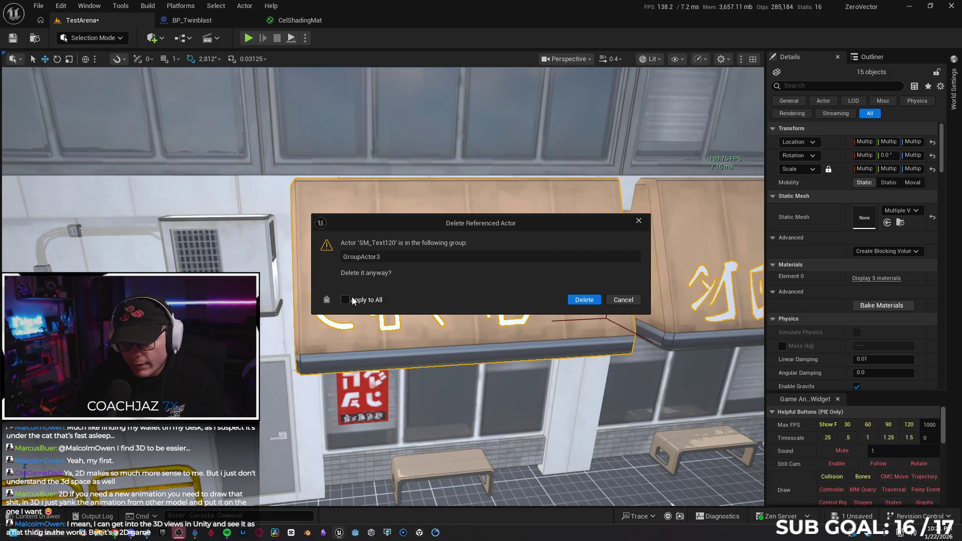
pyautogui.click(583, 300)
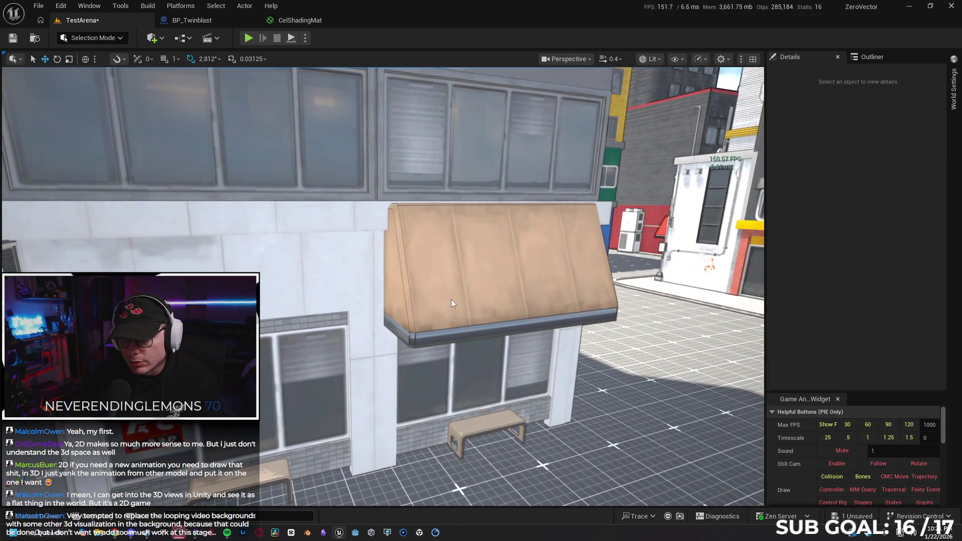
pyautogui.click(451, 300)
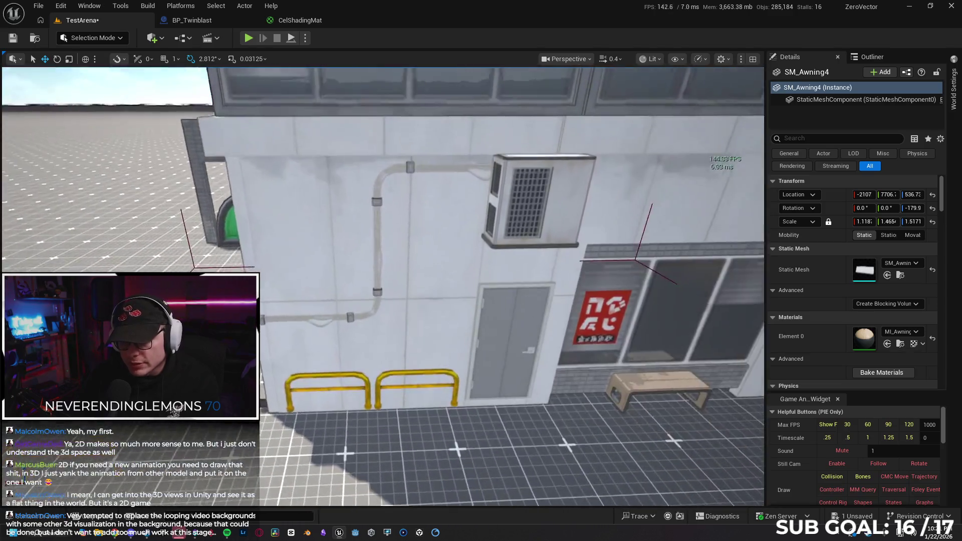
pyautogui.moveTo(349, 270)
pyautogui.mouseDown()
pyautogui.moveTo(349, 230)
pyautogui.moveTo(350, 271)
pyautogui.mouseUp()
pyautogui.click(349, 269)
pyautogui.hotkey('alt', 'Tab')
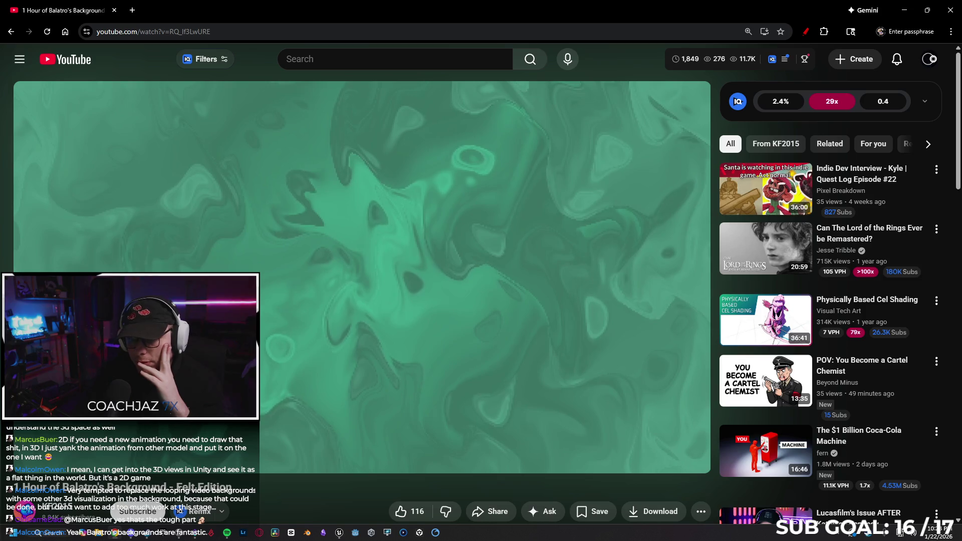
# Search YouTube for 'earthbound battle backgrounds' and play the Audiovisual Effects Pt. 01 video.
pyautogui.write('ea')
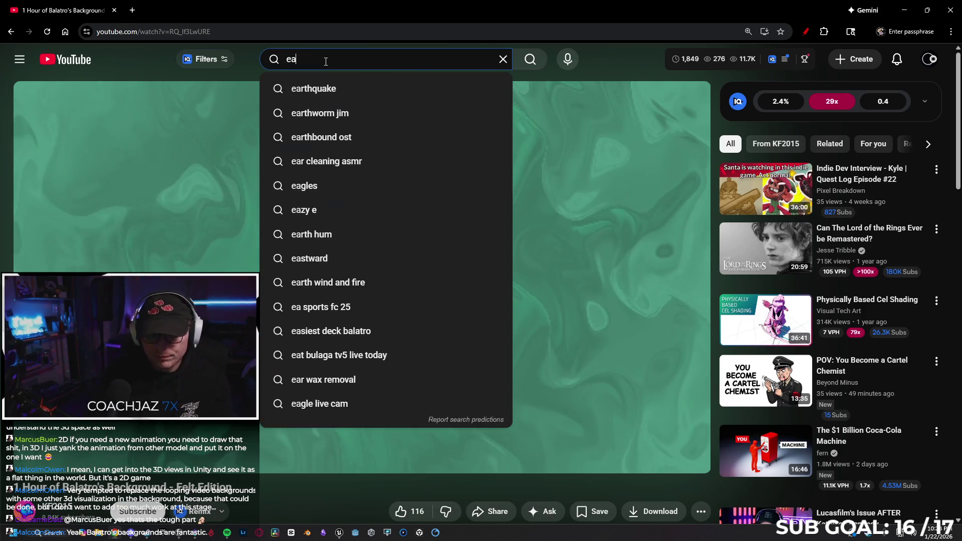
pyautogui.write('rthbound ')
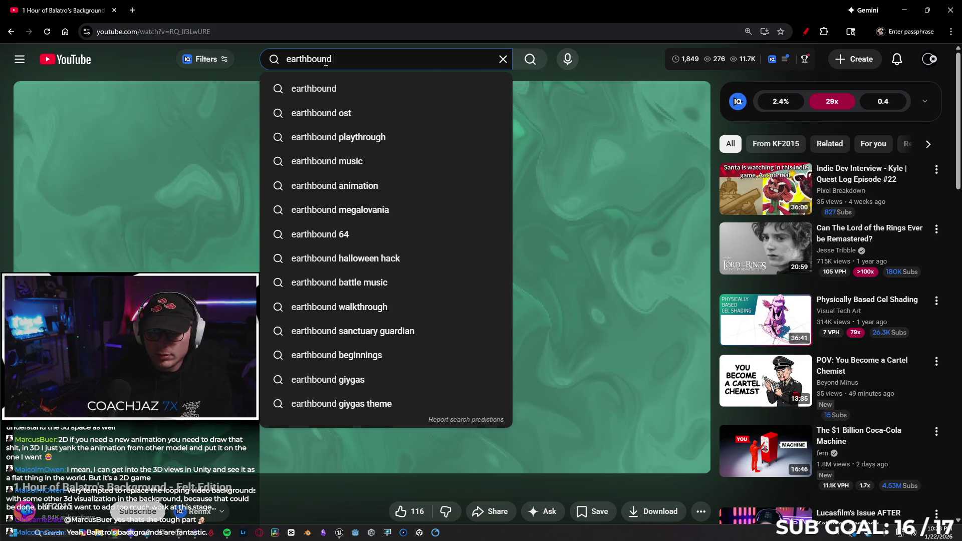
pyautogui.write('battle back')
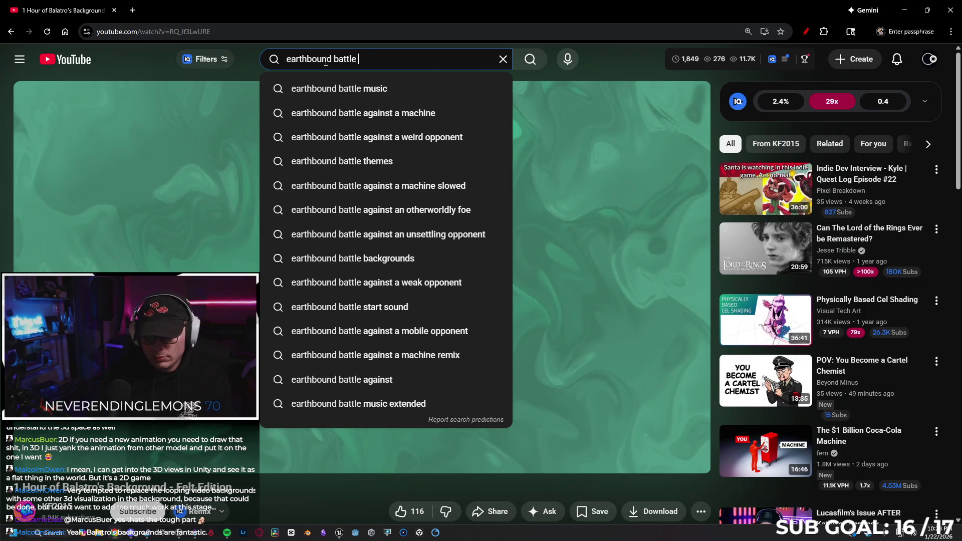
pyautogui.press('Down')
pyautogui.press('Return')
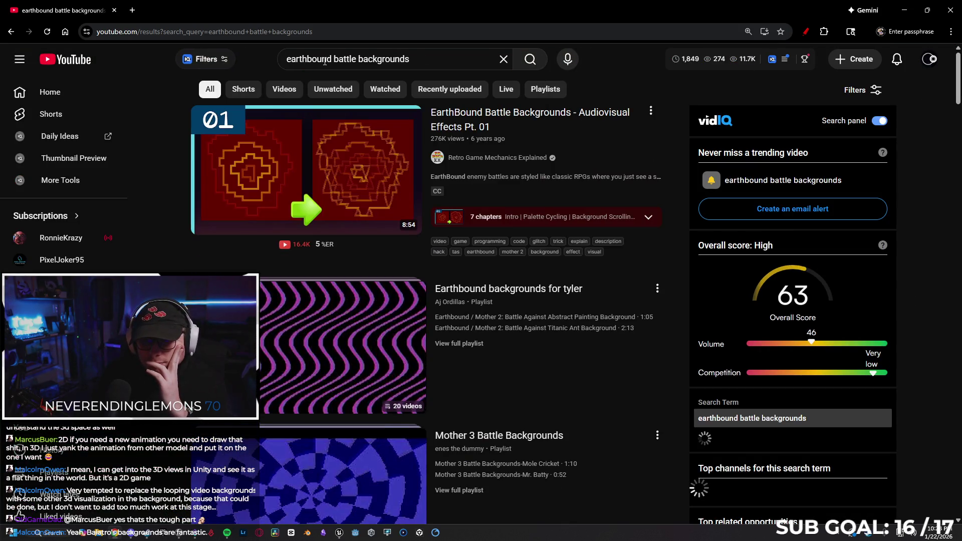
pyautogui.click(296, 147)
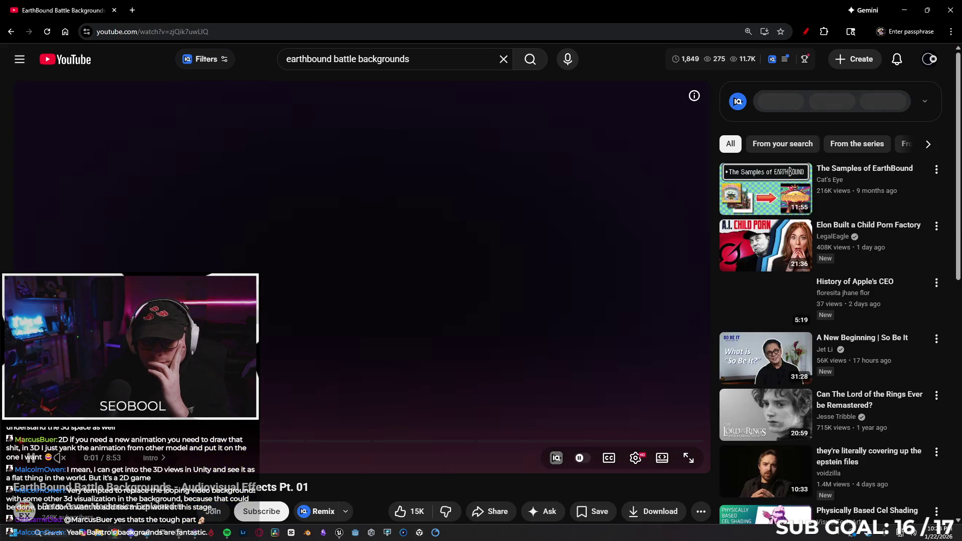
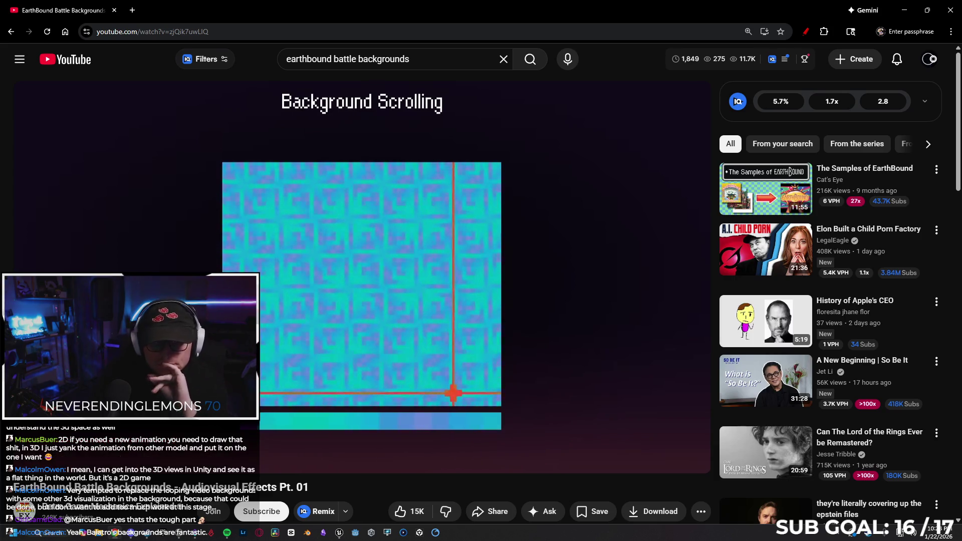
# Jump the EarthBound backgrounds video to 3:28 (Horizontal Oscillation), then return to Unreal's sign building.
pyautogui.click(288, 441)
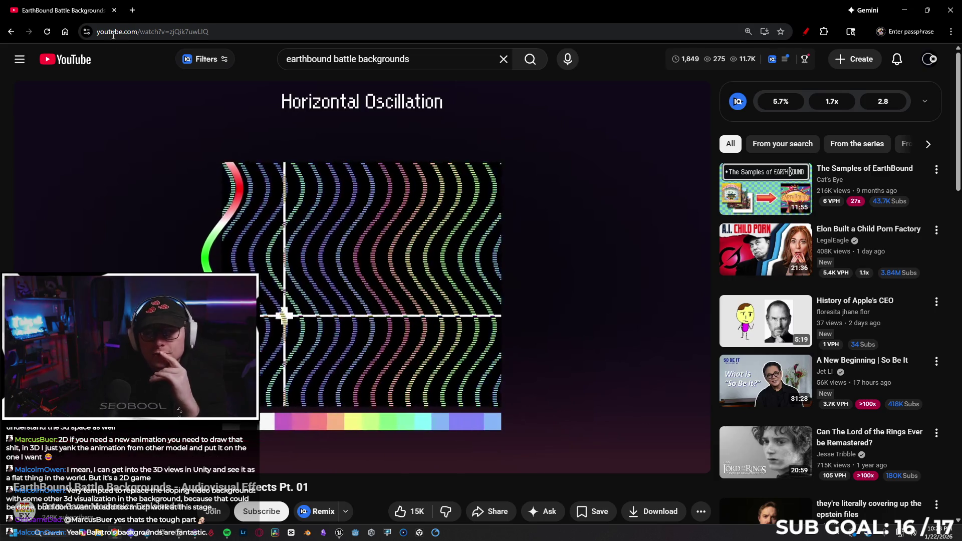
pyautogui.hotkey('alt', 'Tab')
pyautogui.moveTo(391, 329); pyautogui.dragTo(396, 327)
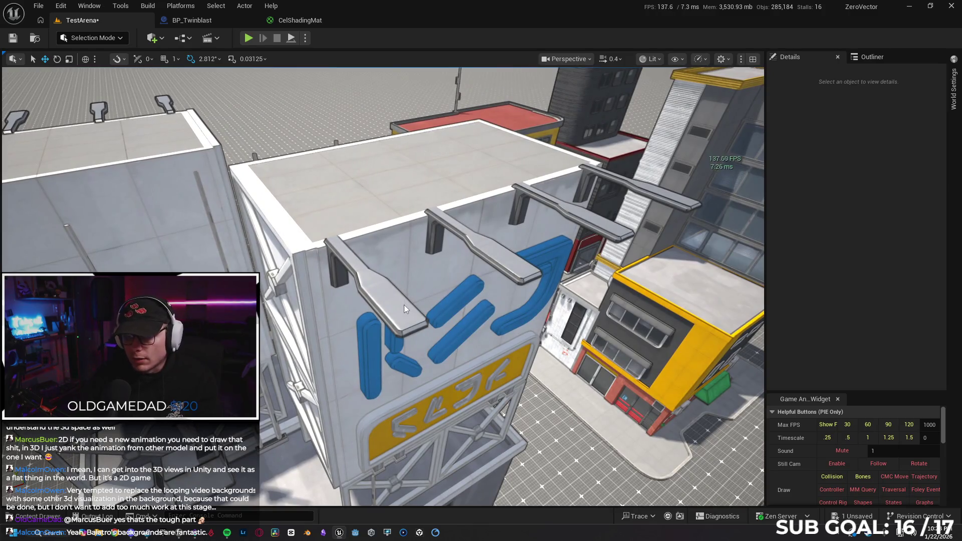
# Delete the rooftop streetlights, slab, corner trim, wall panel and blue curved sign piece.
pyautogui.click(404, 304)
pyautogui.keyDown('ctrl'); pyautogui.click(494, 261); pyautogui.keyUp('ctrl')
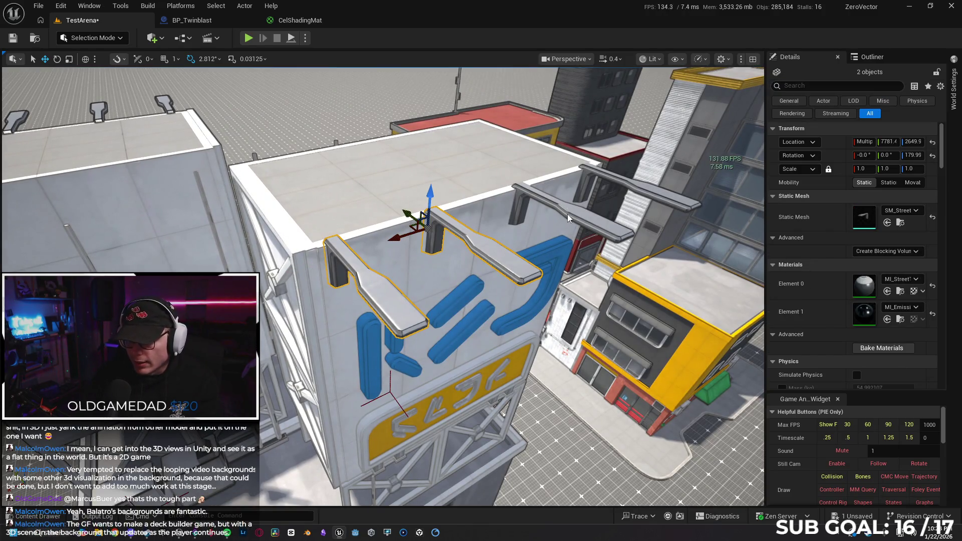
pyautogui.keyDown('ctrl'); pyautogui.click(610, 189); pyautogui.keyUp('ctrl')
pyautogui.keyDown('ctrl'); pyautogui.click(658, 194); pyautogui.keyUp('ctrl')
pyautogui.keyDown('ctrl'); pyautogui.click(467, 165); pyautogui.keyUp('ctrl')
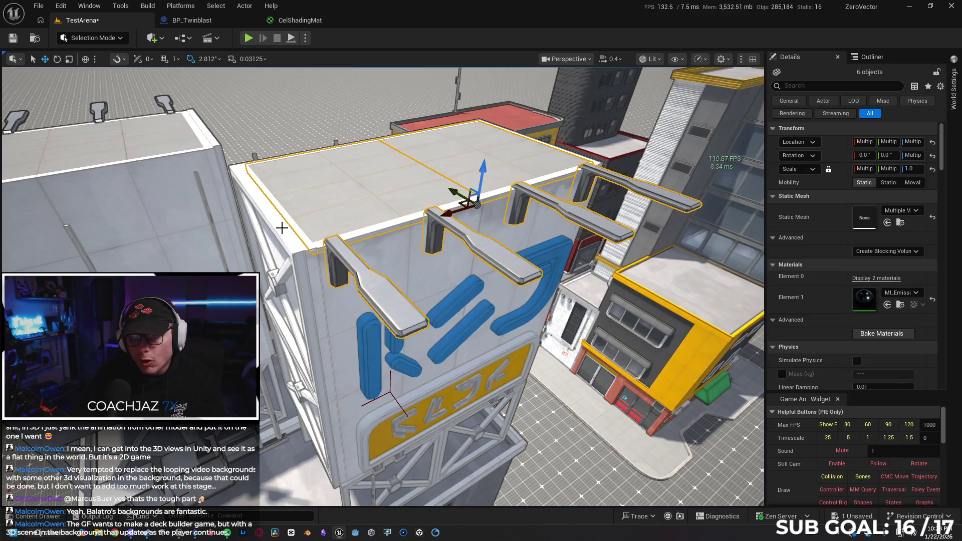
pyautogui.keyDown('ctrl'); pyautogui.click(282, 228); pyautogui.keyUp('ctrl')
pyautogui.keyDown('ctrl'); pyautogui.click(454, 305); pyautogui.keyUp('ctrl')
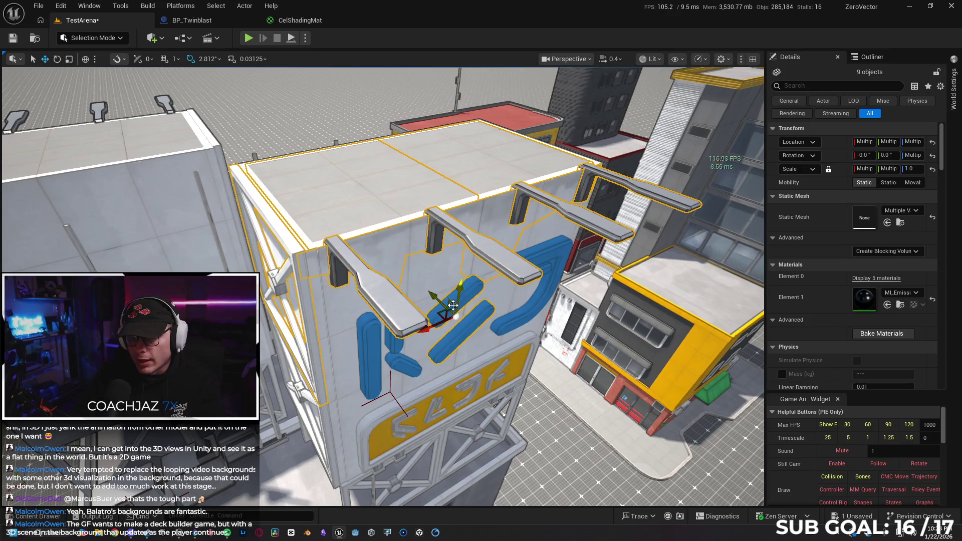
pyautogui.keyDown('ctrl'); pyautogui.click(559, 252); pyautogui.keyUp('ctrl')
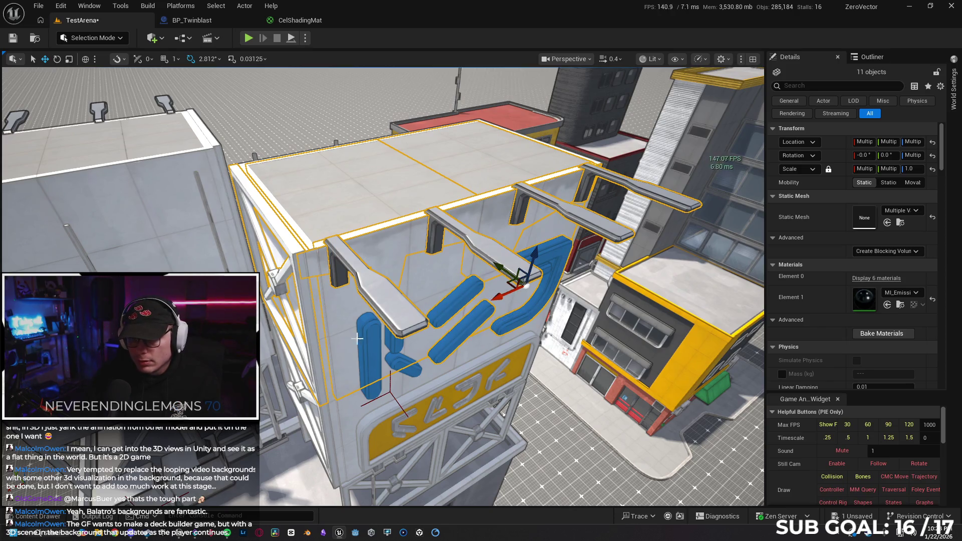
pyautogui.press('Delete')
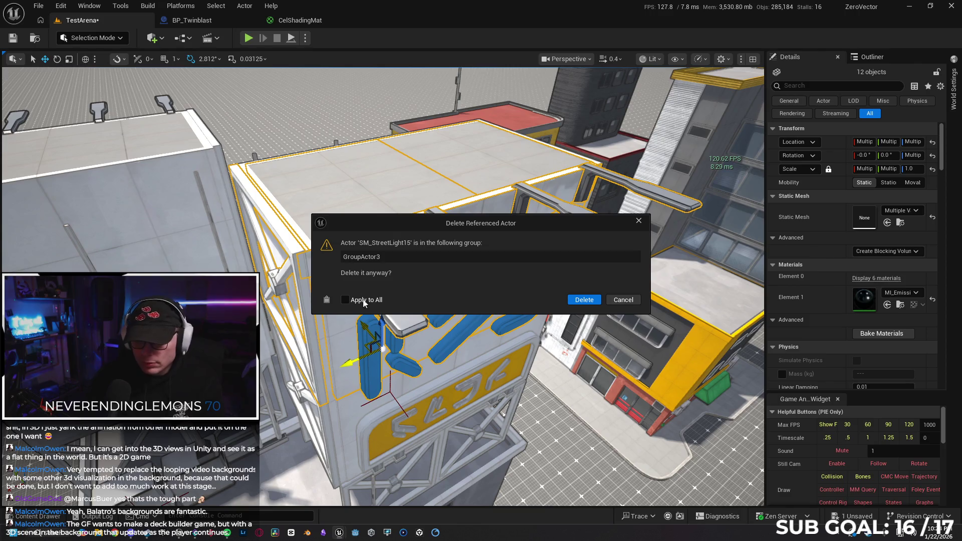
pyautogui.click(581, 300)
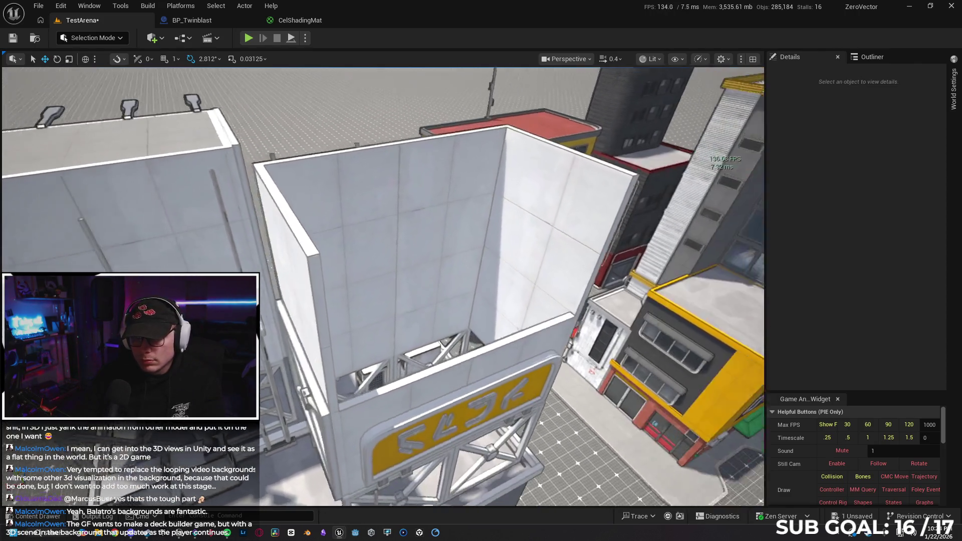
# Delete the remaining left and back walls and the yellow sign, then select the white sign panel.
pyautogui.moveTo(280, 270); pyautogui.dragTo(287, 270)
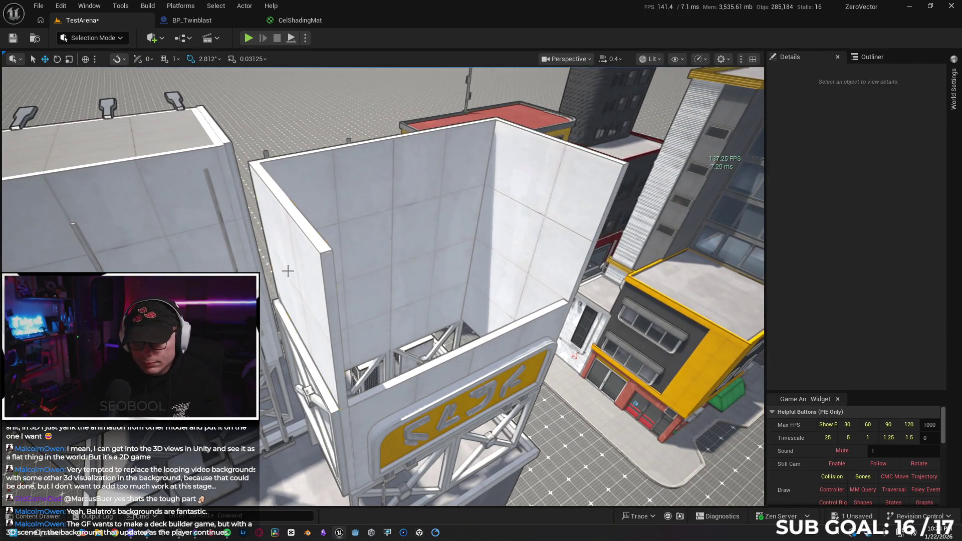
pyautogui.click(288, 270)
pyautogui.keyDown('ctrl'); pyautogui.click(467, 178); pyautogui.keyUp('ctrl')
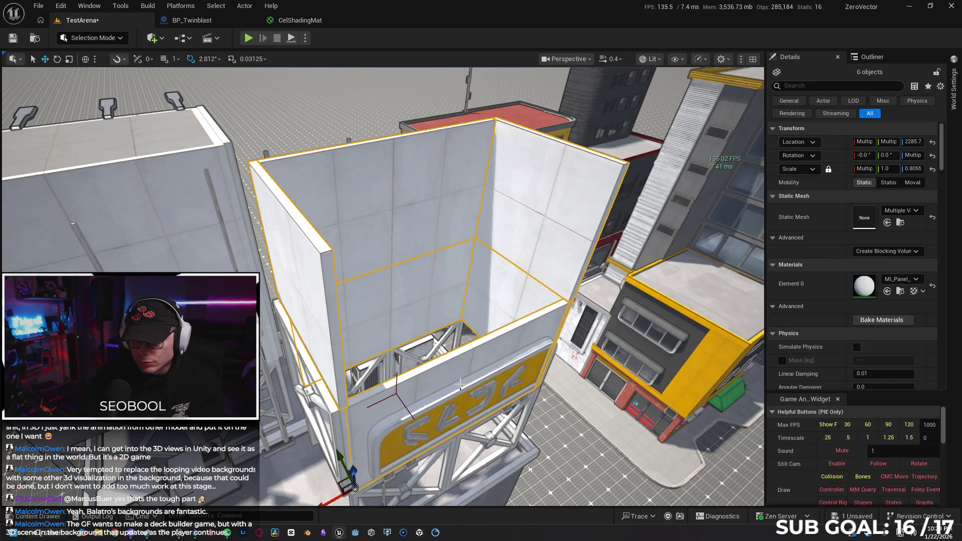
pyautogui.keyDown('ctrl'); pyautogui.click(445, 401); pyautogui.keyUp('ctrl')
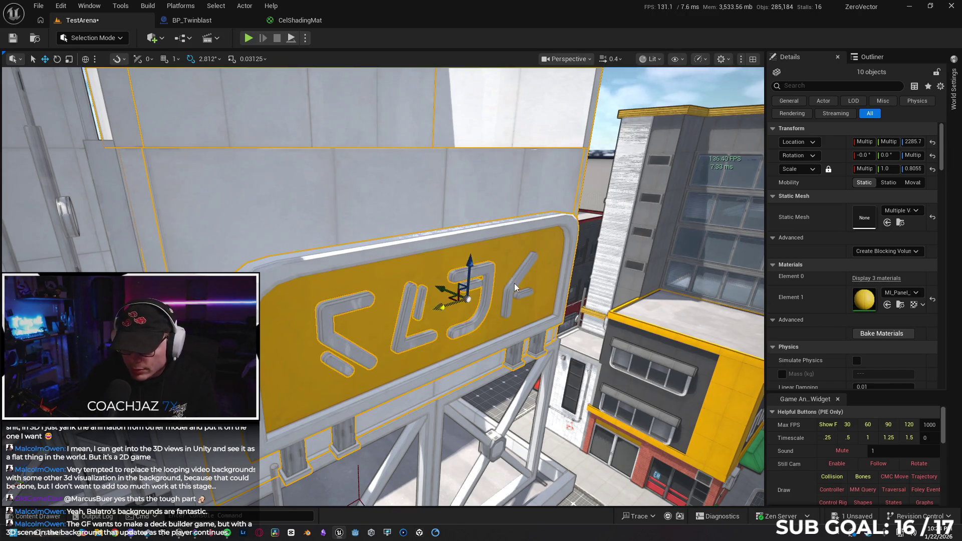
pyautogui.press('Delete')
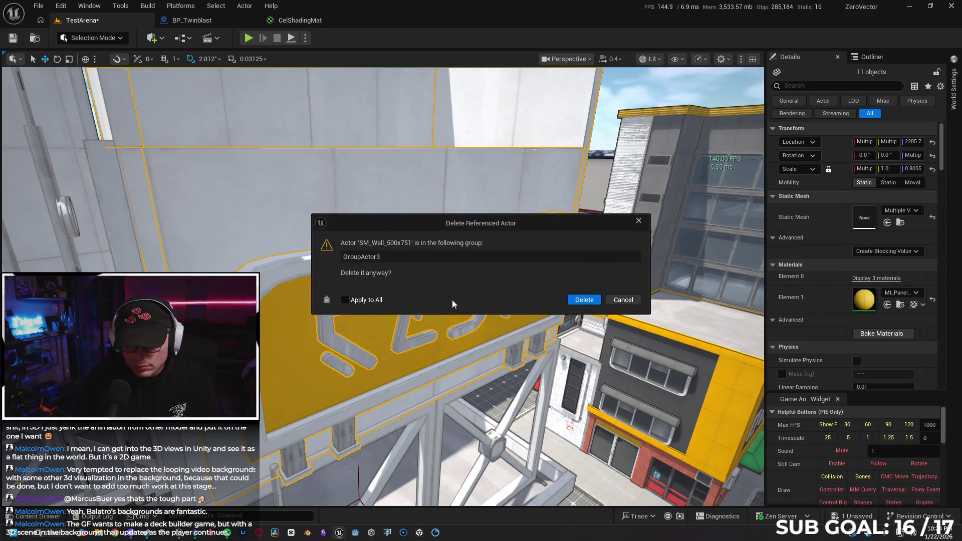
pyautogui.click(582, 300)
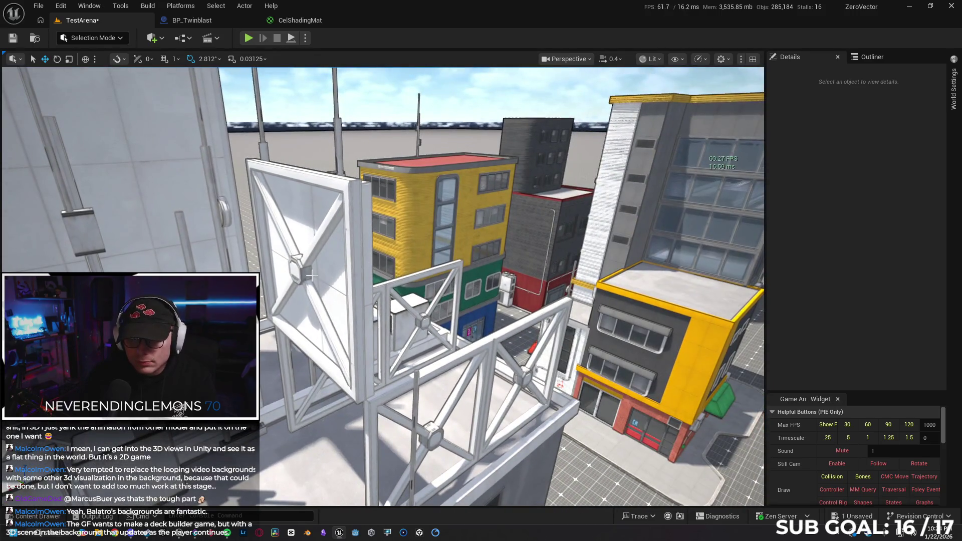
pyautogui.click(299, 261)
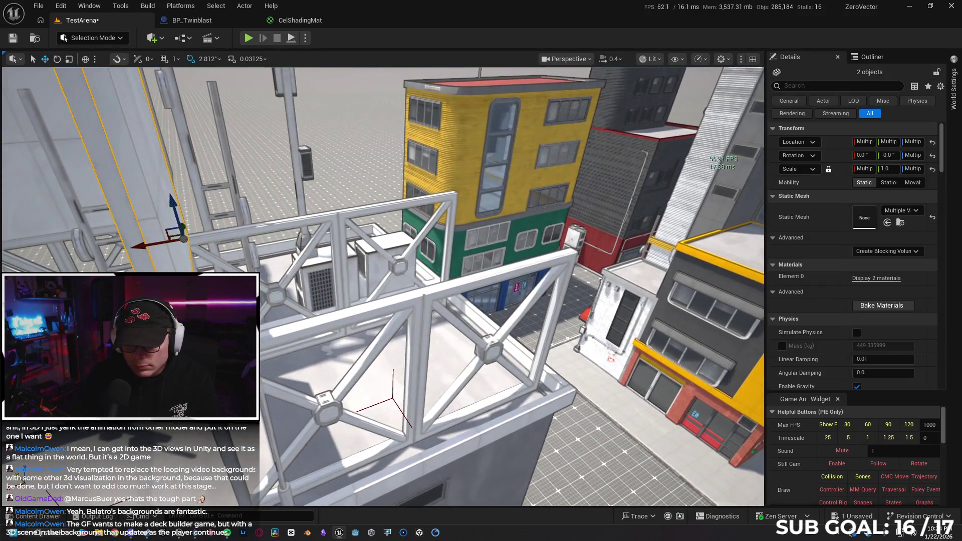
# Add the foreground and right railing sections to the selection and frame them.
pyautogui.keyDown('ctrl'); pyautogui.click(417, 307); pyautogui.keyUp('ctrl')
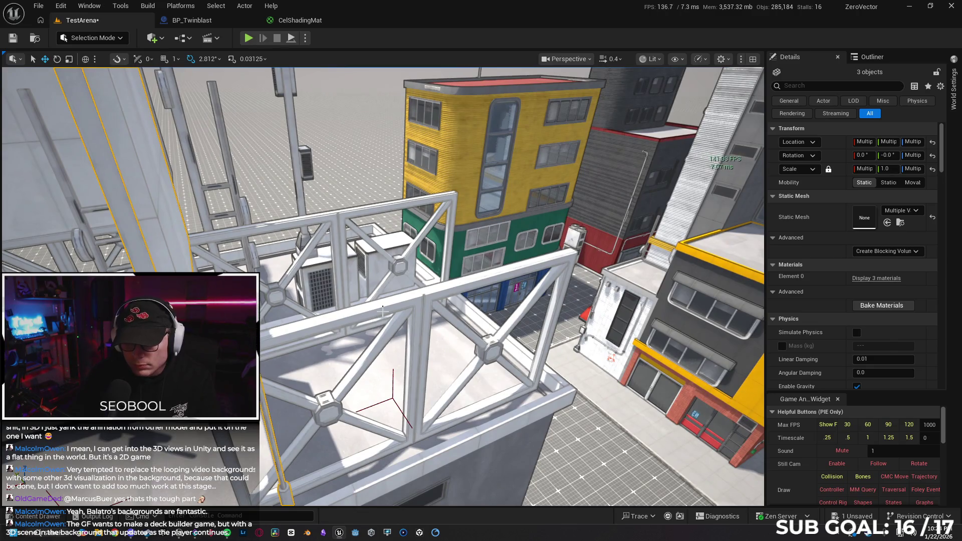
pyautogui.keyDown('ctrl'); pyautogui.click(473, 289); pyautogui.keyUp('ctrl')
pyautogui.press('f')
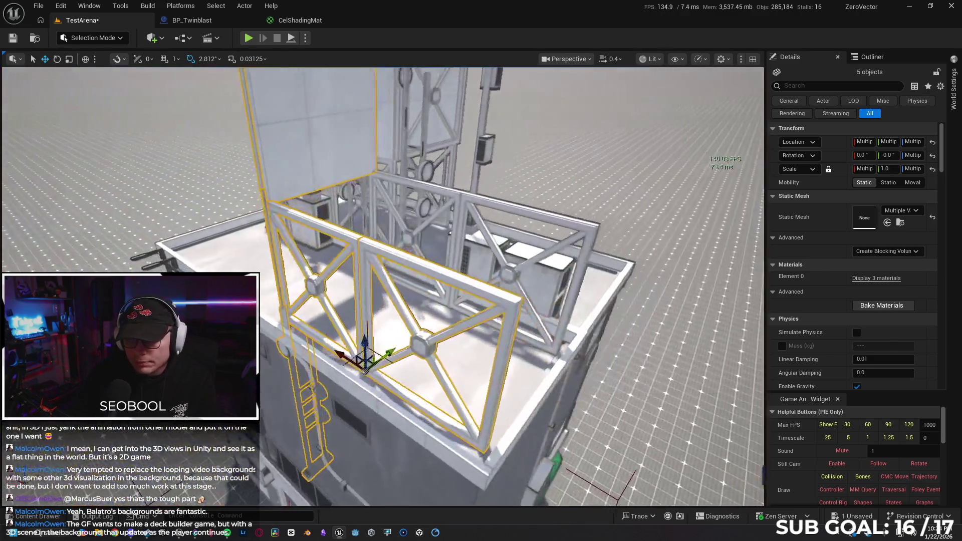
pyautogui.moveTo(380, 300)
pyautogui.mouseDown()
pyautogui.moveTo(500, 301)
pyautogui.moveTo(459, 281)
pyautogui.mouseUp()
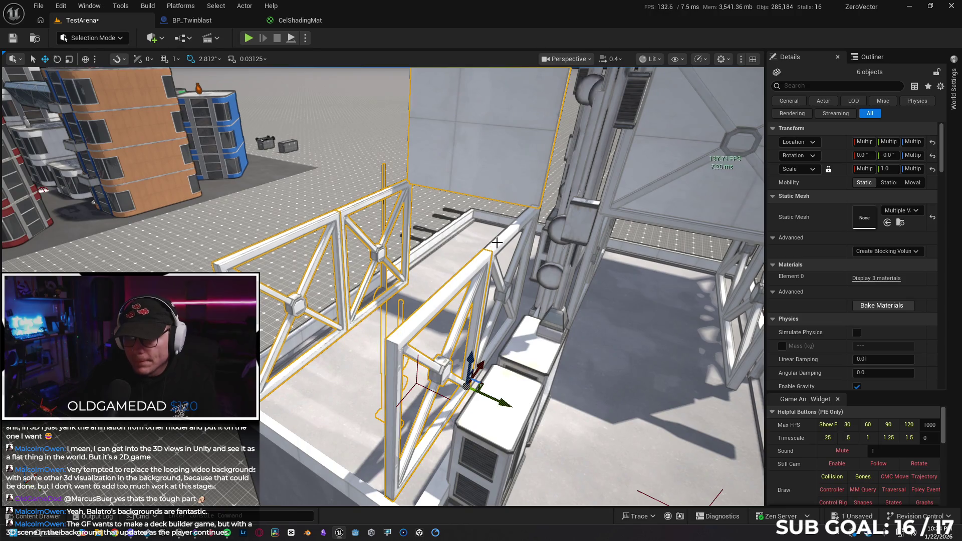
pyautogui.moveTo(532, 303); pyautogui.dragTo(448, 368)
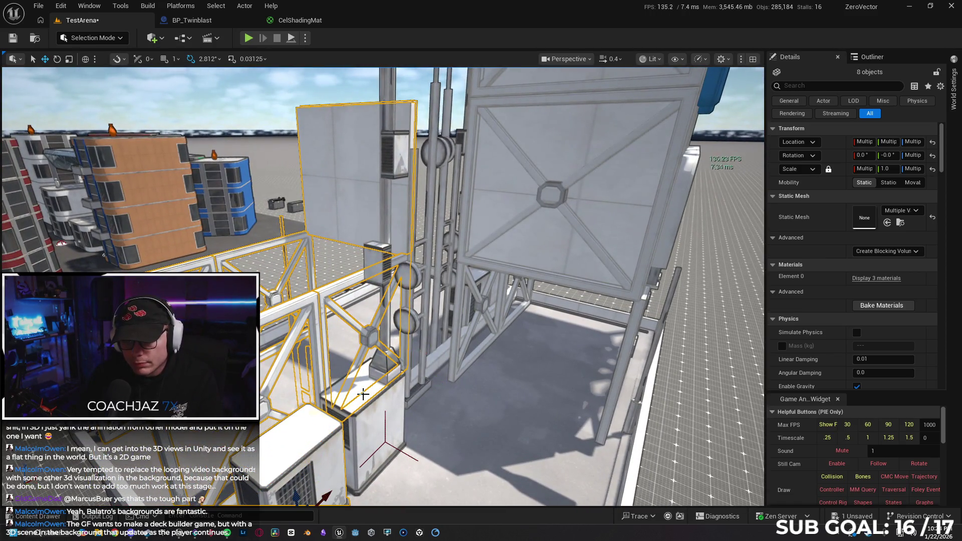
pyautogui.moveTo(382, 398); pyautogui.dragTo(292, 245)
pyautogui.moveTo(480, 218); pyautogui.dragTo(480, 218)
# Add the two-disc pole, the X-braced panels and the lower lattice to the selection.
pyautogui.keyDown('ctrl'); pyautogui.click(416, 350); pyautogui.keyUp('ctrl')
pyautogui.moveTo(519, 259); pyautogui.dragTo(520, 258)
pyautogui.keyDown('ctrl'); pyautogui.click(473, 227); pyautogui.keyUp('ctrl')
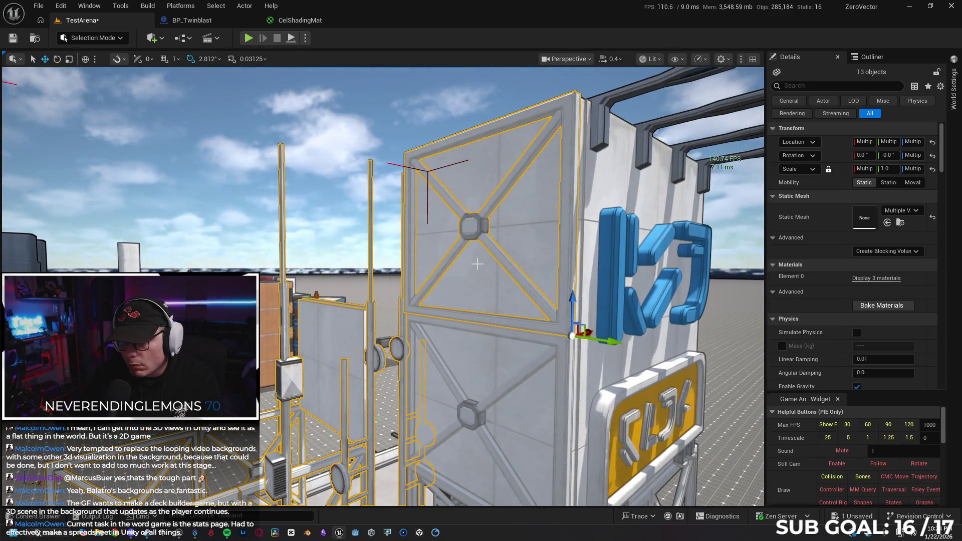
pyautogui.moveTo(498, 359); pyautogui.dragTo(498, 359)
pyautogui.keyDown('ctrl'); pyautogui.click(453, 327); pyautogui.keyUp('ctrl')
pyautogui.moveTo(454, 327); pyautogui.dragTo(454, 328)
pyautogui.moveTo(494, 406); pyautogui.dragTo(494, 405)
pyautogui.keyDown('ctrl'); pyautogui.click(494, 406); pyautogui.keyUp('ctrl')
pyautogui.moveTo(426, 326); pyautogui.dragTo(428, 324)
# Add the yellow sign and the blue lettering pieces, including the コ shape, to the selection.
pyautogui.keyDown('ctrl'); pyautogui.click(482, 288); pyautogui.keyUp('ctrl')
pyautogui.keyDown('ctrl'); pyautogui.click(476, 303); pyautogui.keyUp('ctrl')
pyautogui.moveTo(476, 303); pyautogui.dragTo(506, 324)
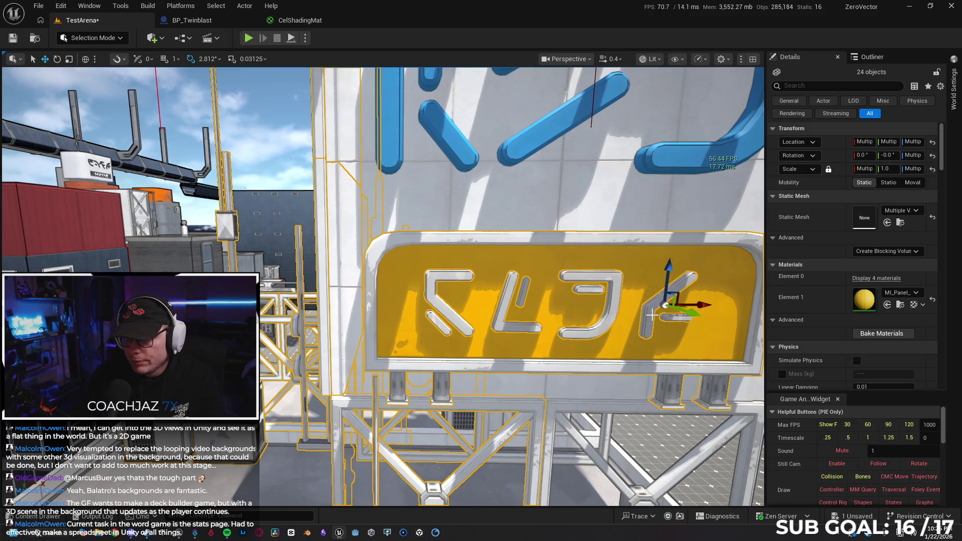
pyautogui.keyDown('ctrl'); pyautogui.click(449, 199); pyautogui.keyUp('ctrl')
pyautogui.moveTo(450, 198); pyautogui.dragTo(450, 199)
pyautogui.moveTo(309, 234); pyautogui.dragTo(309, 233)
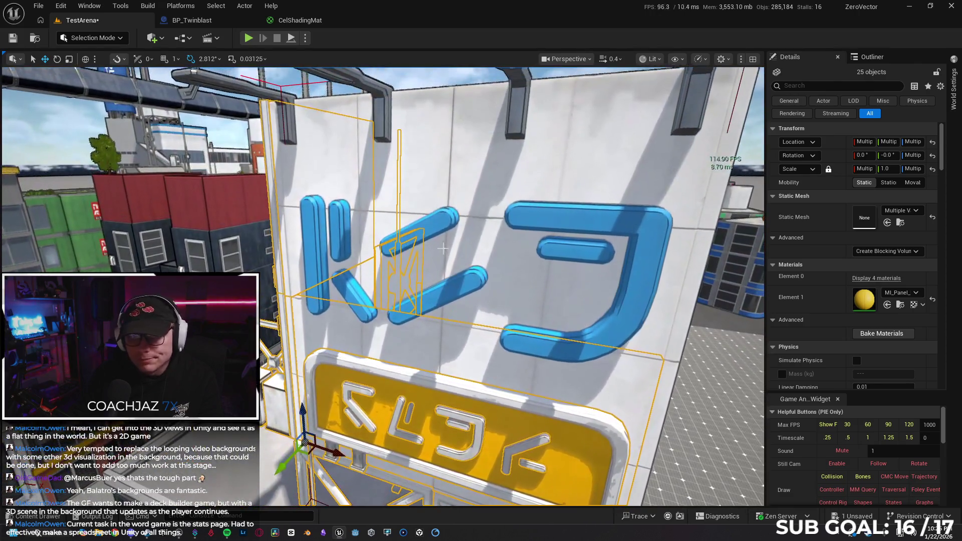
pyautogui.keyDown('ctrl'); pyautogui.click(309, 234); pyautogui.keyUp('ctrl')
pyautogui.keyDown('ctrl'); pyautogui.click(537, 213); pyautogui.keyUp('ctrl')
pyautogui.moveTo(448, 181); pyautogui.dragTo(448, 181)
pyautogui.keyDown('ctrl'); pyautogui.click(447, 181); pyautogui.keyUp('ctrl')
pyautogui.moveTo(316, 193); pyautogui.dragTo(316, 193)
# Add the grey ledge and roof slabs, then delete all the selected pieces.
pyautogui.keyDown('ctrl'); pyautogui.click(308, 196); pyautogui.keyUp('ctrl')
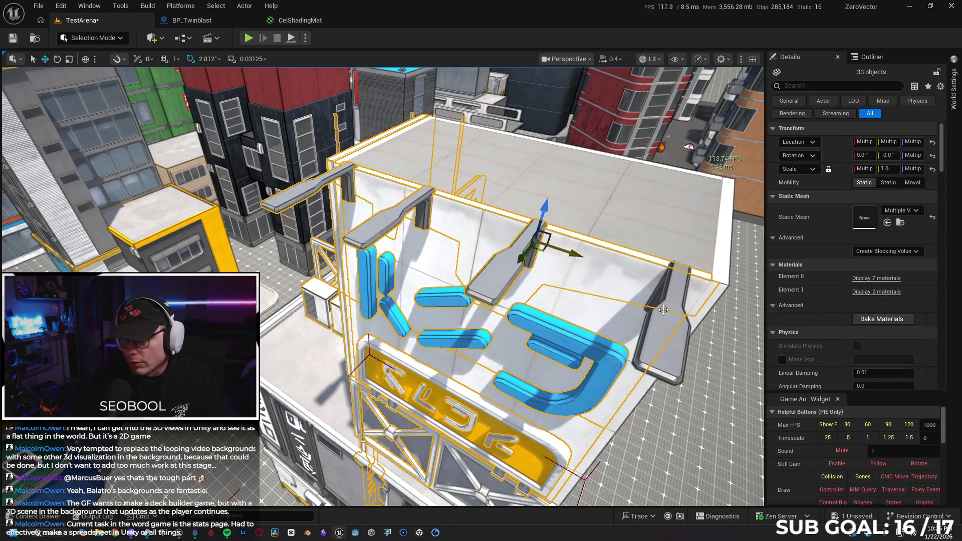
pyautogui.keyDown('ctrl'); pyautogui.click(409, 160); pyautogui.keyUp('ctrl')
pyautogui.keyDown('ctrl'); pyautogui.click(603, 217); pyautogui.keyUp('ctrl')
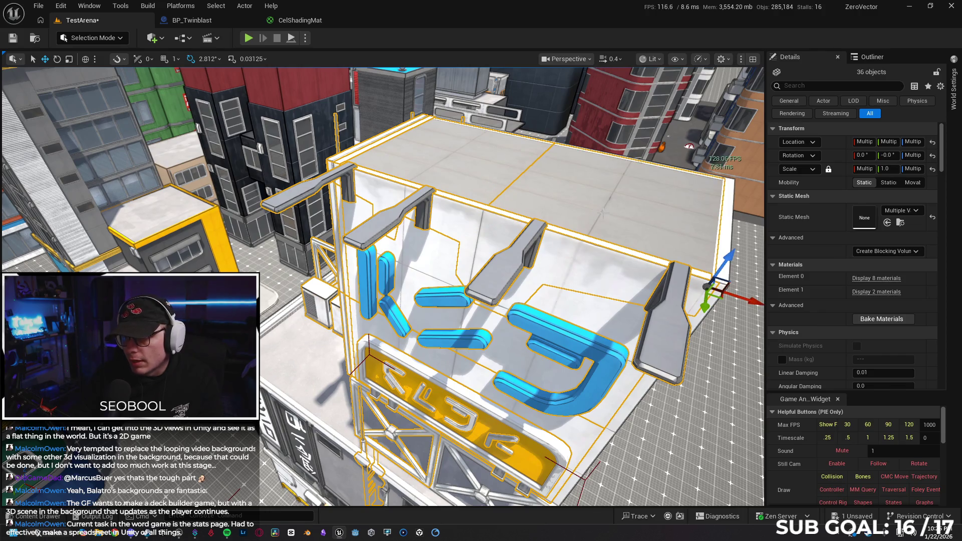
pyautogui.press('Delete')
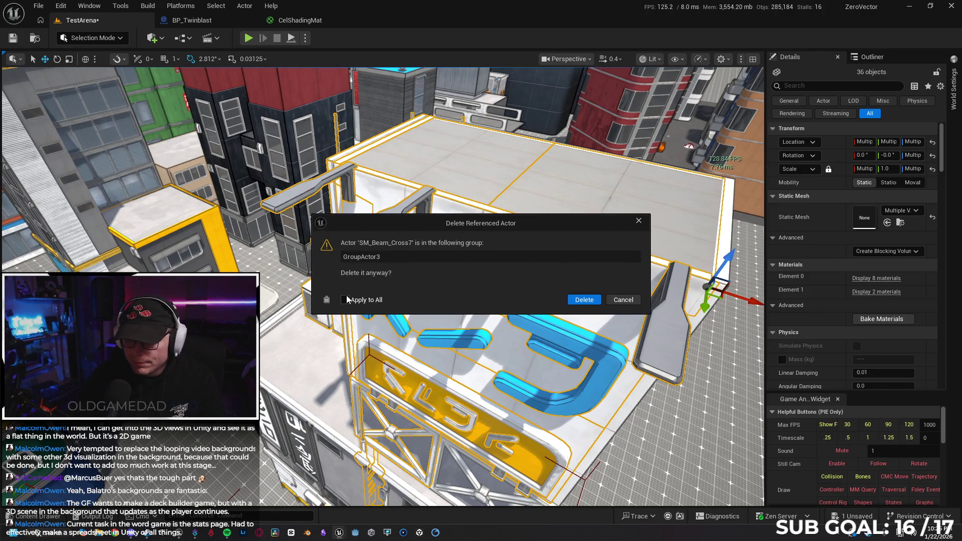
pyautogui.click(581, 300)
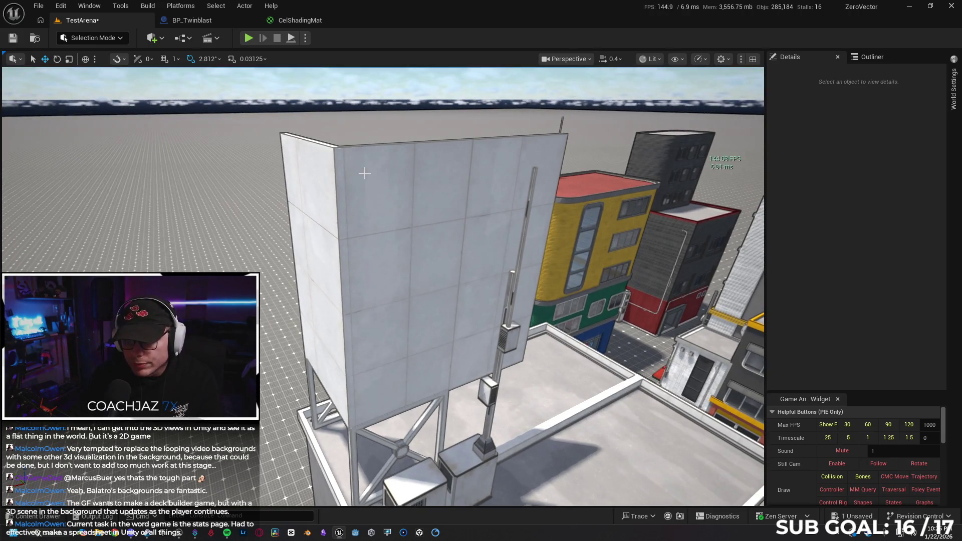
# Delete the white and side wall panels, the vertical pole and the AC unit.
pyautogui.click(456, 173)
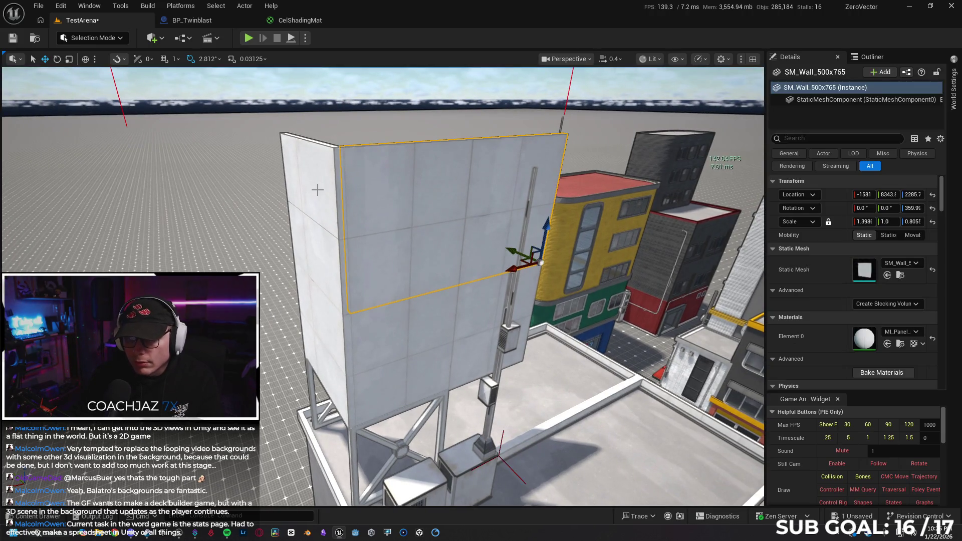
pyautogui.keyDown('ctrl'); pyautogui.click(309, 263); pyautogui.keyUp('ctrl')
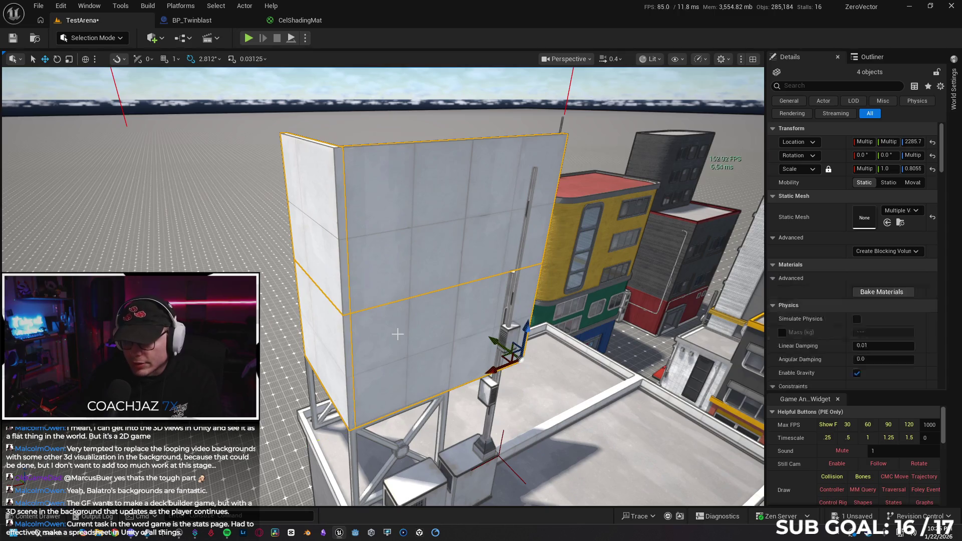
pyautogui.keyDown('ctrl'); pyautogui.click(468, 350); pyautogui.keyUp('ctrl')
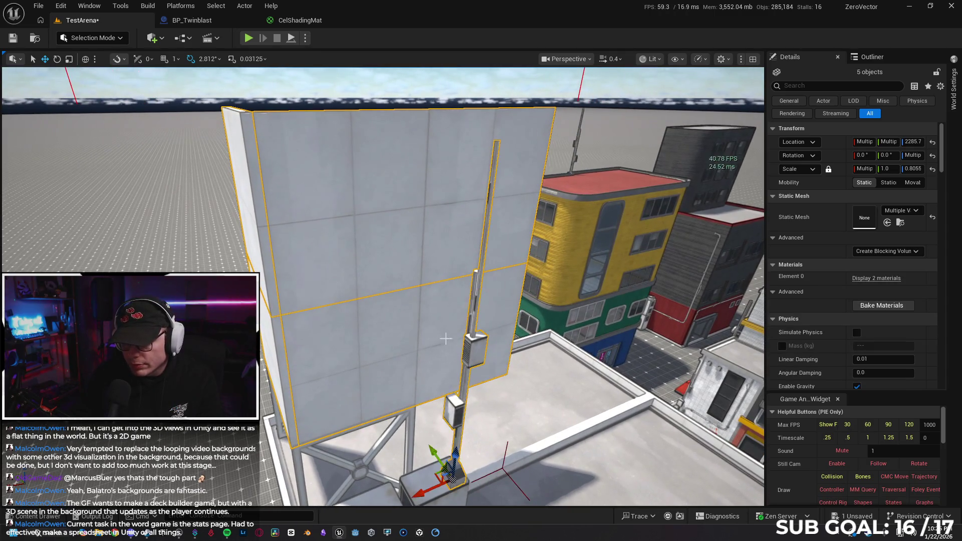
pyautogui.moveTo(389, 345); pyautogui.dragTo(390, 345)
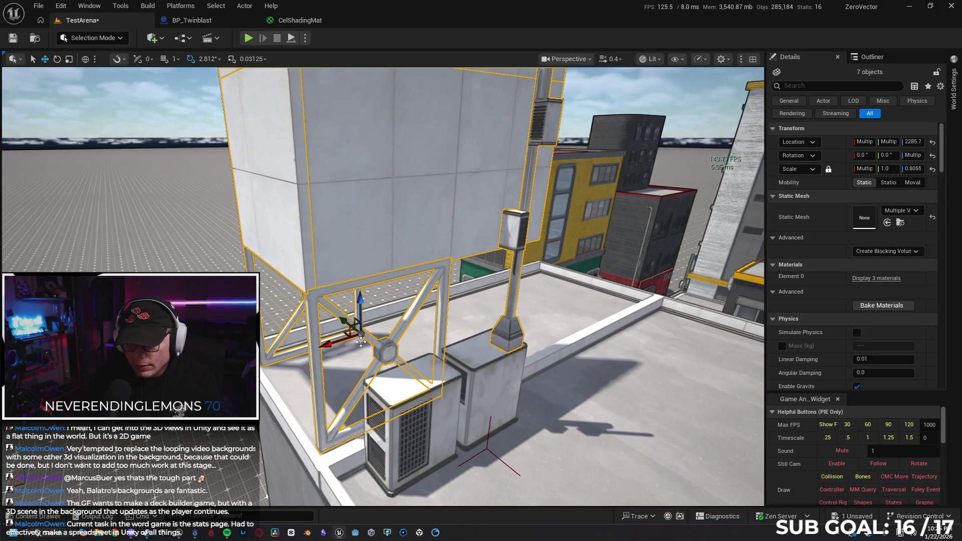
pyautogui.keyDown('ctrl'); pyautogui.click(420, 388); pyautogui.keyUp('ctrl')
pyautogui.moveTo(421, 389); pyautogui.dragTo(483, 392)
pyautogui.press('Delete')
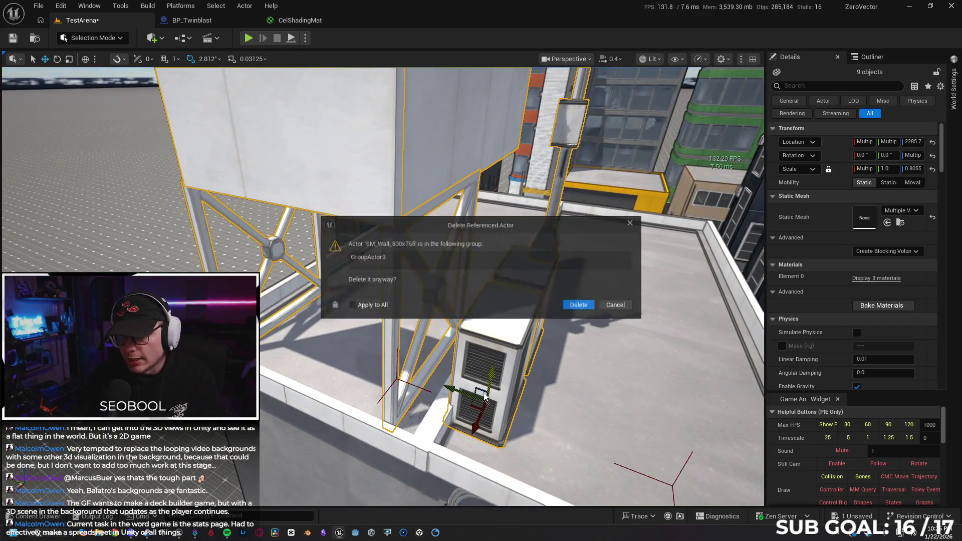
pyautogui.click(576, 303)
# Delete the three thin rooftop wall segments, then select the two rooftop floor pieces.
pyautogui.moveTo(576, 303); pyautogui.dragTo(576, 303)
pyautogui.moveTo(591, 355)
pyautogui.mouseDown()
pyautogui.moveTo(482, 299)
pyautogui.moveTo(443, 258)
pyautogui.moveTo(470, 234)
pyautogui.moveTo(461, 225)
pyautogui.mouseUp()
pyautogui.click(489, 302)
pyautogui.keyDown('ctrl'); pyautogui.click(465, 277); pyautogui.keyUp('ctrl')
pyautogui.keyDown('ctrl'); pyautogui.click(473, 236); pyautogui.keyUp('ctrl')
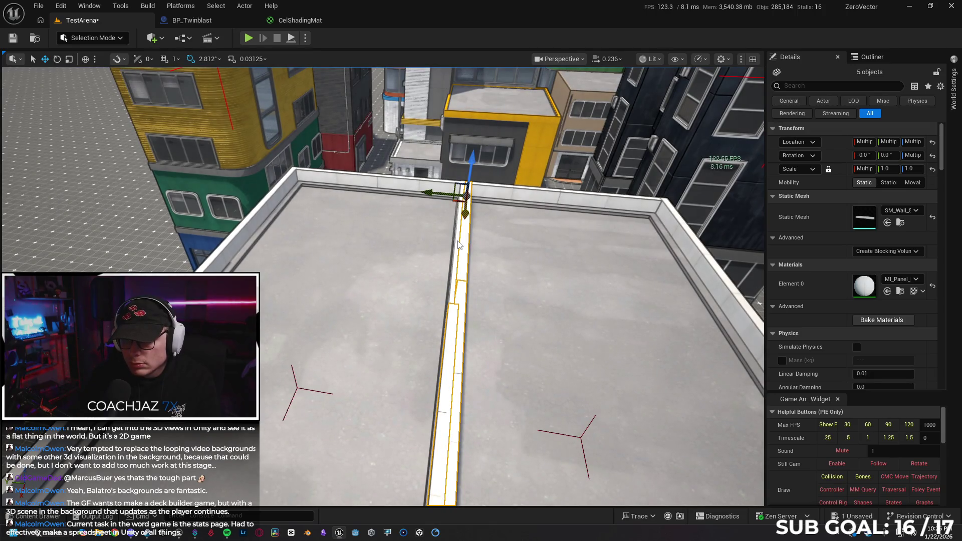
pyautogui.press('Delete')
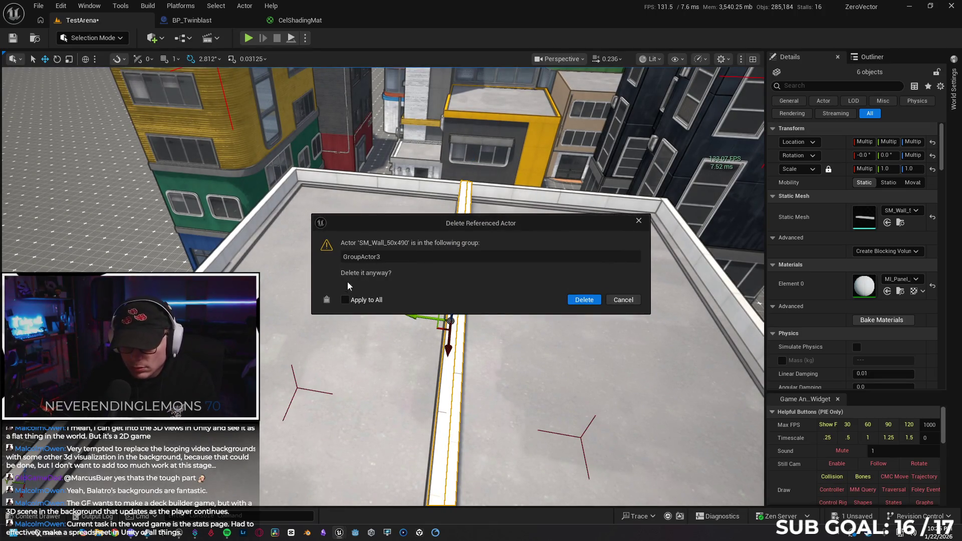
pyautogui.click(581, 300)
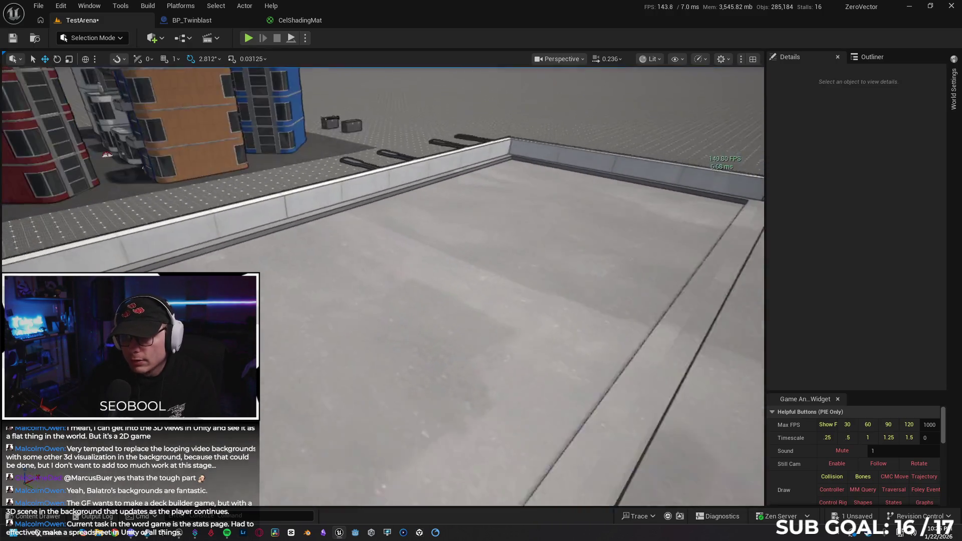
pyautogui.click(551, 281)
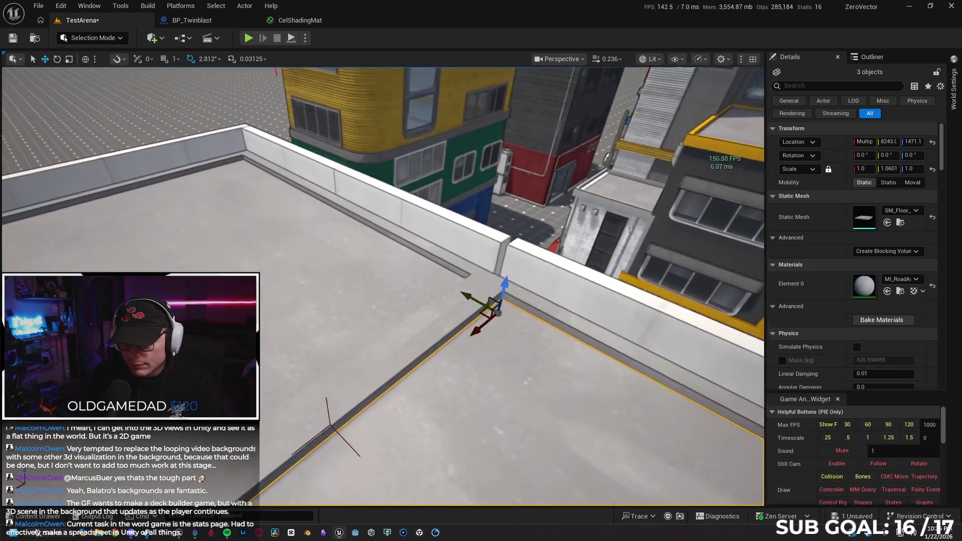
# Raise the floor pieces with grid snap on, using a snap size of 5, then back to 1.
pyautogui.moveTo(508, 252)
pyautogui.mouseDown()
pyautogui.moveTo(519, 213)
pyautogui.moveTo(517, 241)
pyautogui.moveTo(596, 236)
pyautogui.mouseUp()
pyautogui.click(165, 61)
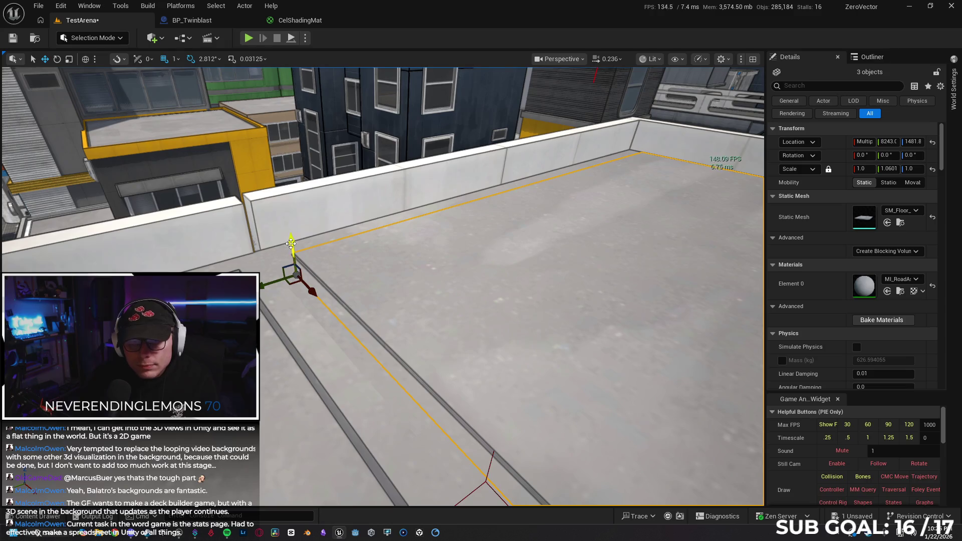
pyautogui.moveTo(289, 239); pyautogui.dragTo(291, 242)
pyautogui.moveTo(400, 296)
pyautogui.mouseDown()
pyautogui.moveTo(391, 301)
pyautogui.moveTo(400, 296)
pyautogui.mouseUp()
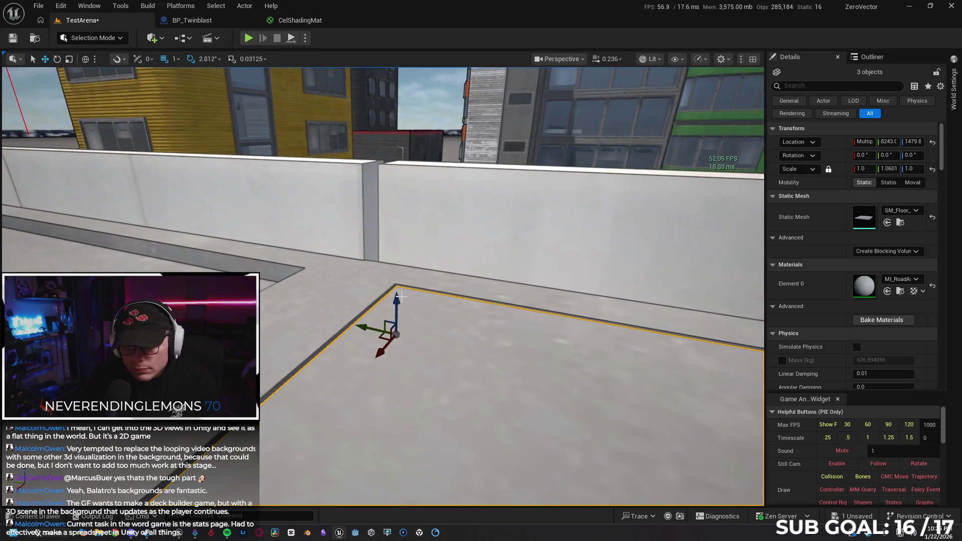
pyautogui.click(177, 59)
pyautogui.click(191, 96)
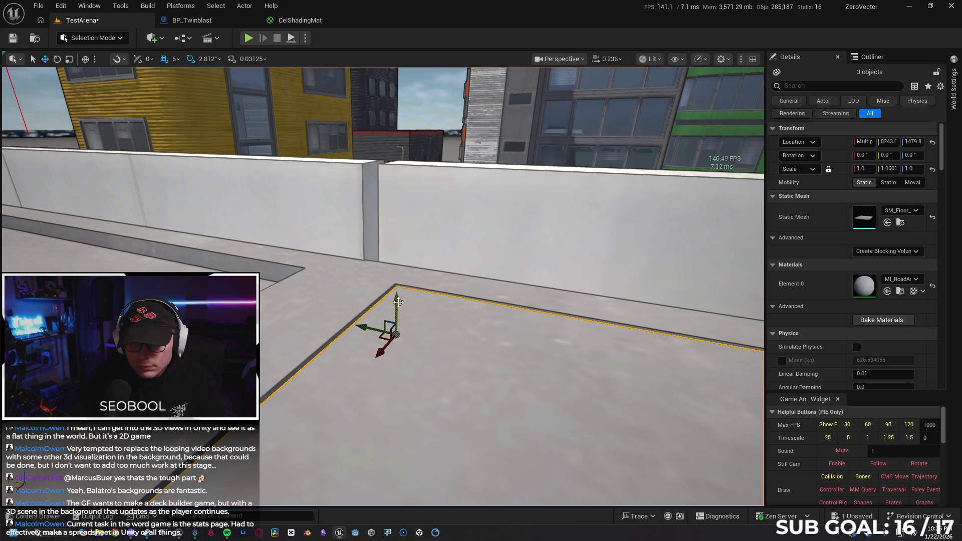
pyautogui.moveTo(397, 300)
pyautogui.mouseDown()
pyautogui.moveTo(370, 258)
pyautogui.moveTo(423, 261)
pyautogui.moveTo(473, 287)
pyautogui.moveTo(160, 89)
pyautogui.moveTo(196, 115)
pyautogui.moveTo(196, 150)
pyautogui.mouseUp()
pyautogui.click(177, 59)
pyautogui.click(196, 85)
pyautogui.moveTo(407, 328)
pyautogui.mouseDown()
pyautogui.moveTo(422, 344)
pyautogui.moveTo(423, 381)
pyautogui.moveTo(422, 361)
pyautogui.moveTo(341, 276)
pyautogui.moveTo(350, 291)
pyautogui.moveTo(411, 293)
pyautogui.moveTo(514, 283)
pyautogui.moveTo(409, 426)
pyautogui.mouseUp()
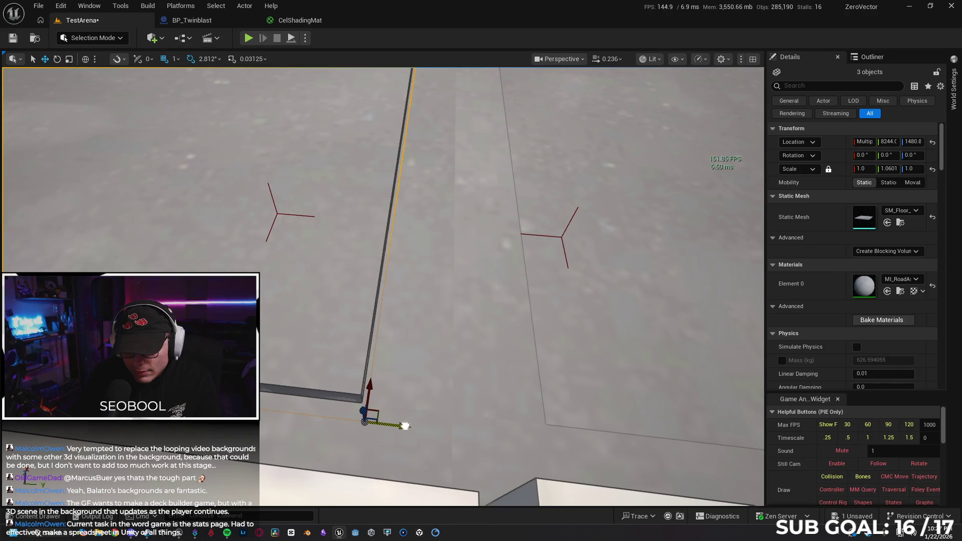
# Select the wall beside the floor and turn on location snapping.
pyautogui.moveTo(368, 388)
pyautogui.mouseDown()
pyautogui.moveTo(350, 362)
pyautogui.moveTo(319, 377)
pyautogui.mouseUp()
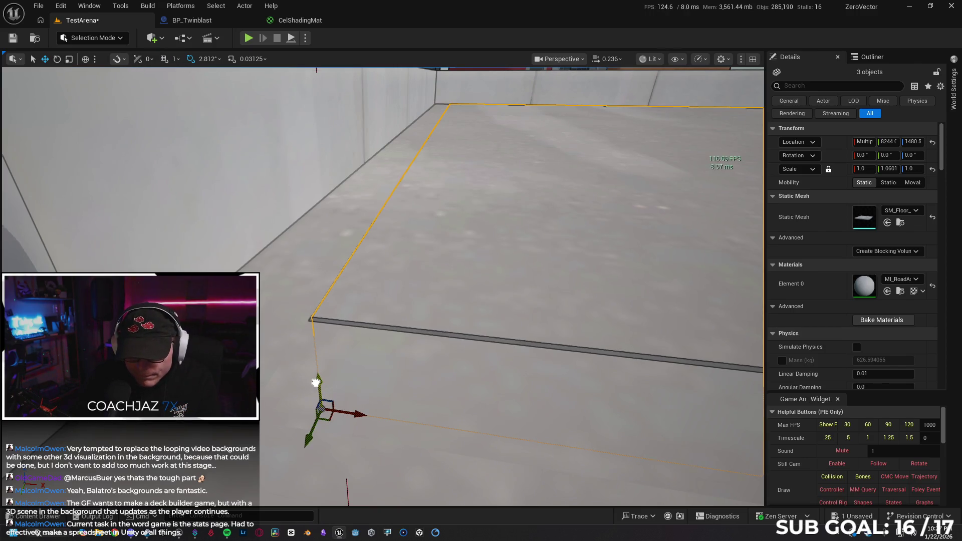
pyautogui.moveTo(315, 382); pyautogui.dragTo(358, 403)
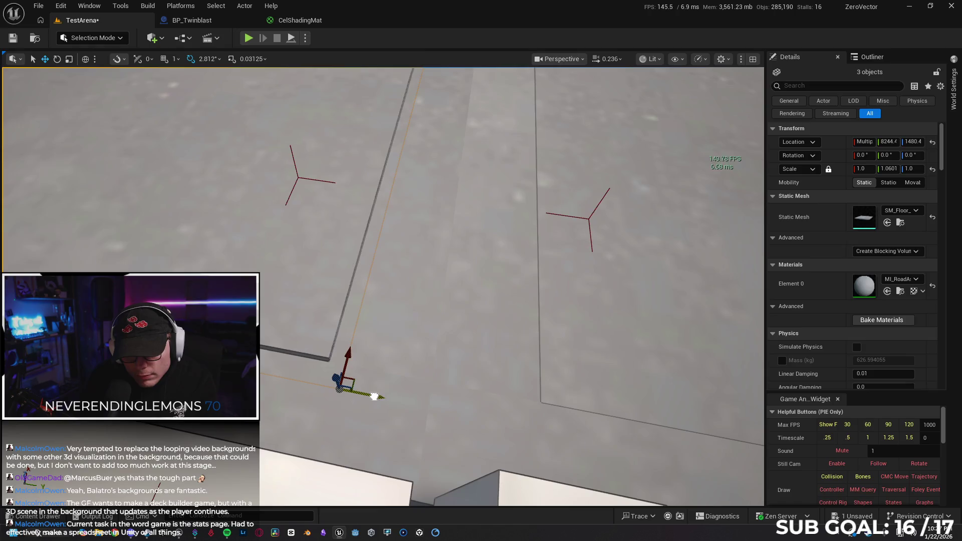
pyautogui.click(375, 398)
pyautogui.scroll(-3, 383, 285)
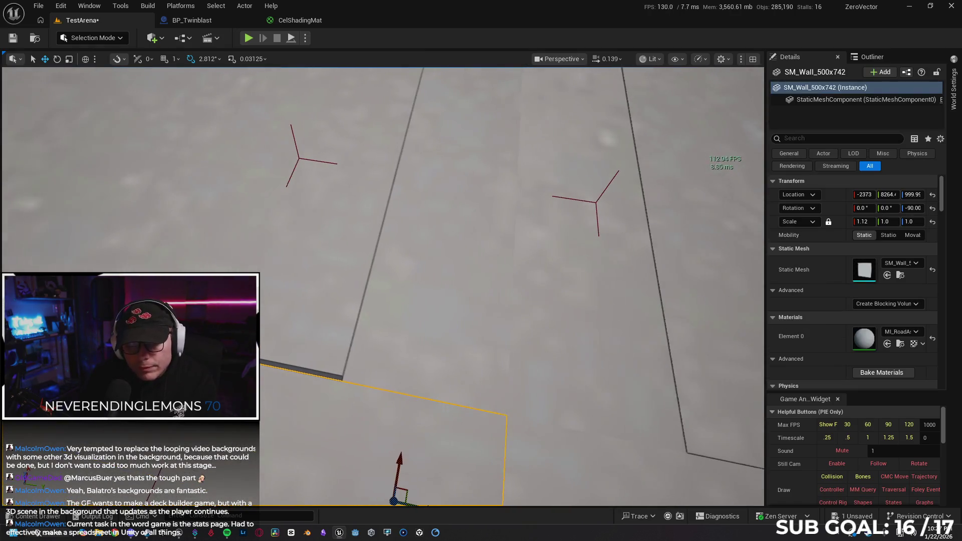
pyautogui.click(114, 59)
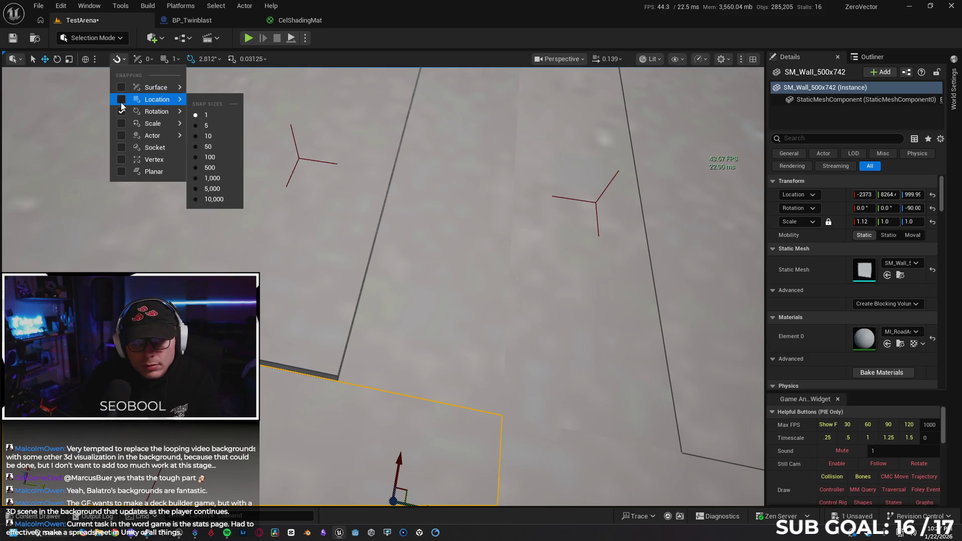
pyautogui.click(121, 100)
pyautogui.click(124, 59)
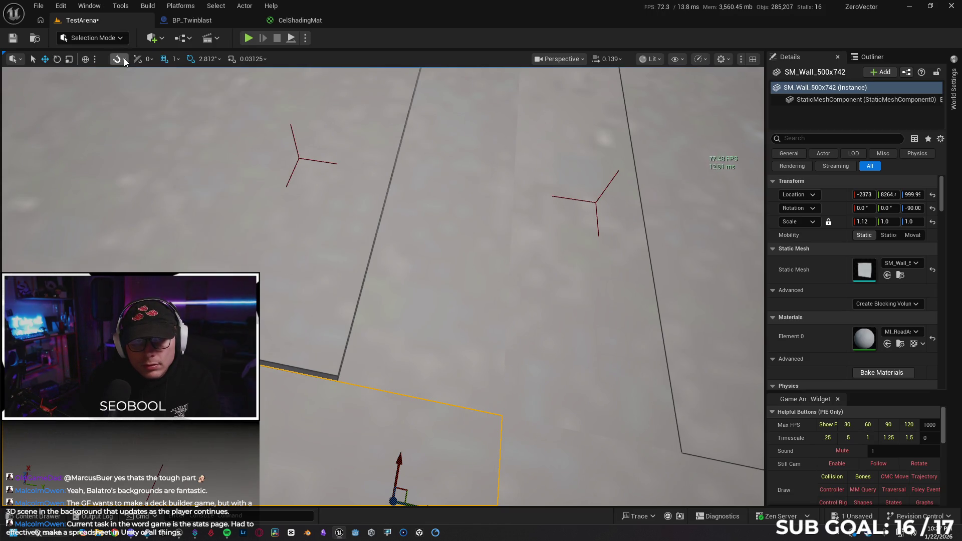
pyautogui.rightClick(409, 400)
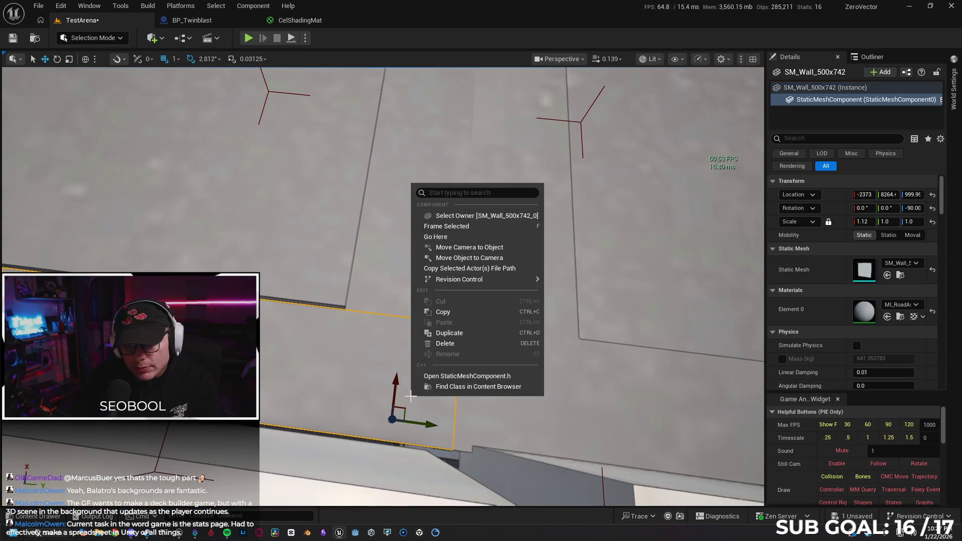
# Lower floor tile SM_Floor_400x427 slightly to line up with its neighbour.
pyautogui.click(307, 279)
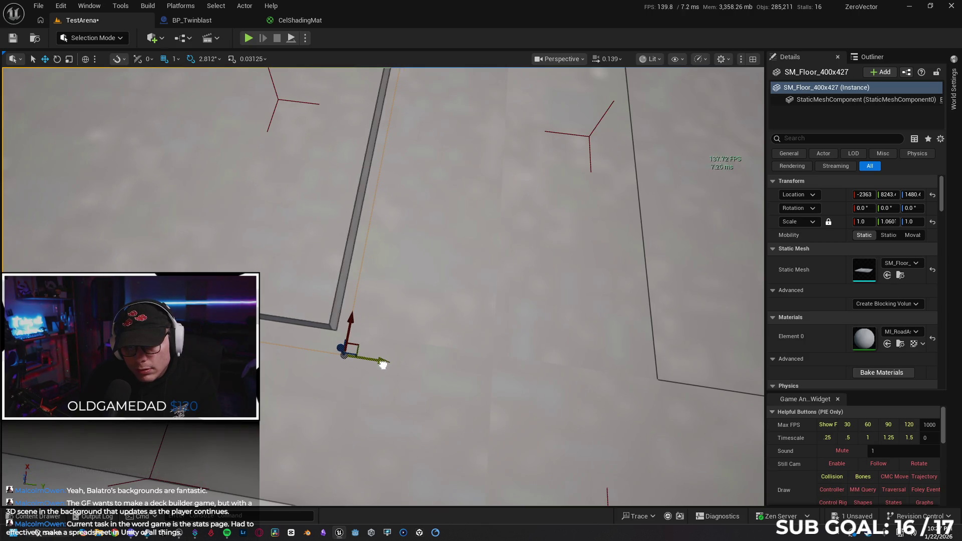
pyautogui.moveTo(357, 323); pyautogui.dragTo(380, 350)
pyautogui.moveTo(384, 389); pyautogui.dragTo(384, 388)
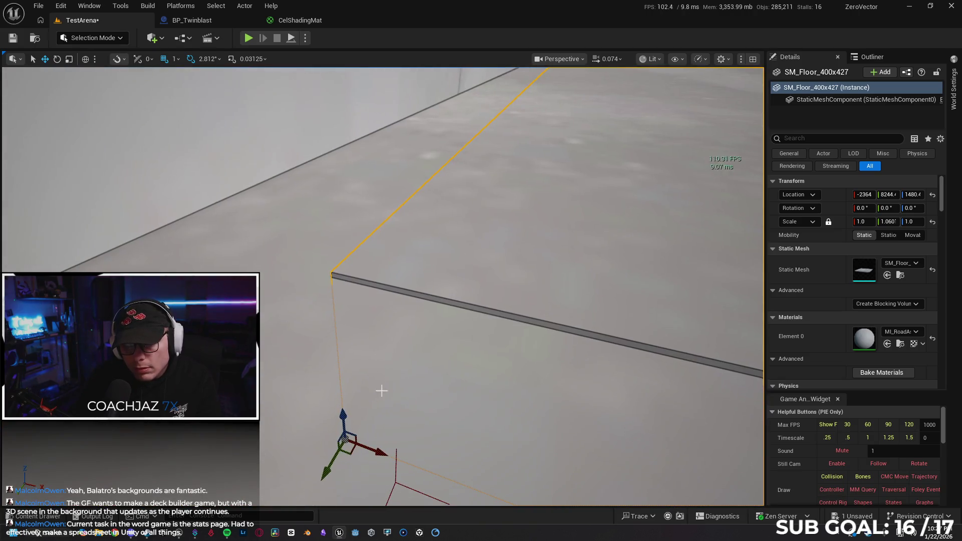
pyautogui.moveTo(342, 418); pyautogui.dragTo(342, 417)
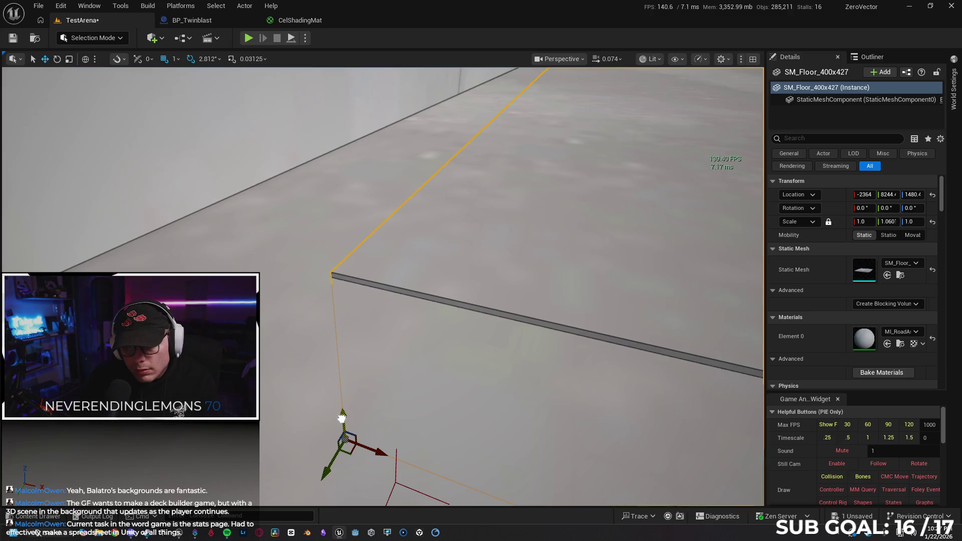
pyautogui.click(117, 62)
pyautogui.moveTo(122, 100)
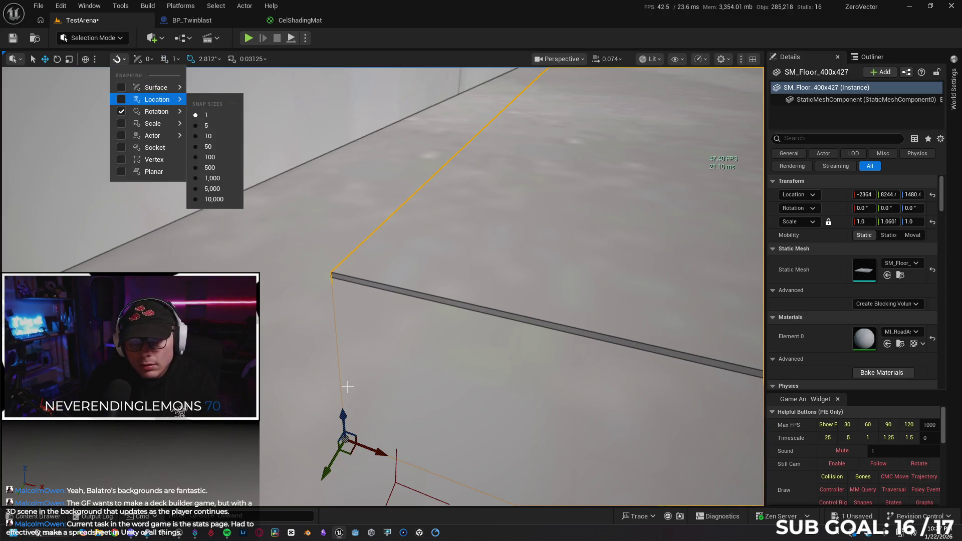
pyautogui.click(342, 415)
pyautogui.moveTo(343, 415)
pyautogui.mouseDown()
pyautogui.moveTo(298, 424)
pyautogui.moveTo(278, 407)
pyautogui.mouseUp()
# Shift SM_Floor_400x426 sideways to close the gap and lower it to height 1480.
pyautogui.click(505, 397)
pyautogui.moveTo(504, 397); pyautogui.dragTo(446, 356)
pyautogui.click(446, 355)
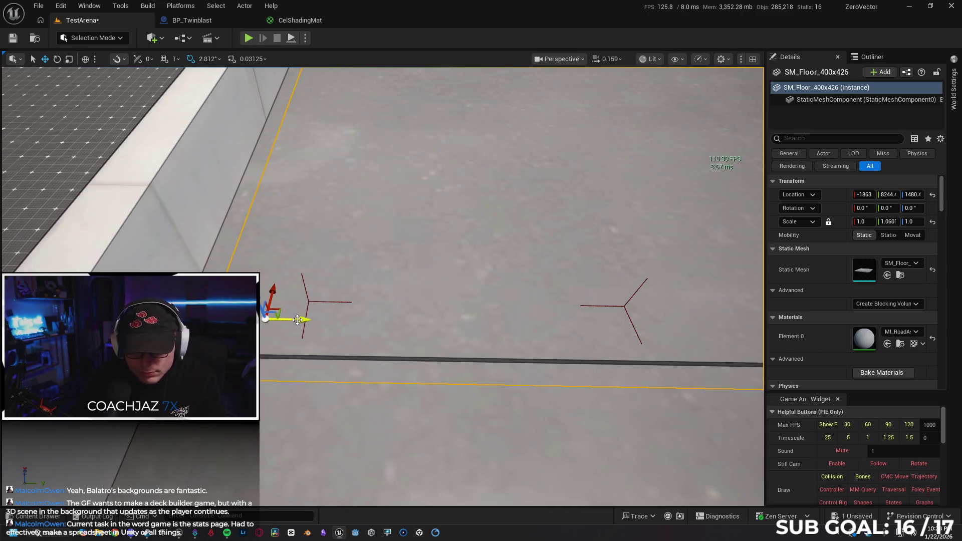
pyautogui.moveTo(333, 346)
pyautogui.mouseDown()
pyautogui.moveTo(320, 343)
pyautogui.moveTo(350, 342)
pyautogui.mouseUp()
pyautogui.moveTo(492, 279); pyautogui.dragTo(491, 282)
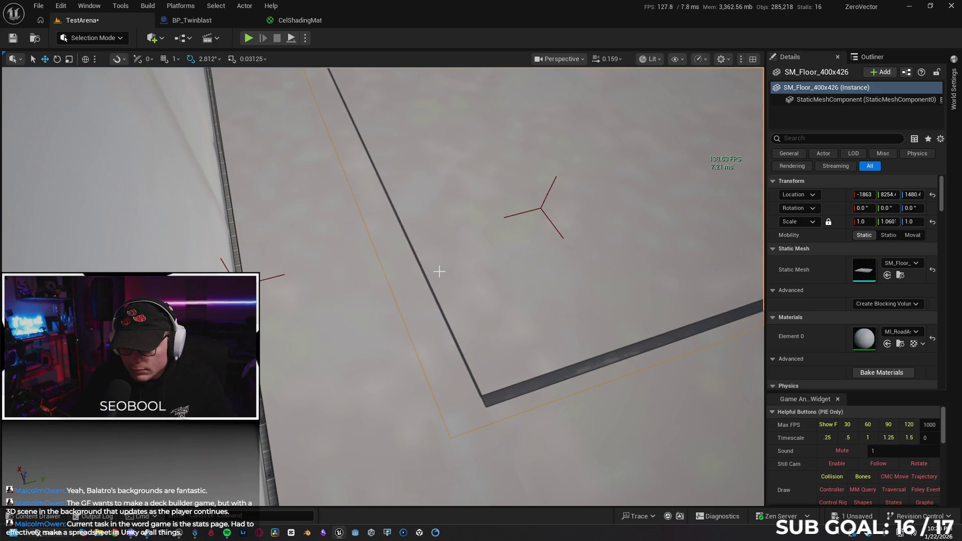
pyautogui.moveTo(429, 246); pyautogui.dragTo(350, 274)
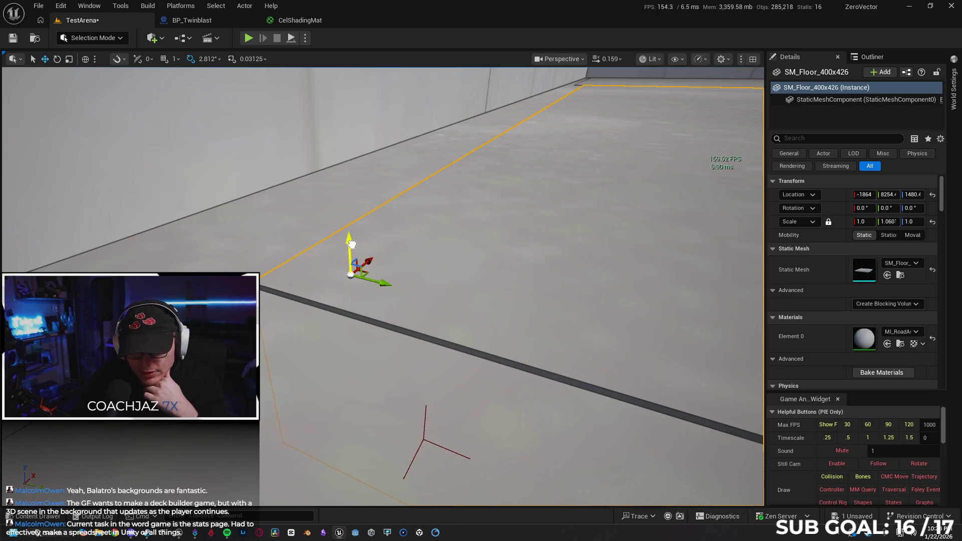
pyautogui.moveTo(351, 244)
pyautogui.mouseDown()
pyautogui.moveTo(380, 350)
pyautogui.moveTo(416, 411)
pyautogui.mouseUp()
pyautogui.scroll(-2, 386, 360)
pyautogui.scroll(3, 408, 403)
pyautogui.moveTo(394, 321); pyautogui.dragTo(394, 321)
pyautogui.click(394, 225)
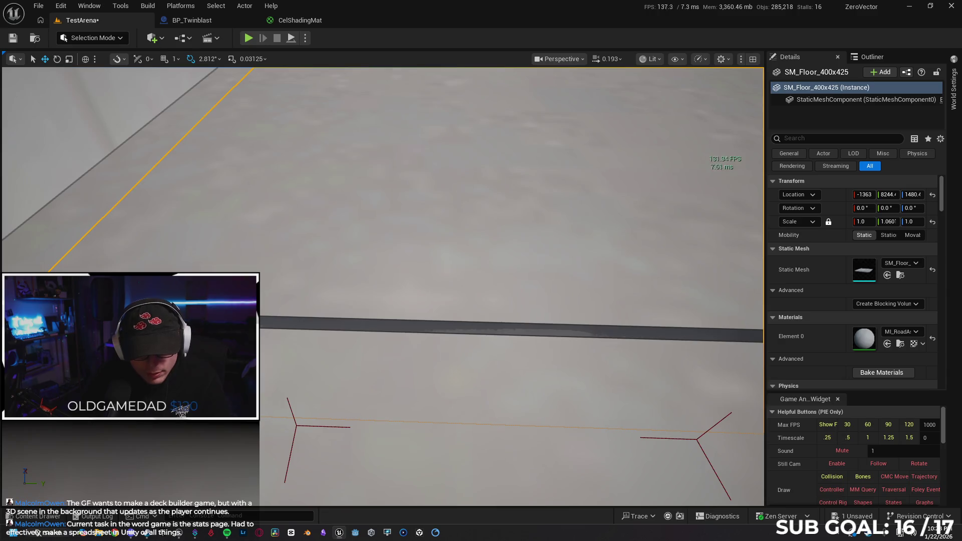
# Slide and lower the floor tile so it meets its neighbour without a seam, at height 1471.1.
pyautogui.moveTo(264, 297); pyautogui.dragTo(283, 299)
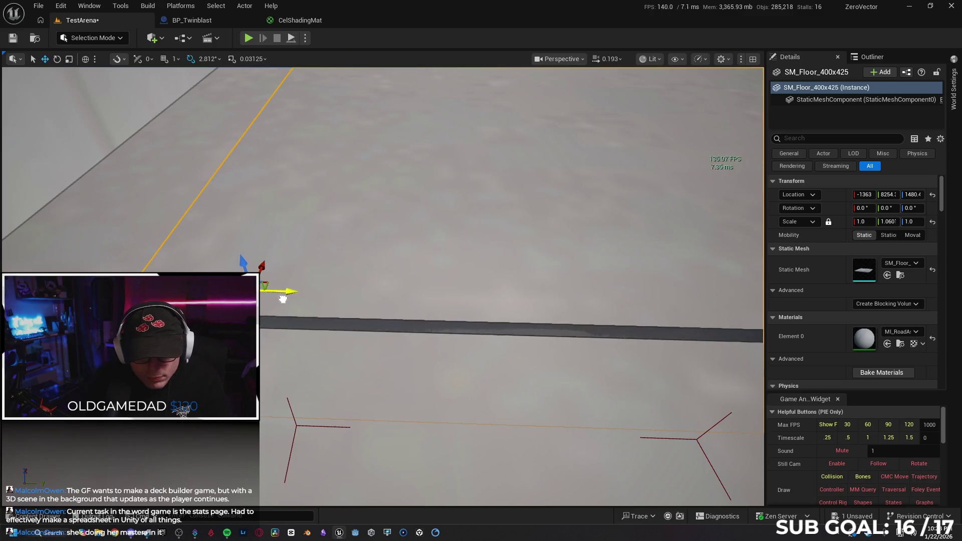
pyautogui.moveTo(243, 248); pyautogui.dragTo(246, 253)
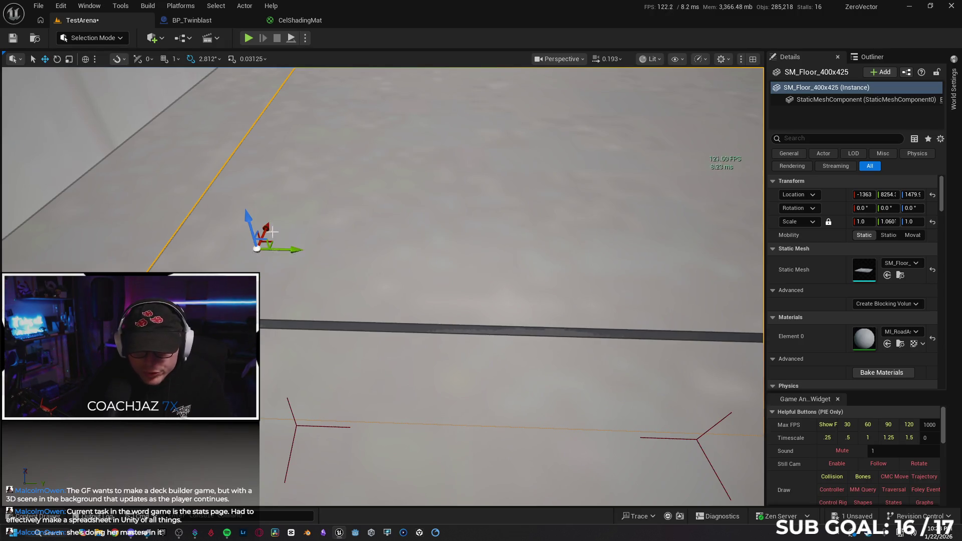
pyautogui.moveTo(270, 228); pyautogui.dragTo(269, 234)
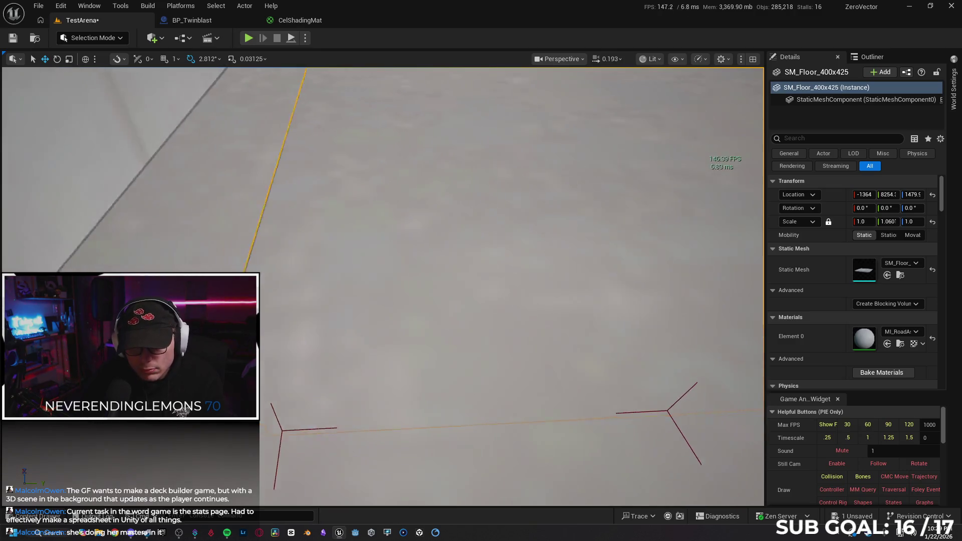
pyautogui.click(292, 285)
pyautogui.moveTo(292, 285); pyautogui.dragTo(356, 285)
pyautogui.click(232, 267)
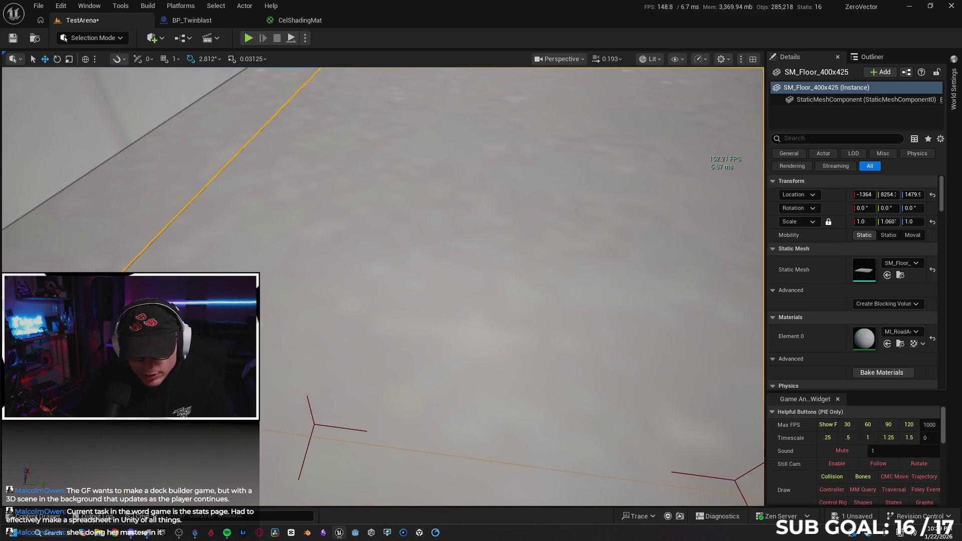
pyautogui.moveTo(233, 255); pyautogui.dragTo(233, 255)
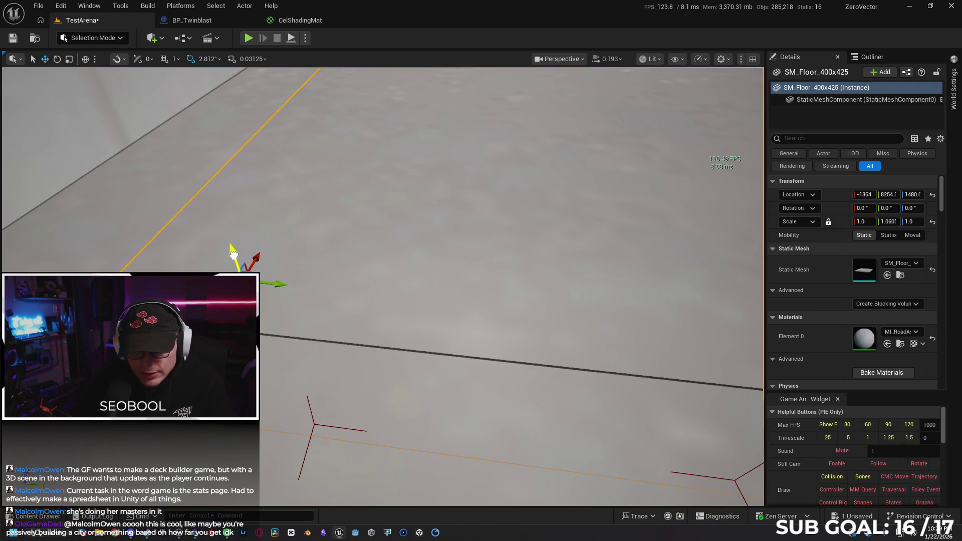
pyautogui.moveTo(234, 255); pyautogui.dragTo(236, 256)
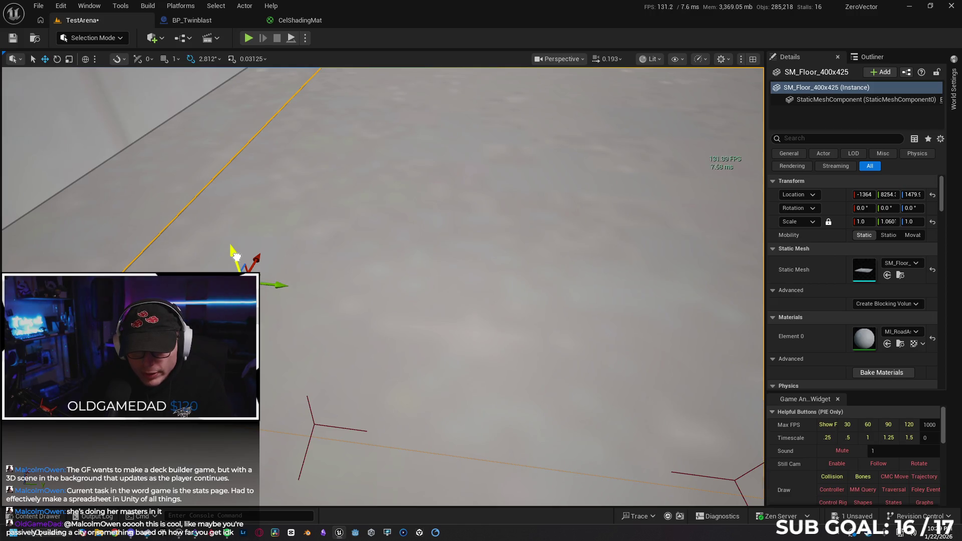
# Frame the adjacent wall to check the tile's alignment, reselecting the tile afterwards.
pyautogui.click(154, 230)
pyautogui.press('f')
pyautogui.click(230, 270)
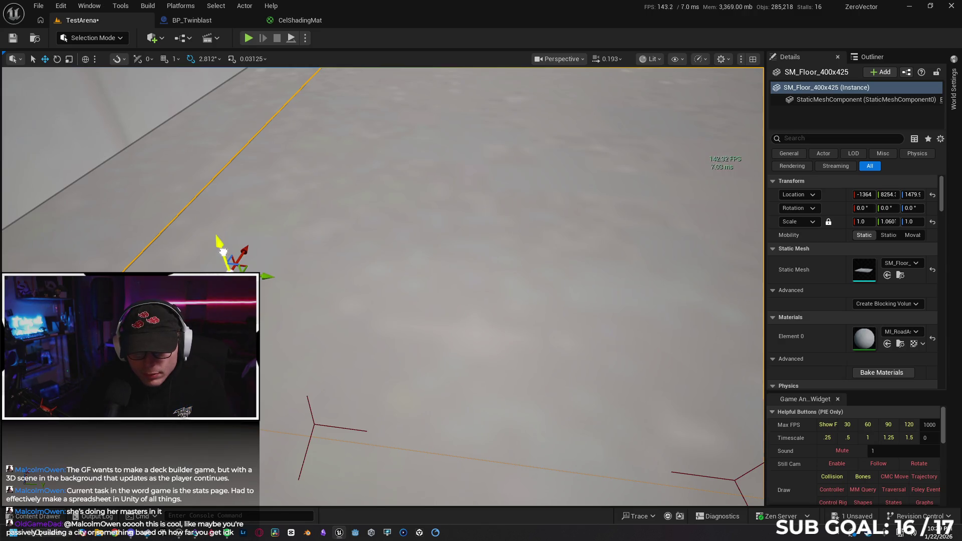
pyautogui.click(125, 214)
pyautogui.press('f')
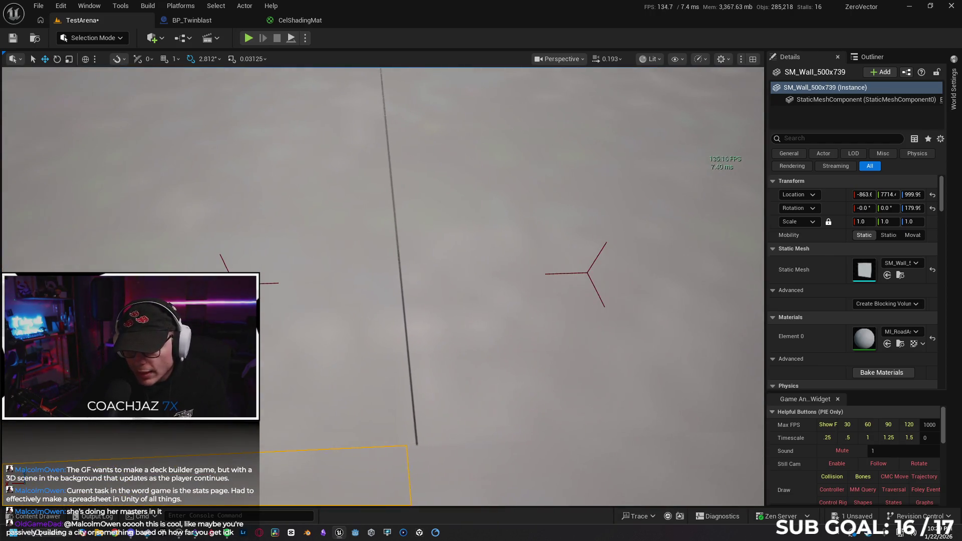
pyautogui.click(282, 300)
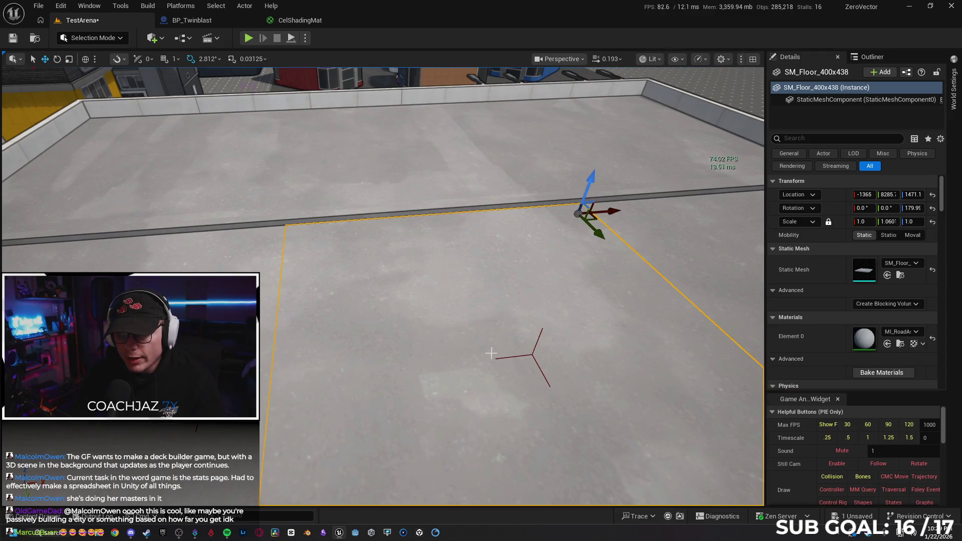
# Select SM_Floor_400x438 plus two more rooftop floor tiles and view the whole rooftop.
pyautogui.click(477, 350)
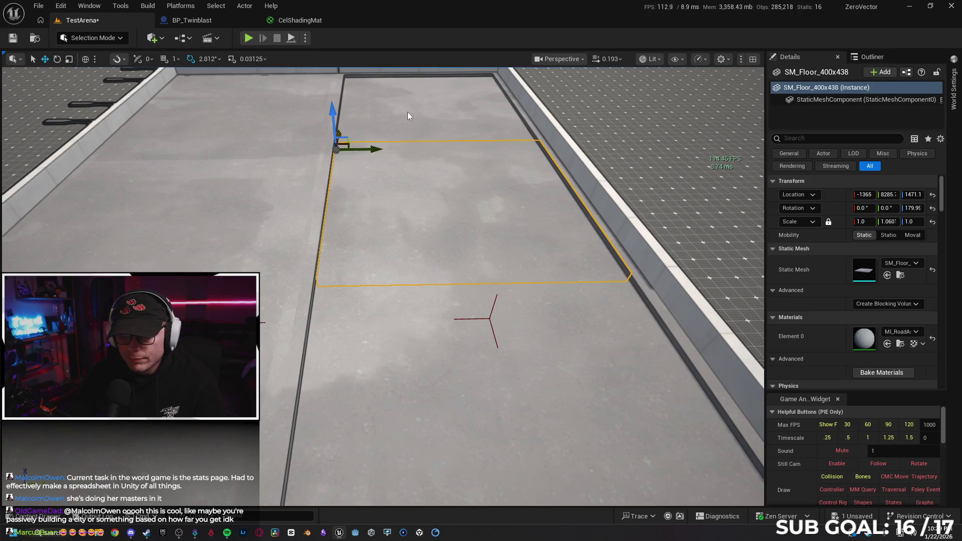
pyautogui.keyDown('ctrl'); pyautogui.click(407, 111); pyautogui.keyUp('ctrl')
pyautogui.moveTo(390, 314)
pyautogui.mouseDown()
pyautogui.moveTo(391, 273)
pyautogui.moveTo(391, 315)
pyautogui.moveTo(385, 295)
pyautogui.moveTo(405, 290)
pyautogui.moveTo(378, 313)
pyautogui.moveTo(351, 290)
pyautogui.moveTo(349, 258)
pyautogui.moveTo(360, 281)
pyautogui.moveTo(381, 261)
pyautogui.moveTo(405, 256)
pyautogui.moveTo(409, 273)
pyautogui.mouseUp()
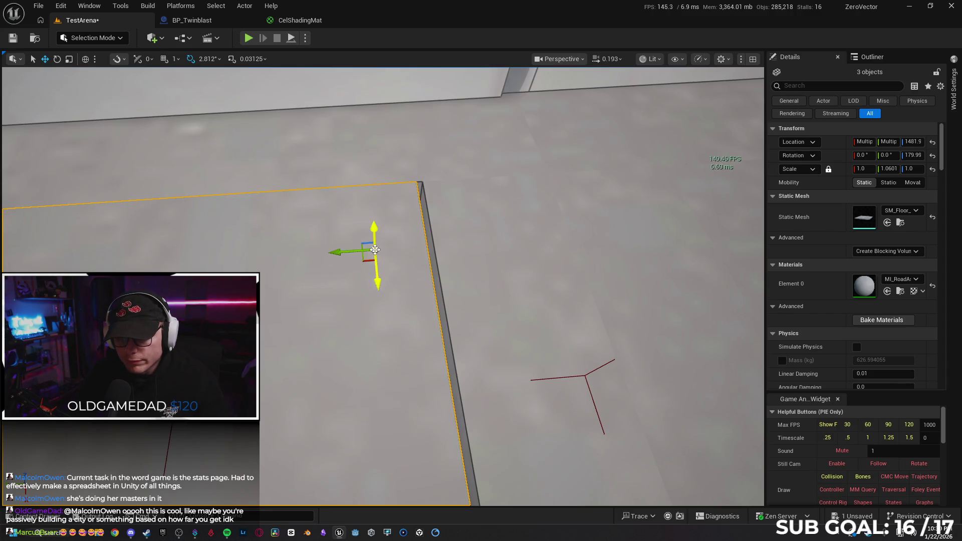
# Shift the three floor tiles sideways and lower them to height 1479.9 within the parapet.
pyautogui.moveTo(340, 253)
pyautogui.mouseDown()
pyautogui.moveTo(380, 270)
pyautogui.moveTo(411, 257)
pyautogui.mouseUp()
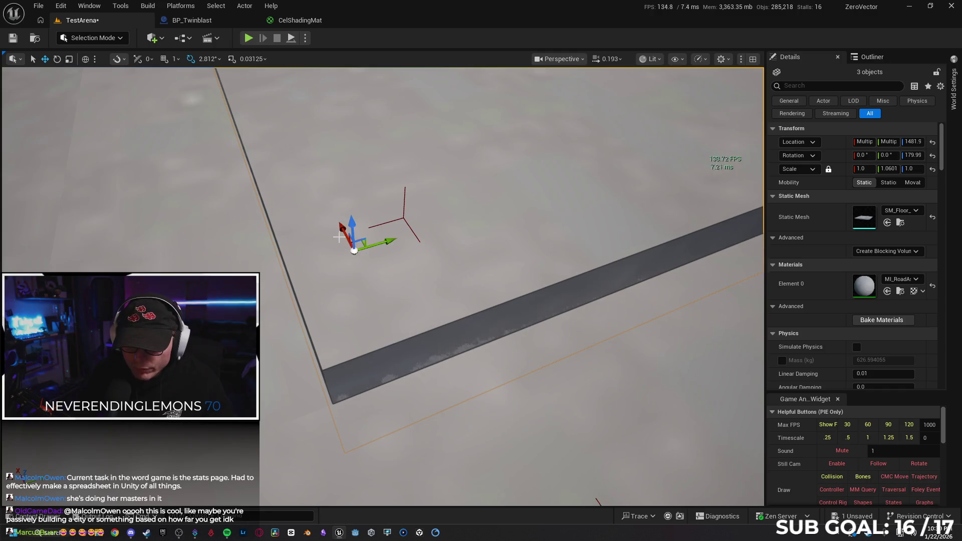
pyautogui.moveTo(343, 232)
pyautogui.mouseDown()
pyautogui.moveTo(348, 245)
pyautogui.moveTo(352, 220)
pyautogui.moveTo(351, 229)
pyautogui.mouseUp()
pyautogui.moveTo(390, 339)
pyautogui.mouseDown()
pyautogui.moveTo(381, 351)
pyautogui.moveTo(390, 340)
pyautogui.mouseUp()
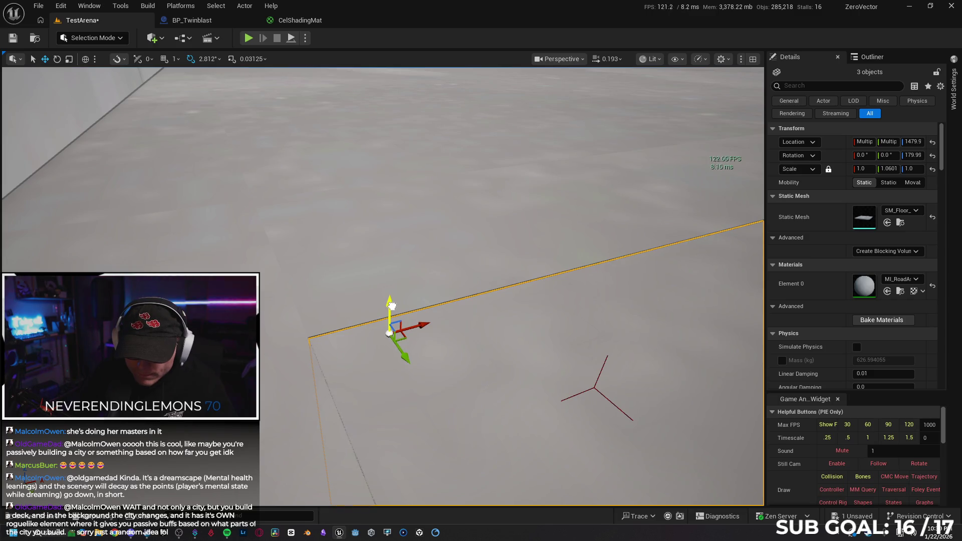
pyautogui.click(391, 305)
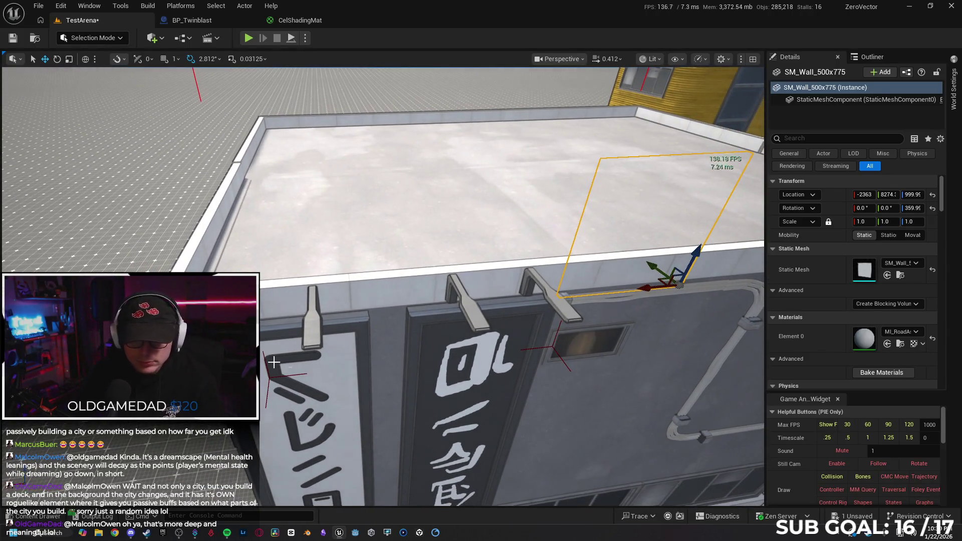
# Select and delete the four SM_StreetLight brackets along the roof's parapet edge.
pyautogui.keyDown('ctrl'); pyautogui.click(216, 268); pyautogui.keyUp('ctrl')
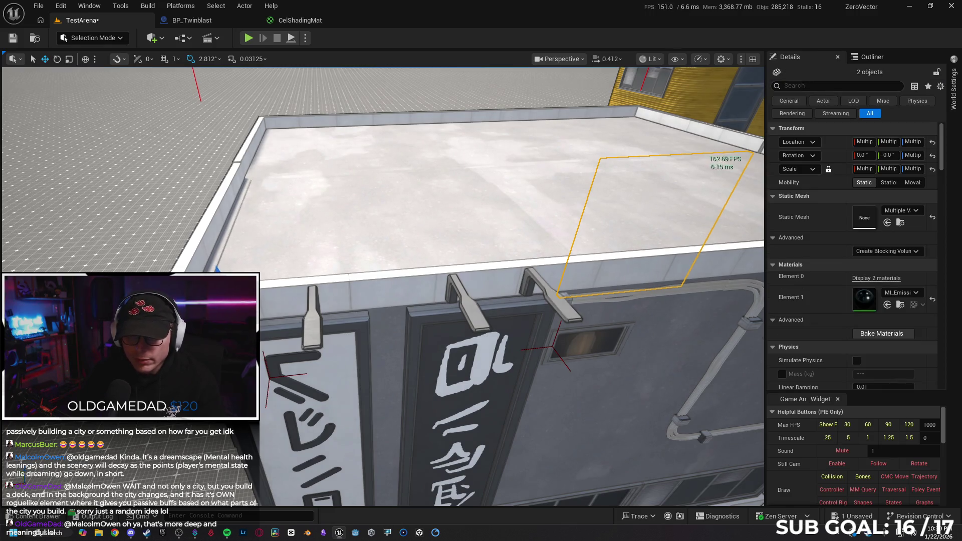
pyautogui.click(217, 269)
pyautogui.keyDown('ctrl'); pyautogui.click(313, 334); pyautogui.keyUp('ctrl')
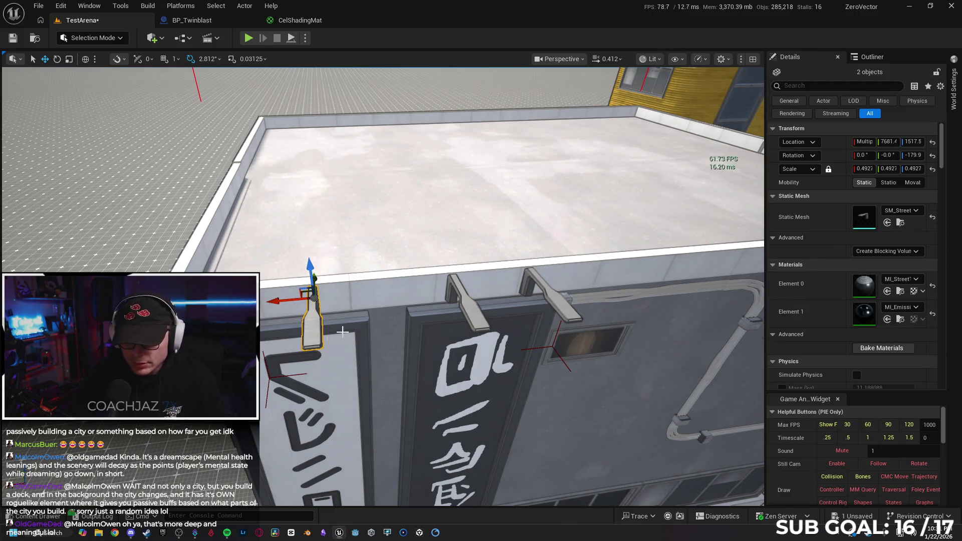
pyautogui.keyDown('ctrl'); pyautogui.click(564, 302); pyautogui.keyUp('ctrl')
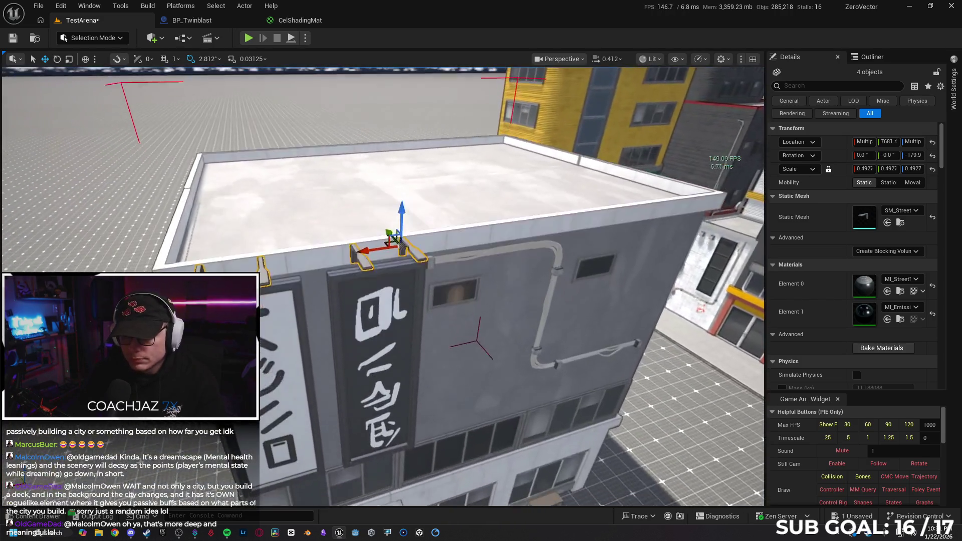
pyautogui.moveTo(401, 280); pyautogui.dragTo(383, 236)
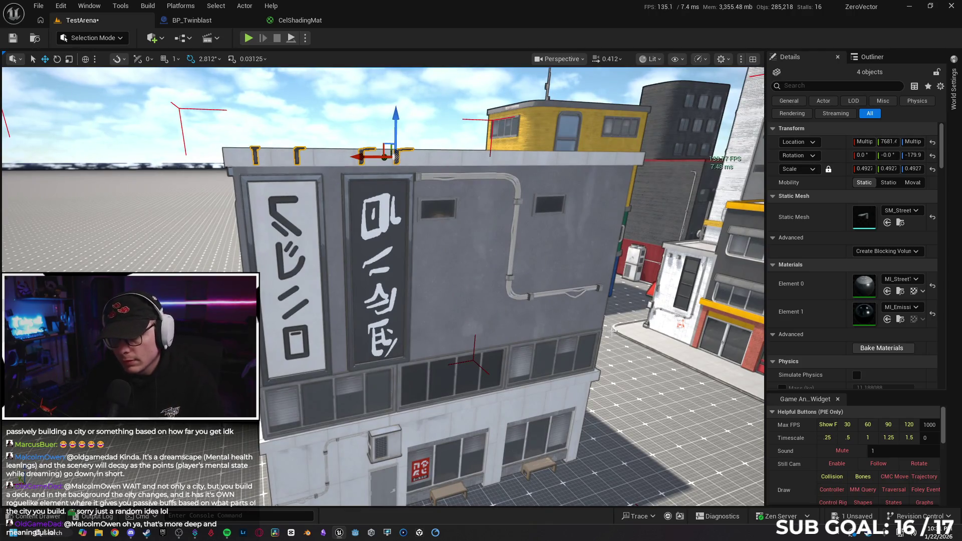
pyautogui.press('Delete')
pyautogui.click(579, 300)
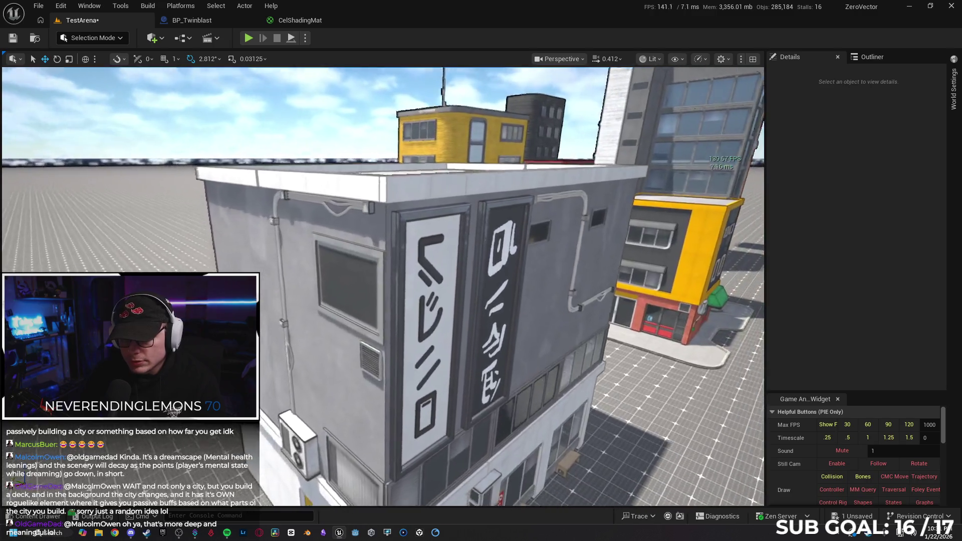
pyautogui.moveTo(383, 286); pyautogui.dragTo(353, 275)
# Select the upper and lower SM_Window meshes on the grey wall and frame them.
pyautogui.moveTo(430, 286); pyautogui.dragTo(430, 286)
pyautogui.click(422, 241)
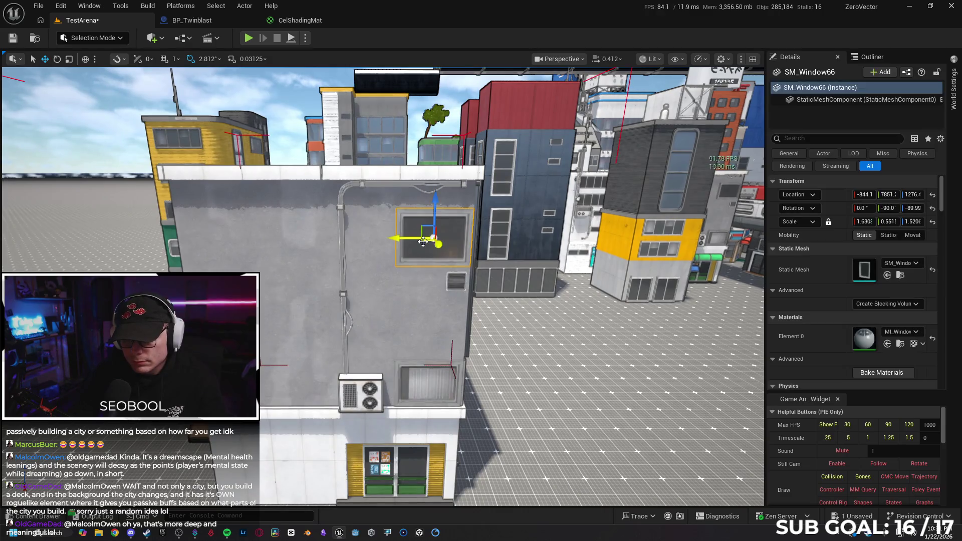
pyautogui.keyDown('ctrl'); pyautogui.click(412, 384); pyautogui.keyUp('ctrl')
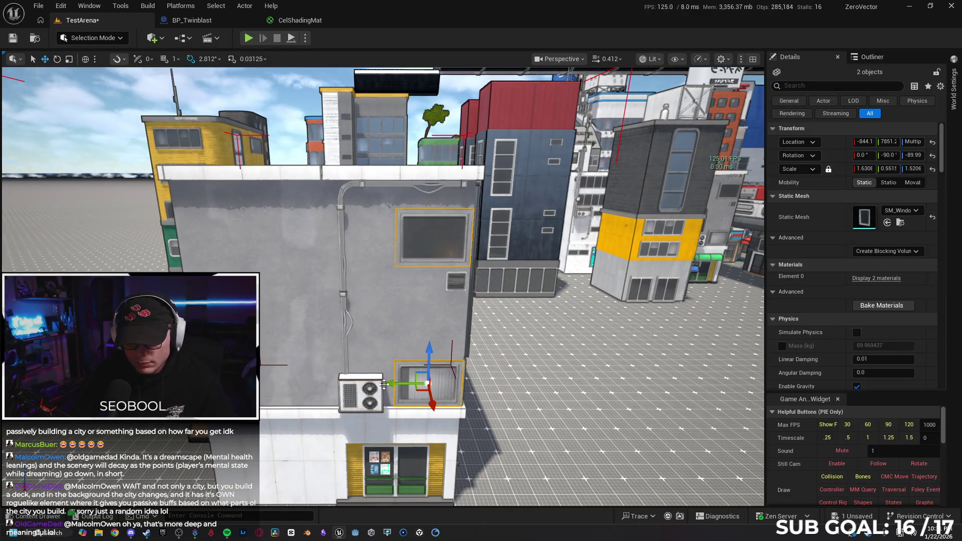
pyautogui.press('f')
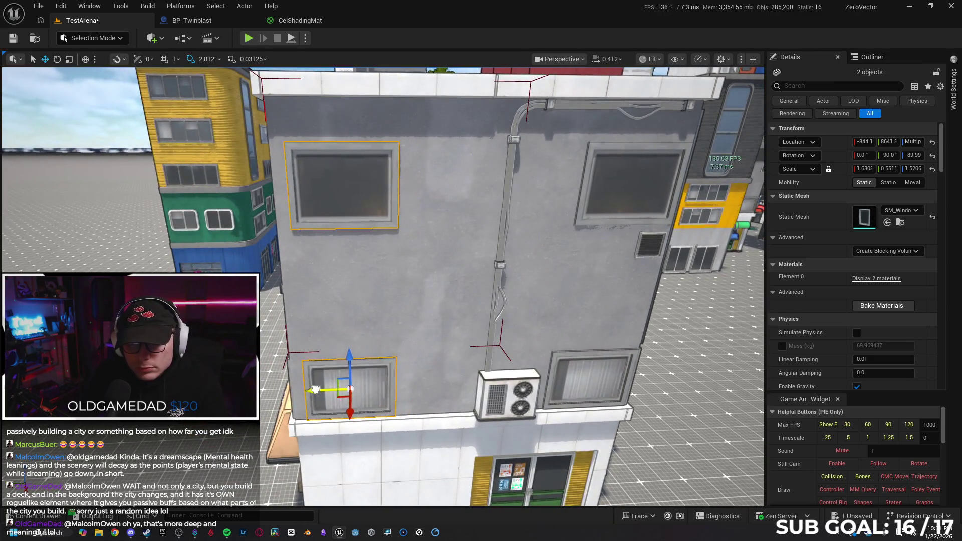
pyautogui.moveTo(308, 388)
pyautogui.mouseDown()
pyautogui.moveTo(378, 390)
pyautogui.moveTo(181, 372)
pyautogui.mouseUp()
pyautogui.hotkey('ctrl', 'z')
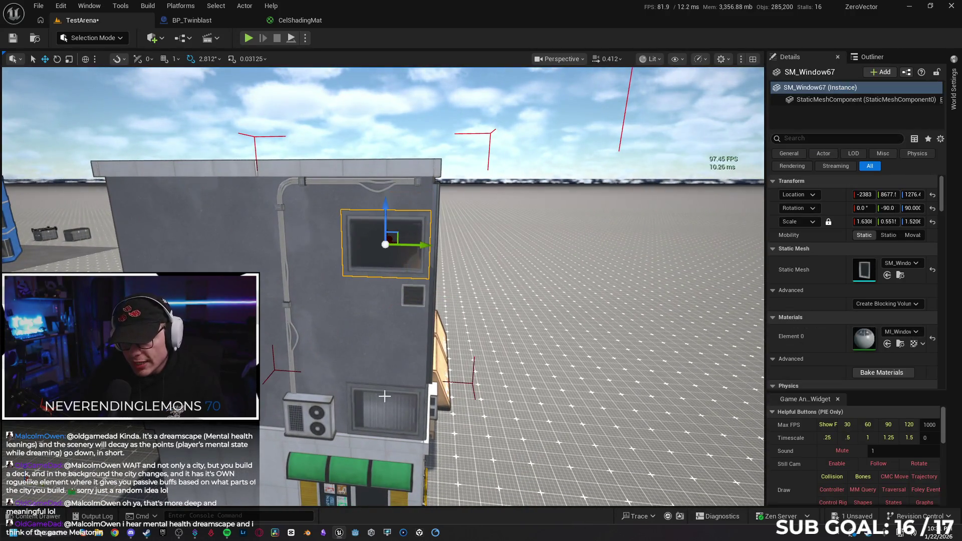
pyautogui.keyDown('ctrl'); pyautogui.click(379, 425); pyautogui.keyUp('ctrl')
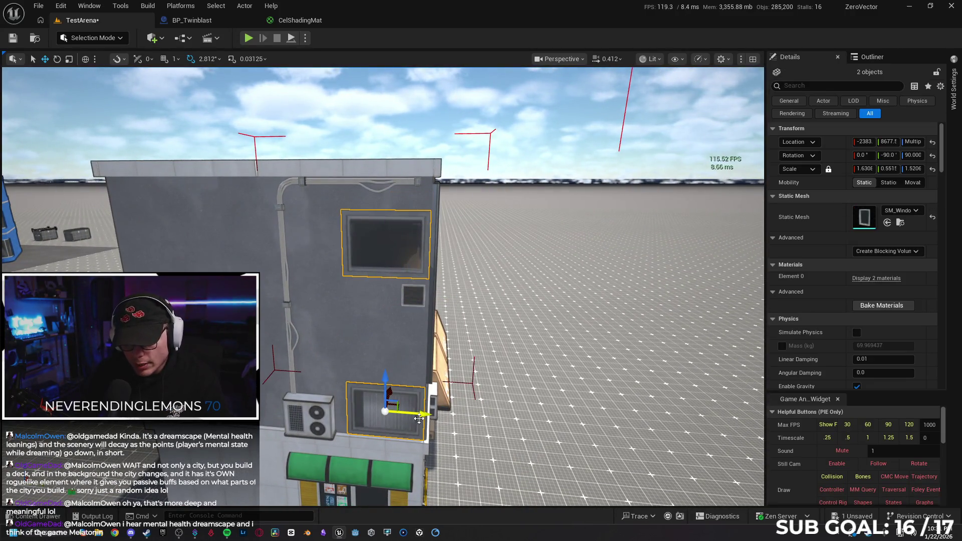
# Slide both windows sideways along the wall to location -844.1, 8678.0.
pyautogui.moveTo(180, 372)
pyautogui.mouseDown()
pyautogui.moveTo(168, 371)
pyautogui.moveTo(158, 351)
pyautogui.mouseUp()
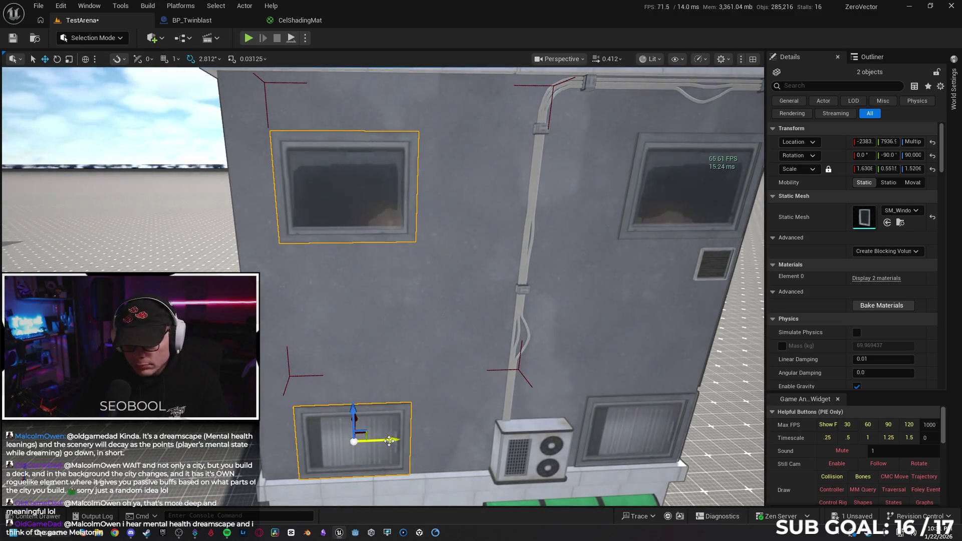
pyautogui.moveTo(418, 455)
pyautogui.mouseDown()
pyautogui.moveTo(445, 454)
pyautogui.moveTo(419, 454)
pyautogui.mouseUp()
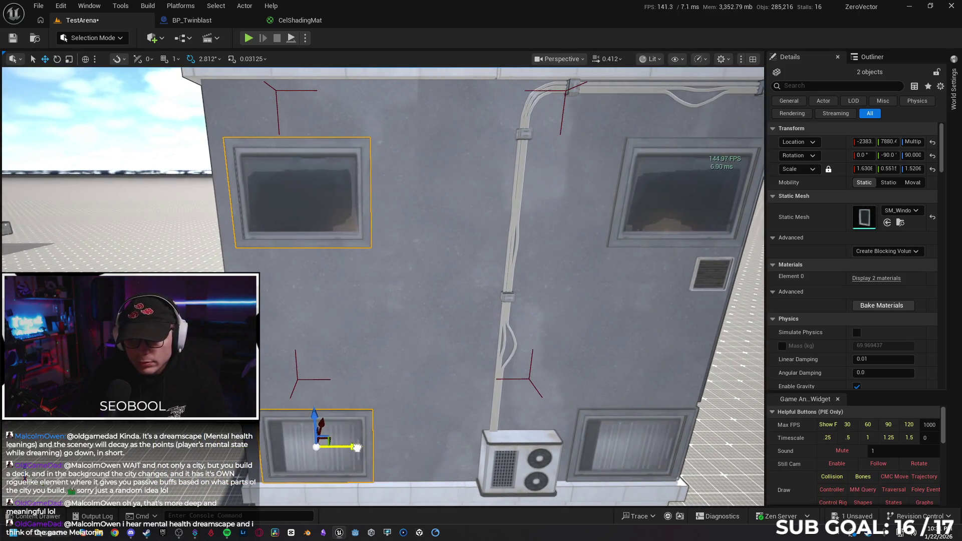
pyautogui.moveTo(345, 446)
pyautogui.mouseDown()
pyautogui.moveTo(388, 445)
pyautogui.moveTo(363, 445)
pyautogui.moveTo(394, 230)
pyautogui.mouseUp()
pyautogui.scroll(2, 383, 446)
pyautogui.keyDown('ctrl'); pyautogui.click(405, 208); pyautogui.keyUp('ctrl')
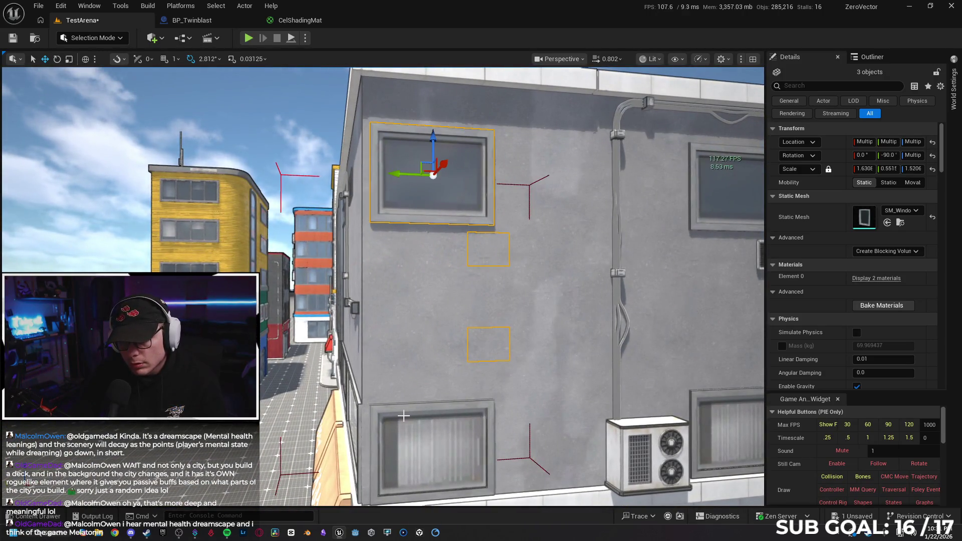
pyautogui.click(419, 203)
pyautogui.keyDown('ctrl'); pyautogui.click(413, 428); pyautogui.keyUp('ctrl')
pyautogui.moveTo(410, 451); pyautogui.dragTo(396, 451)
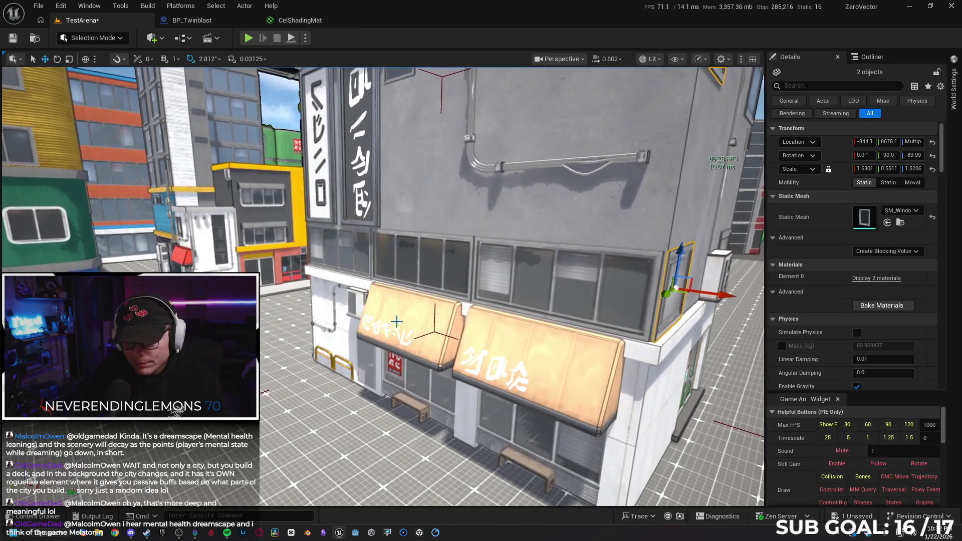
pyautogui.click(401, 316)
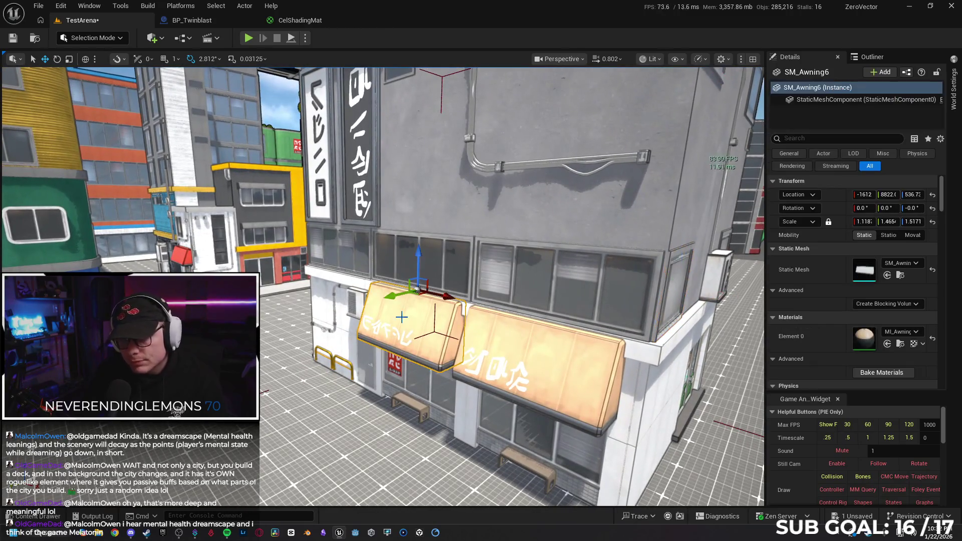
# Delete the left orange awning SM_Awning6, then select SM_Awning7 with its lettering.
pyautogui.press('Delete')
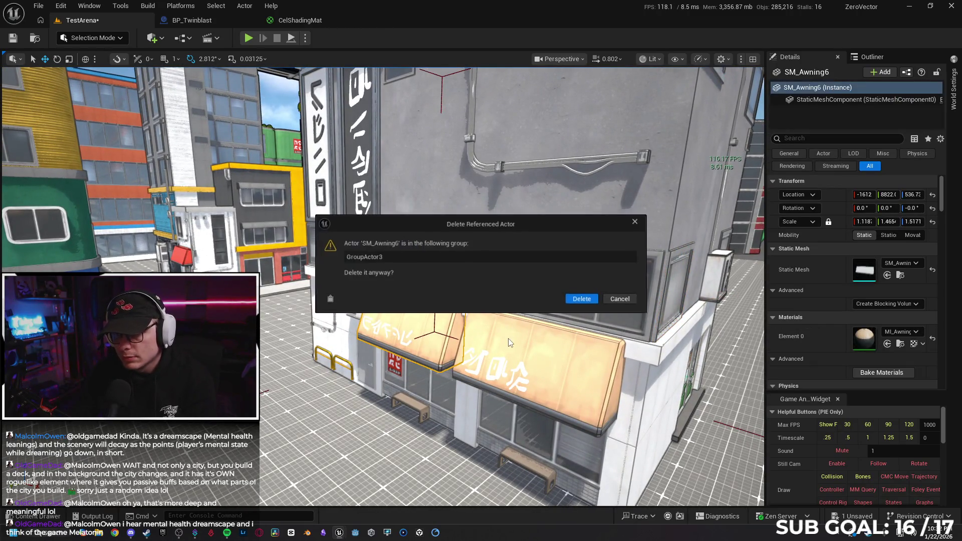
pyautogui.press('Return')
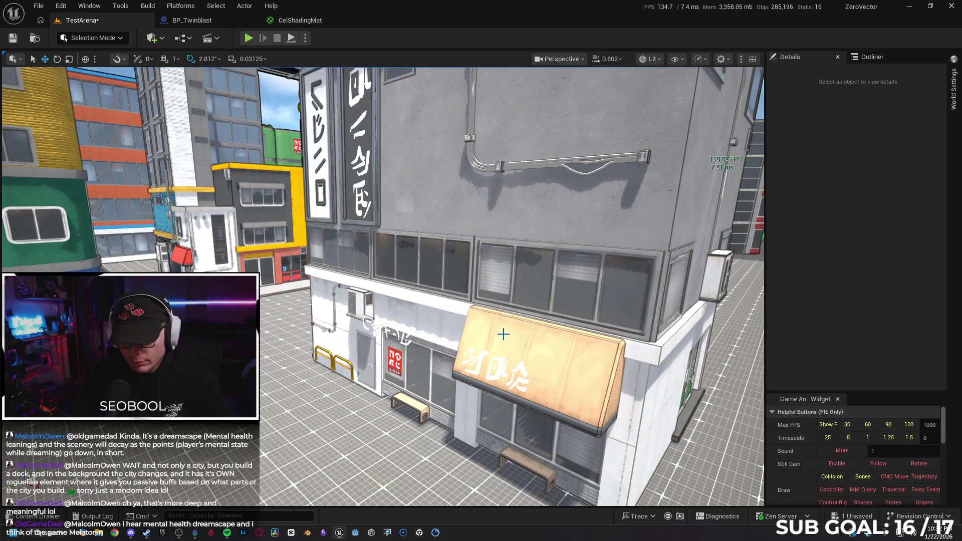
pyautogui.click(503, 333)
pyautogui.press('f')
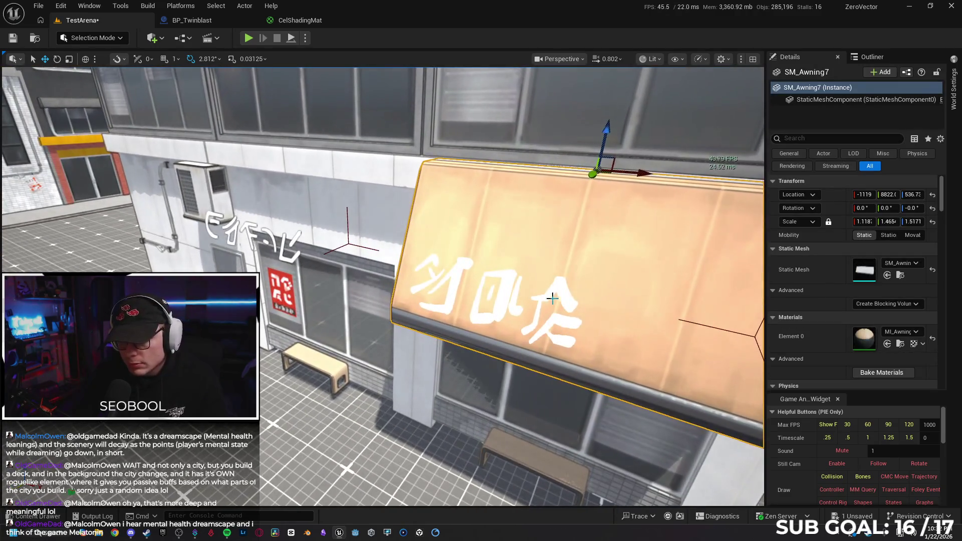
pyautogui.keyDown('ctrl'); pyautogui.click(551, 299); pyautogui.keyUp('ctrl')
pyautogui.keyDown('ctrl'); pyautogui.click(488, 295); pyautogui.keyUp('ctrl')
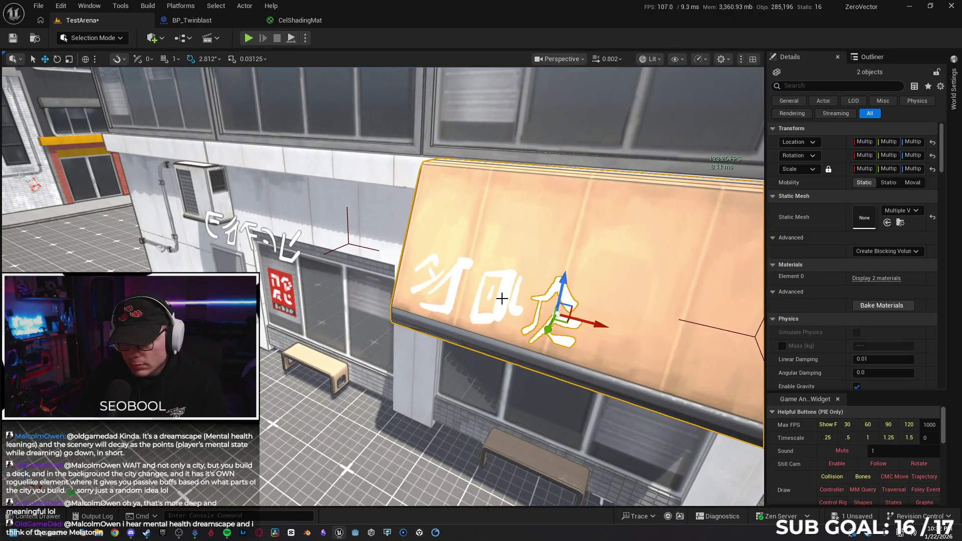
pyautogui.keyDown('ctrl'); pyautogui.click(451, 288); pyautogui.keyUp('ctrl')
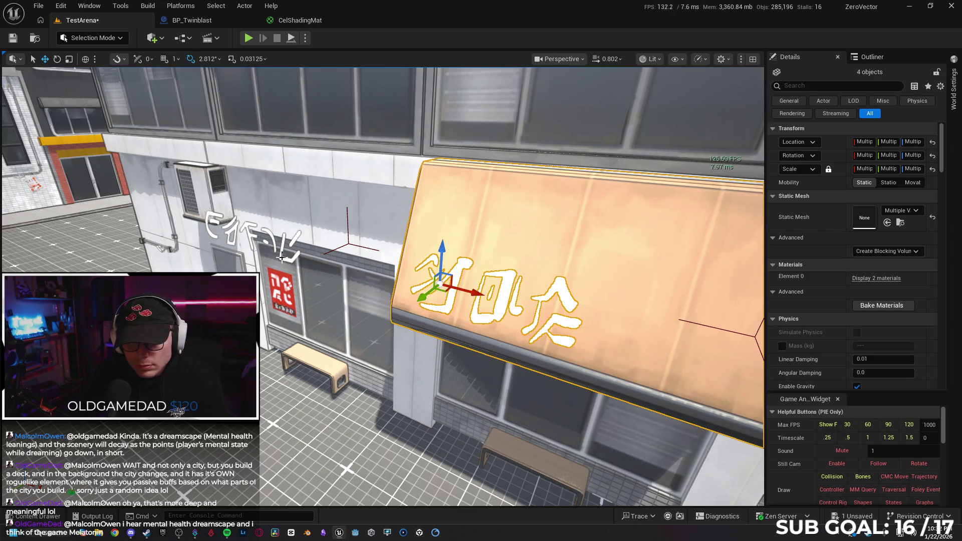
# Delete SM_Awning7 and its lettering, confirming the referenced-actor deletion.
pyautogui.scroll(-5, 292, 259)
pyautogui.scroll(5, 363, 282)
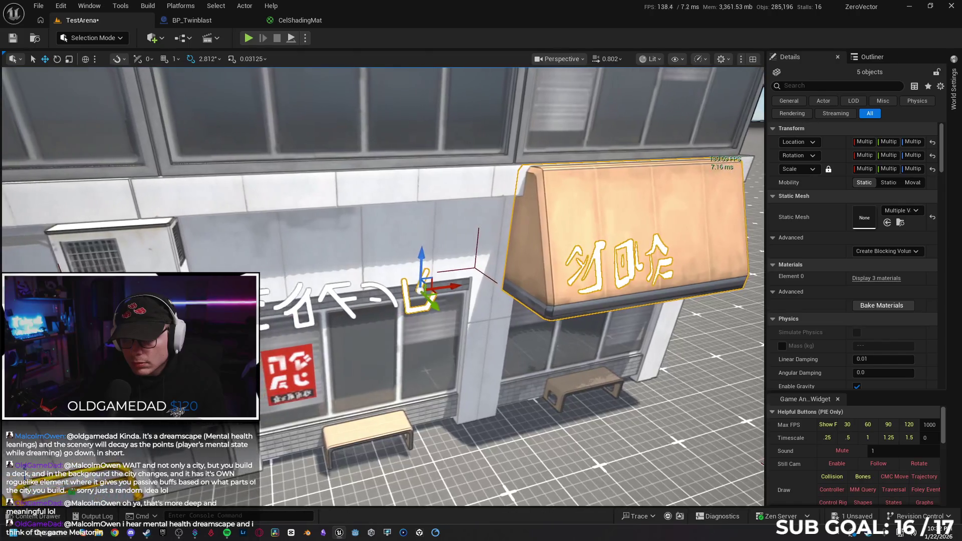
pyautogui.scroll(1, 363, 282)
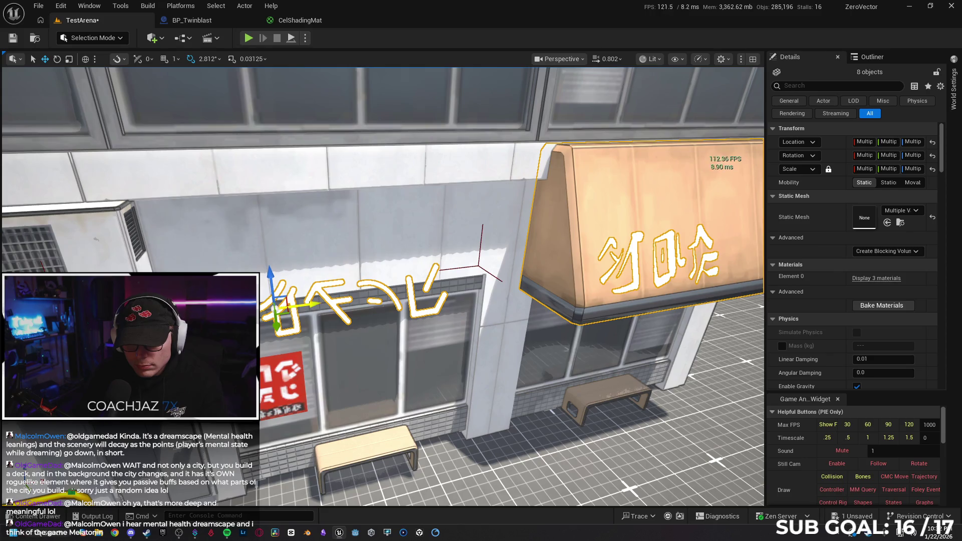
pyautogui.press('Delete')
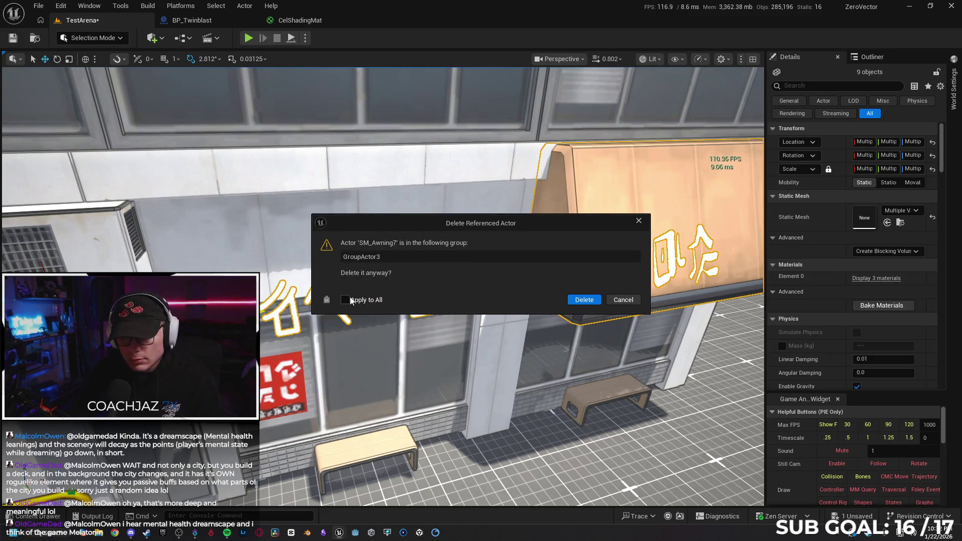
pyautogui.click(581, 300)
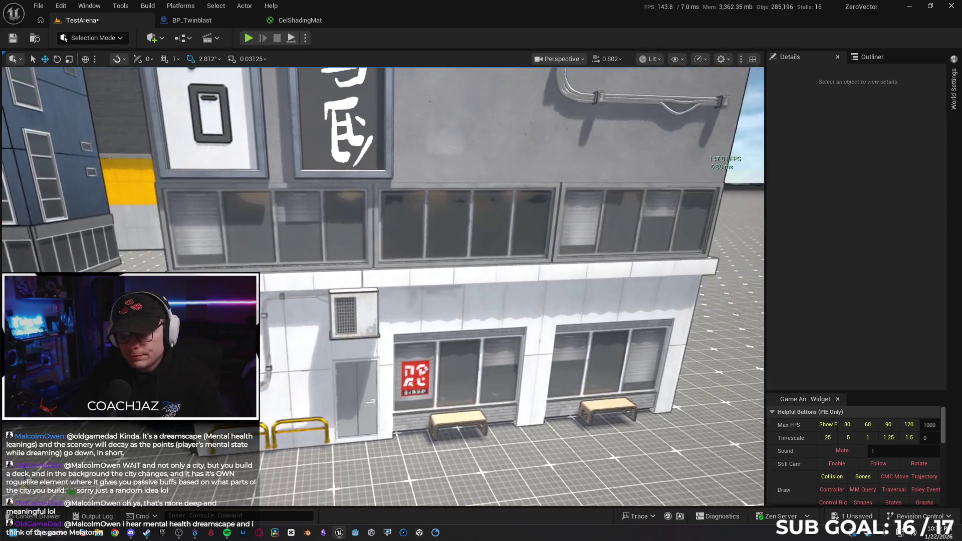
pyautogui.moveTo(381, 285)
pyautogui.mouseDown()
pyautogui.moveTo(353, 350)
pyautogui.moveTo(448, 347)
pyautogui.mouseUp()
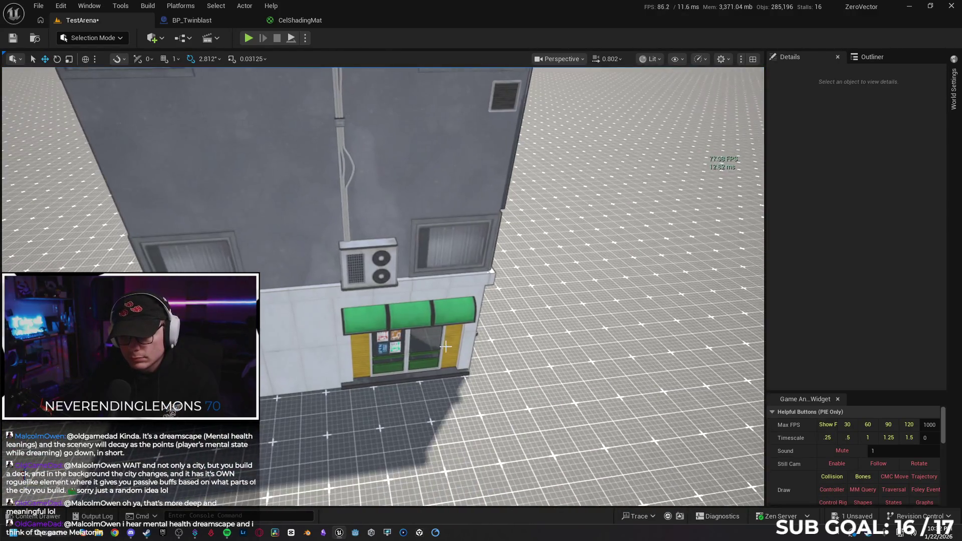
pyautogui.click(430, 315)
# Add the first sign glyph on the signed wall to the SM_Awning3 selection.
pyautogui.moveTo(430, 316)
pyautogui.mouseDown()
pyautogui.moveTo(460, 376)
pyautogui.moveTo(491, 376)
pyautogui.moveTo(506, 345)
pyautogui.moveTo(493, 354)
pyautogui.mouseUp()
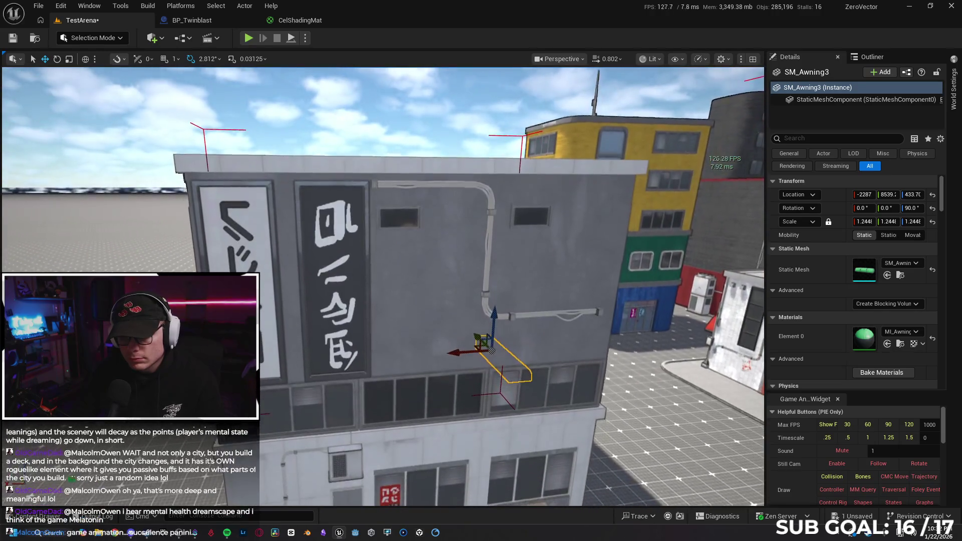
pyautogui.moveTo(435, 339); pyautogui.dragTo(434, 320)
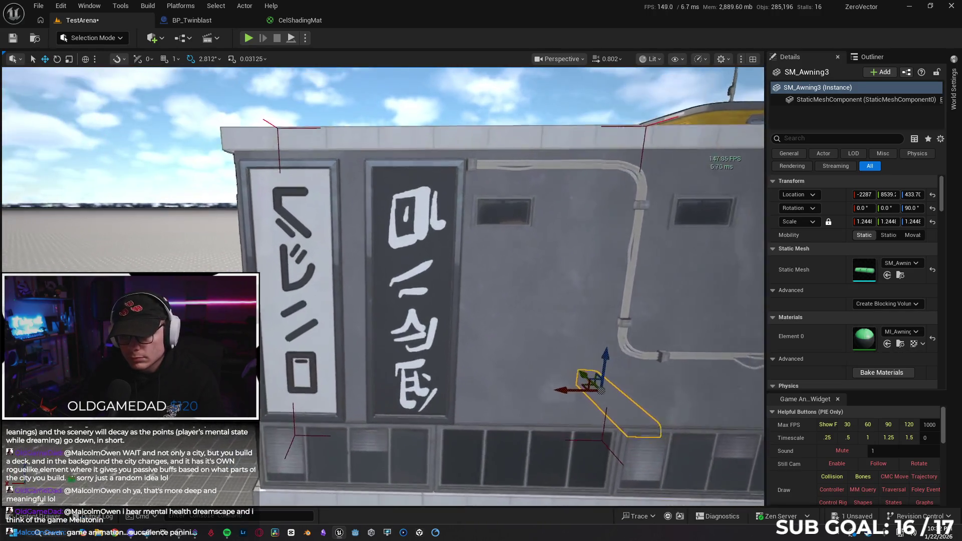
pyautogui.keyDown('ctrl'); pyautogui.click(425, 214); pyautogui.keyUp('ctrl')
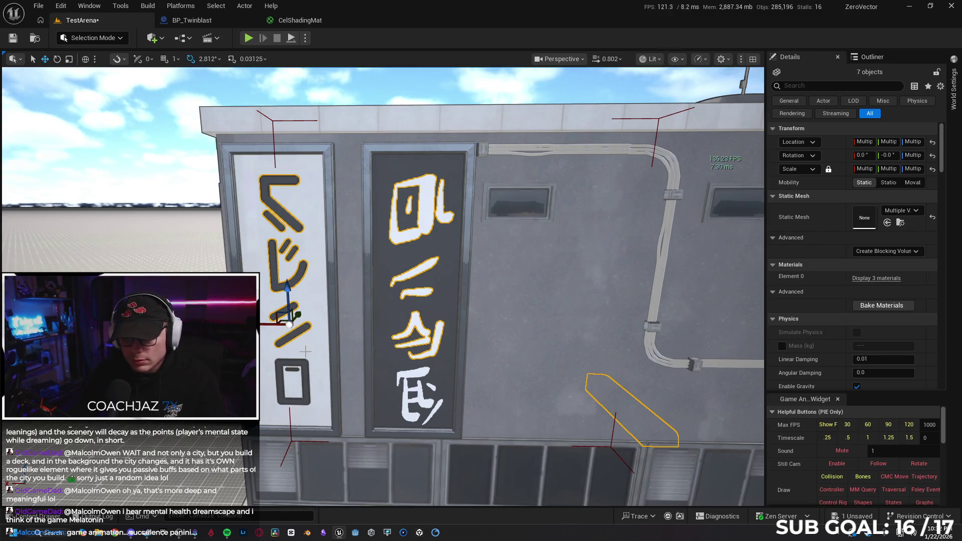
# Delete the remaining sign glyphs, including ジ and the small rectangle, from the wall signs.
pyautogui.keyDown('ctrl'); pyautogui.click(405, 375); pyautogui.keyUp('ctrl')
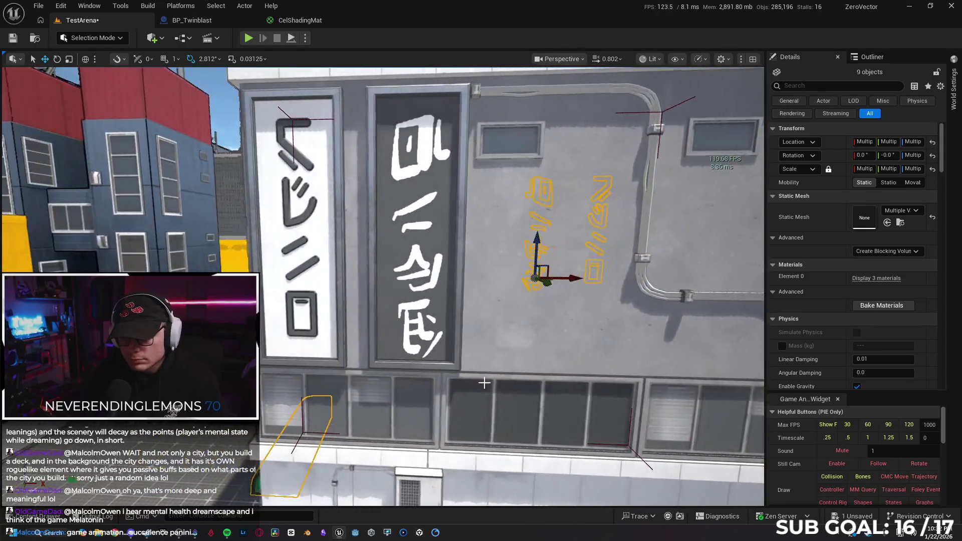
pyautogui.keyDown('ctrl'); pyautogui.click(310, 153); pyautogui.keyUp('ctrl')
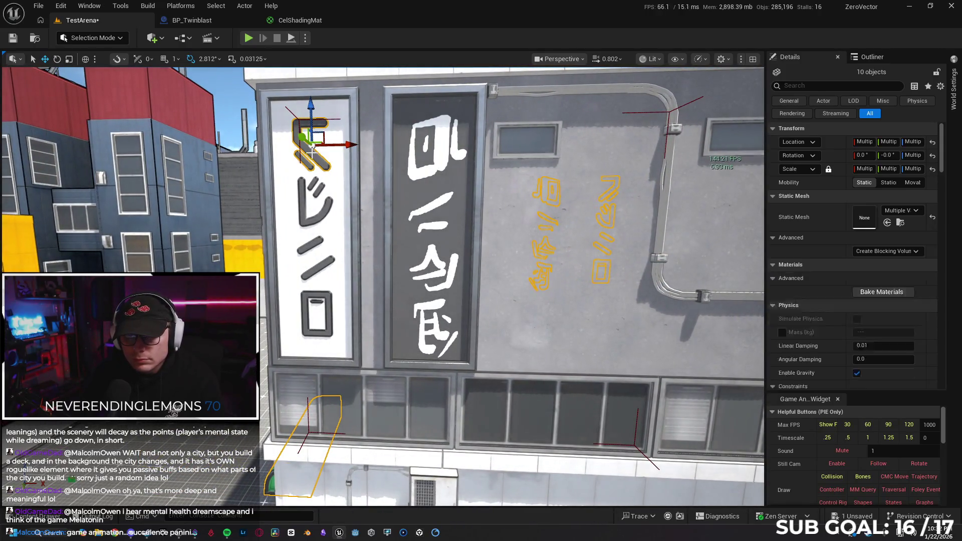
pyautogui.keyDown('ctrl'); pyautogui.click(438, 155); pyautogui.keyUp('ctrl')
pyautogui.keyDown('ctrl'); pyautogui.click(322, 213); pyautogui.keyUp('ctrl')
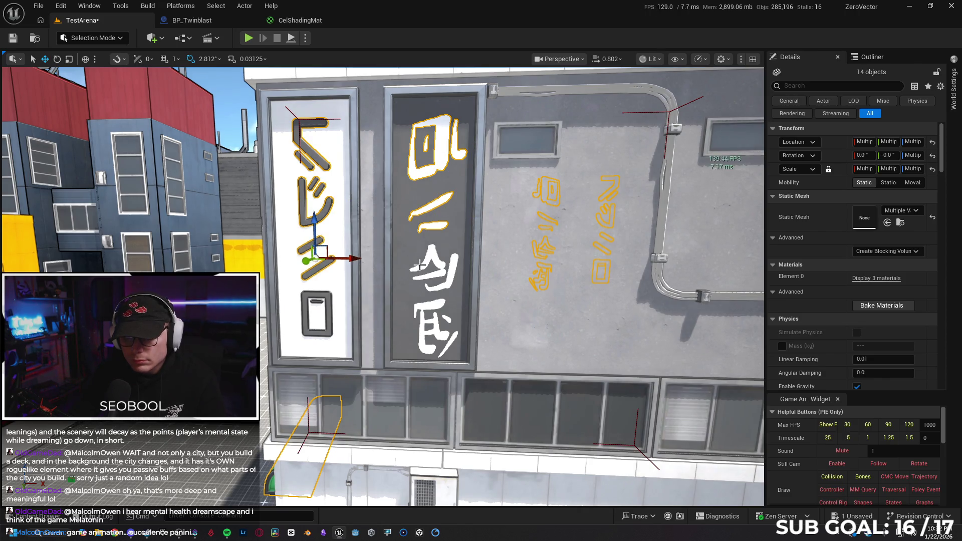
pyautogui.keyDown('ctrl'); pyautogui.click(328, 300); pyautogui.keyUp('ctrl')
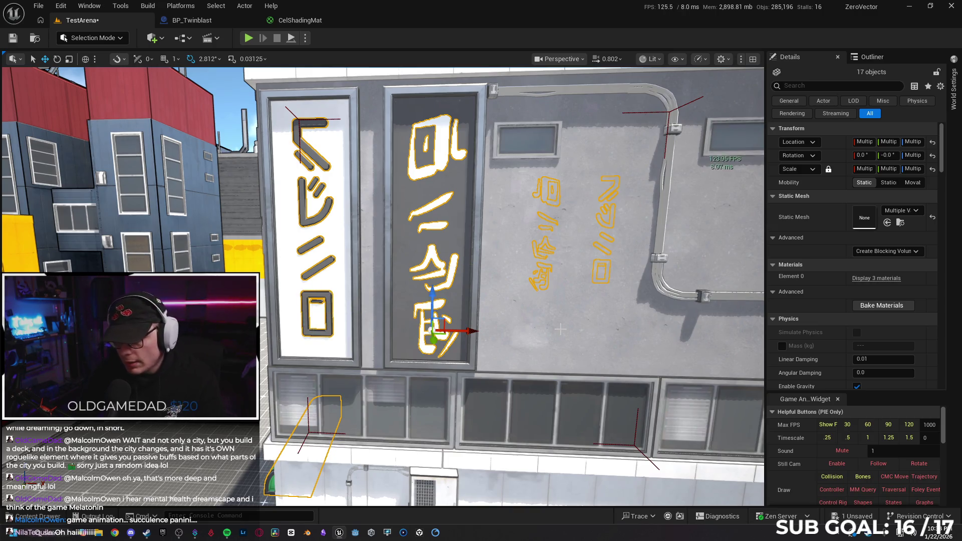
pyautogui.press('Delete')
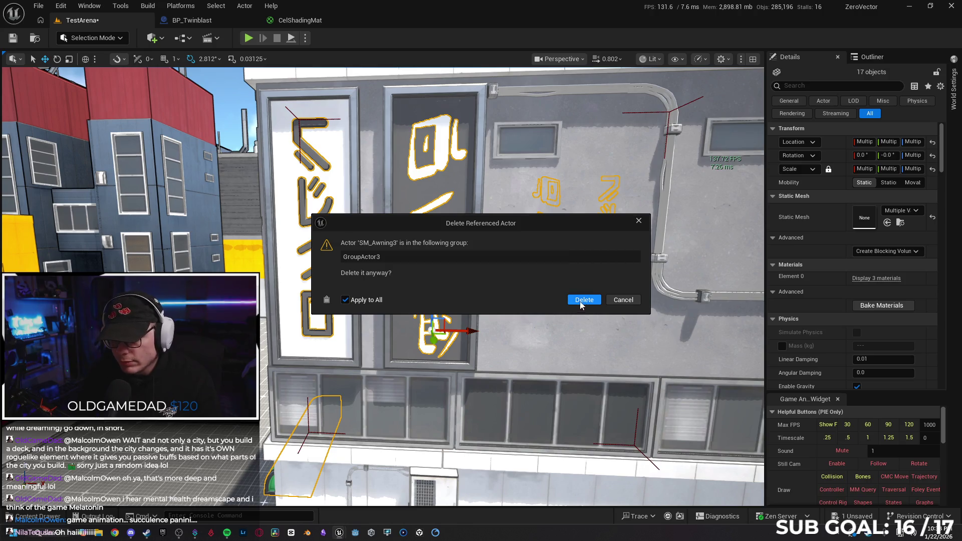
pyautogui.click(578, 300)
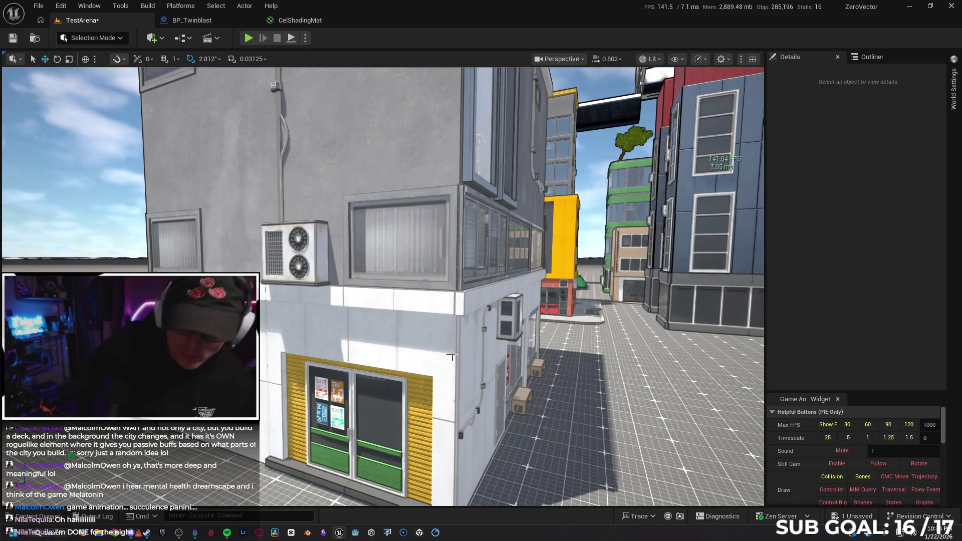
# Select the whole grey building from a higher viewpoint.
pyautogui.moveTo(452, 356); pyautogui.dragTo(451, 276)
pyautogui.click(358, 396)
pyautogui.click(385, 211)
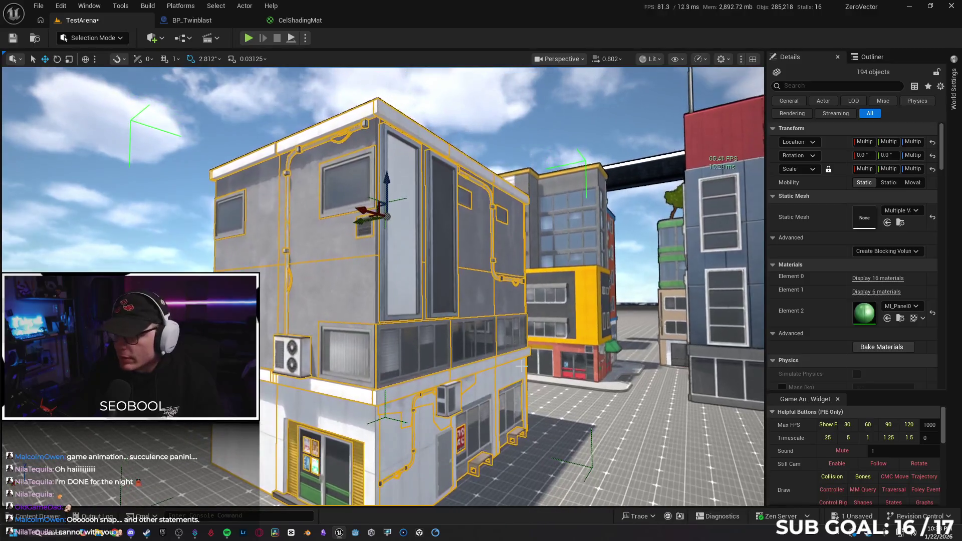
# Replace MI_PanelStripe_Yellow with MI_PanelStripe_Red so the door shutters turn red.
pyautogui.press('f')
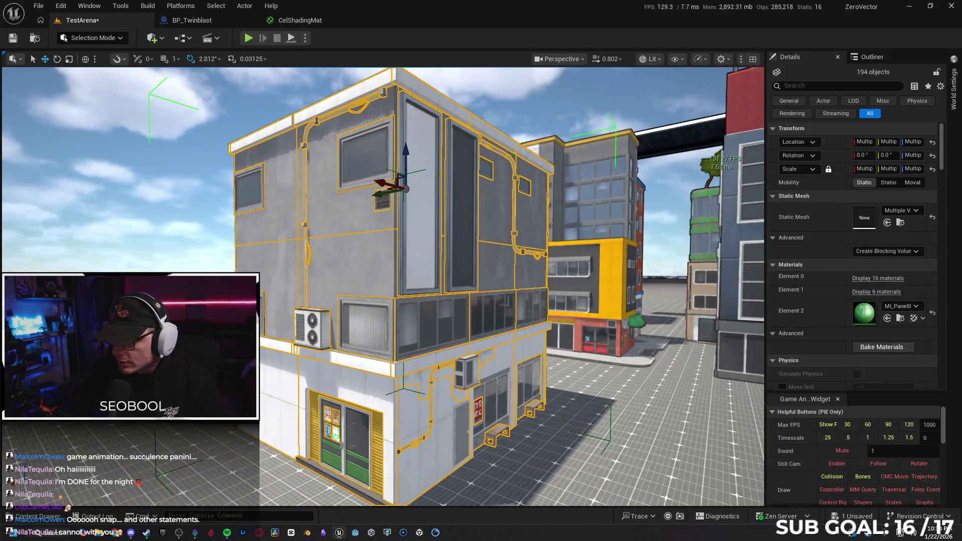
pyautogui.click(894, 278)
pyautogui.scroll(-2, 810, 292)
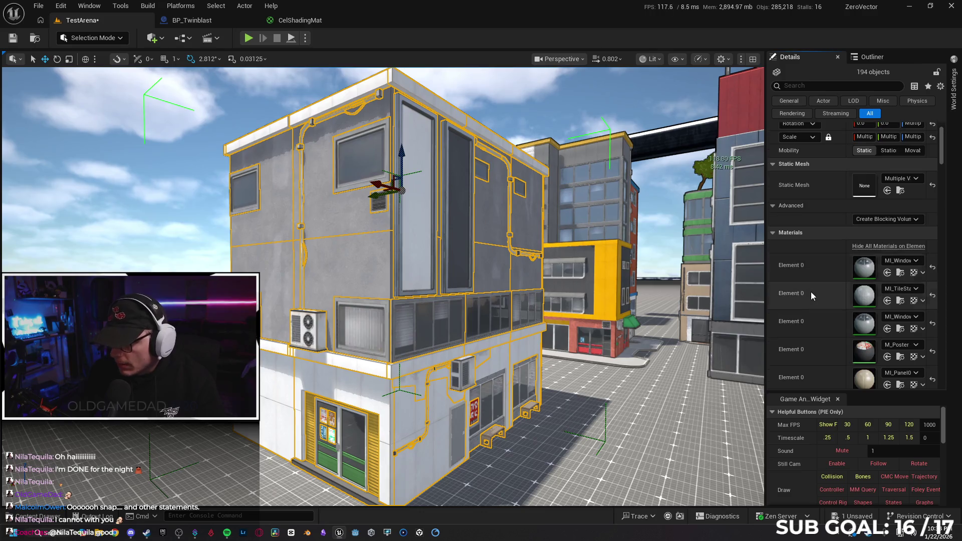
pyautogui.scroll(-2, 810, 290)
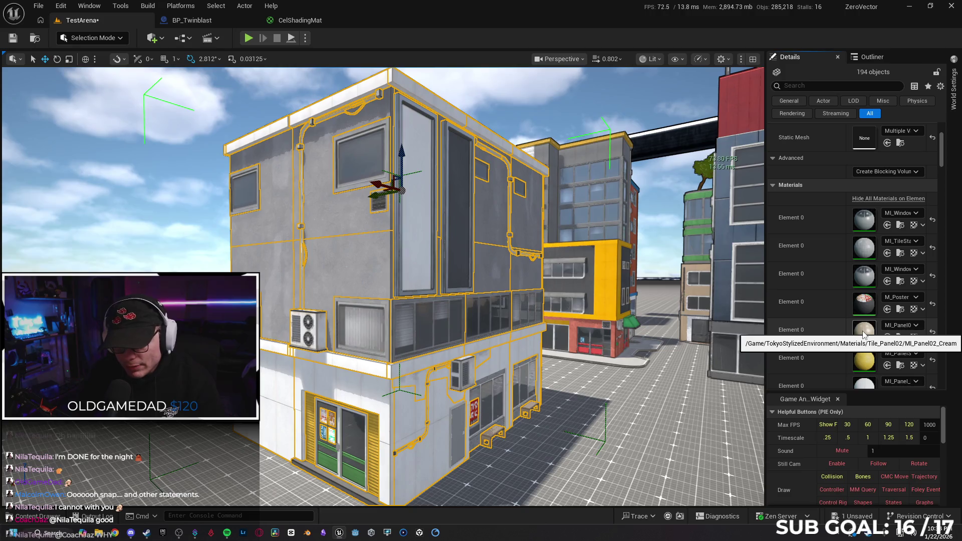
pyautogui.scroll(10, 455, 145)
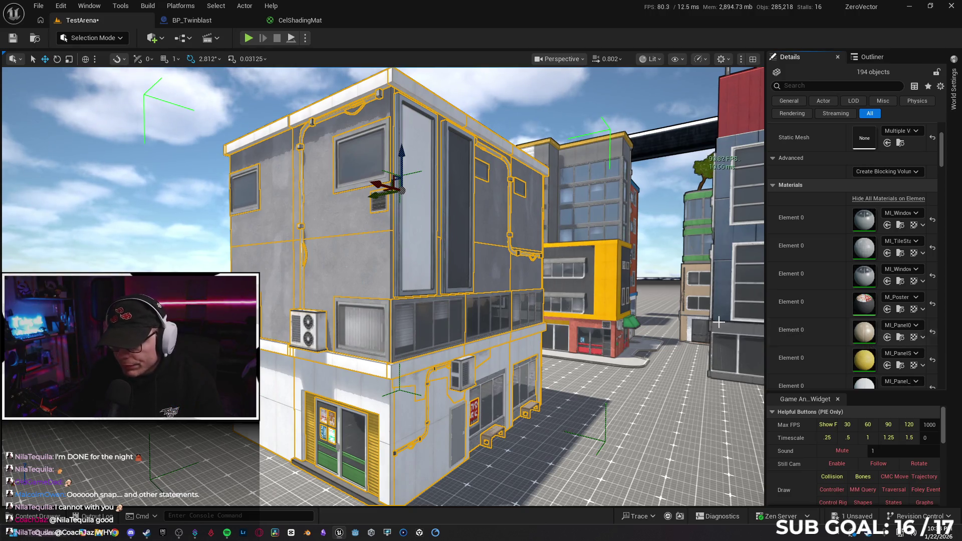
pyautogui.scroll(-5, 455, 146)
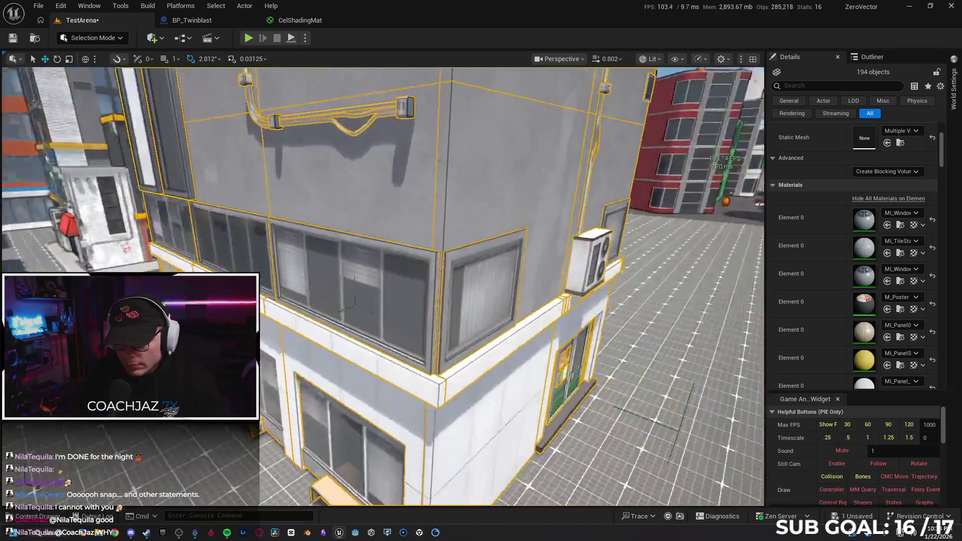
pyautogui.scroll(8, 456, 146)
pyautogui.scroll(-6, 455, 146)
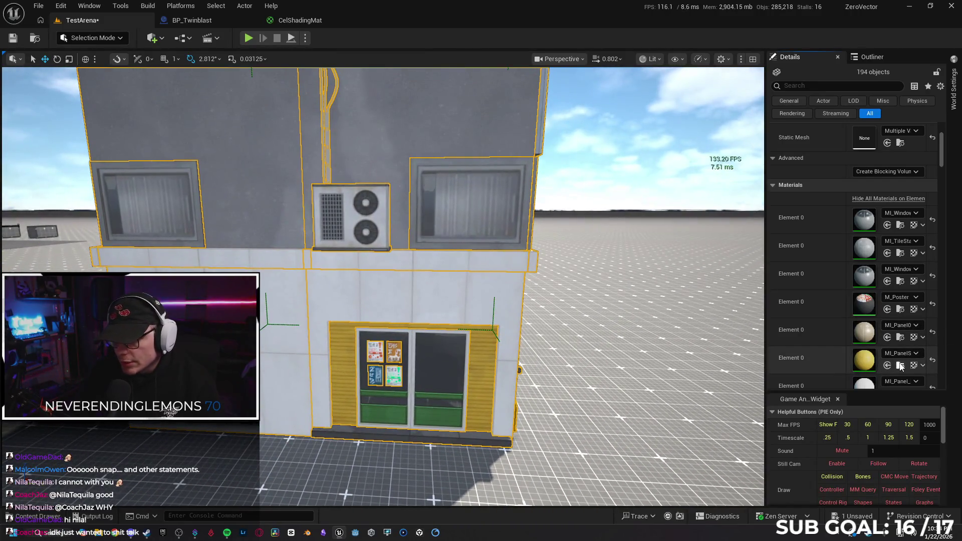
pyautogui.click(900, 365)
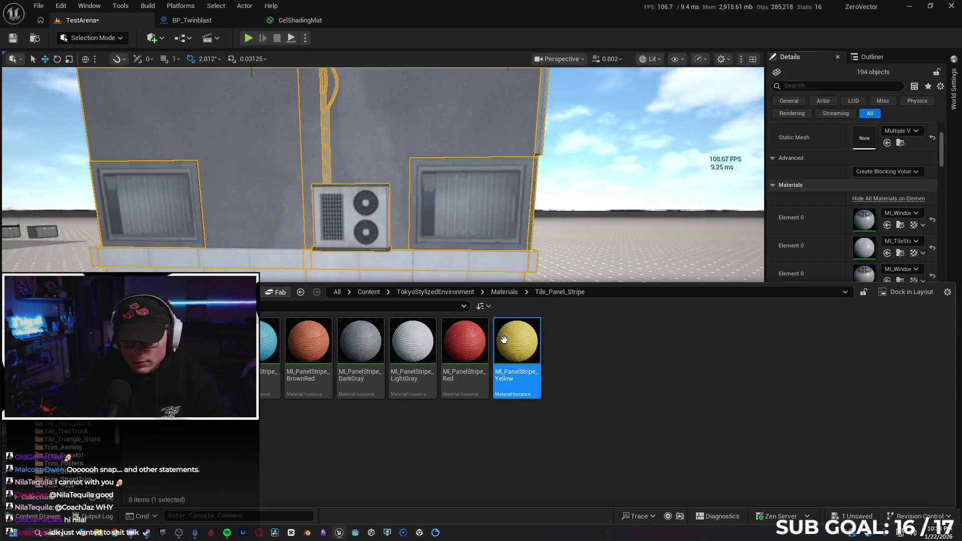
pyautogui.click(454, 331)
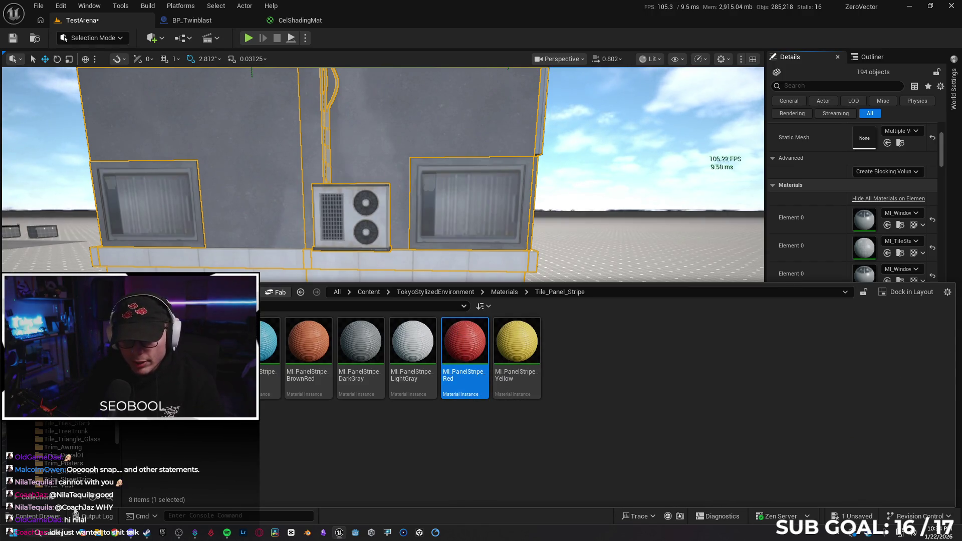
pyautogui.hotkey('ctrl', 'space')
pyautogui.click(887, 366)
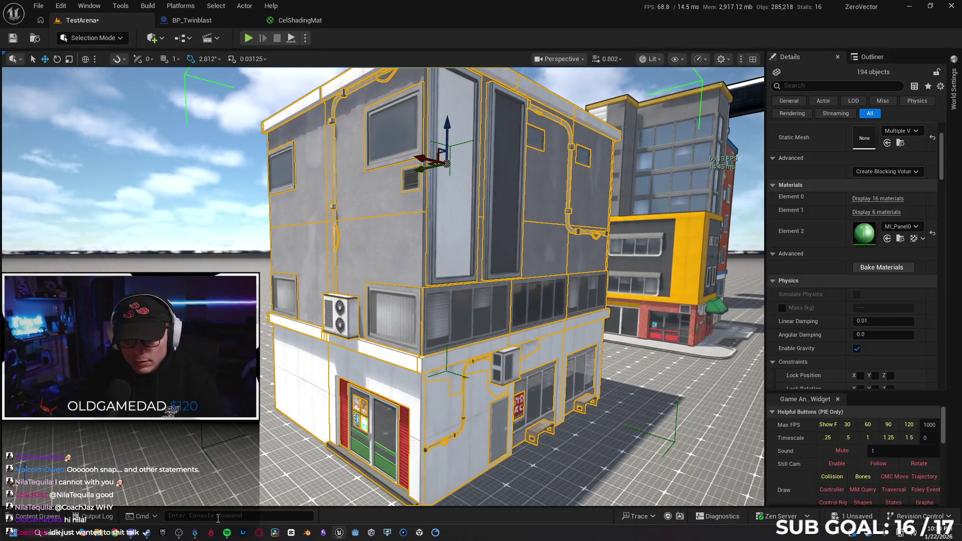
pyautogui.hotkey('ctrl', 'space')
pyautogui.hotkey('ctrl', 'space')
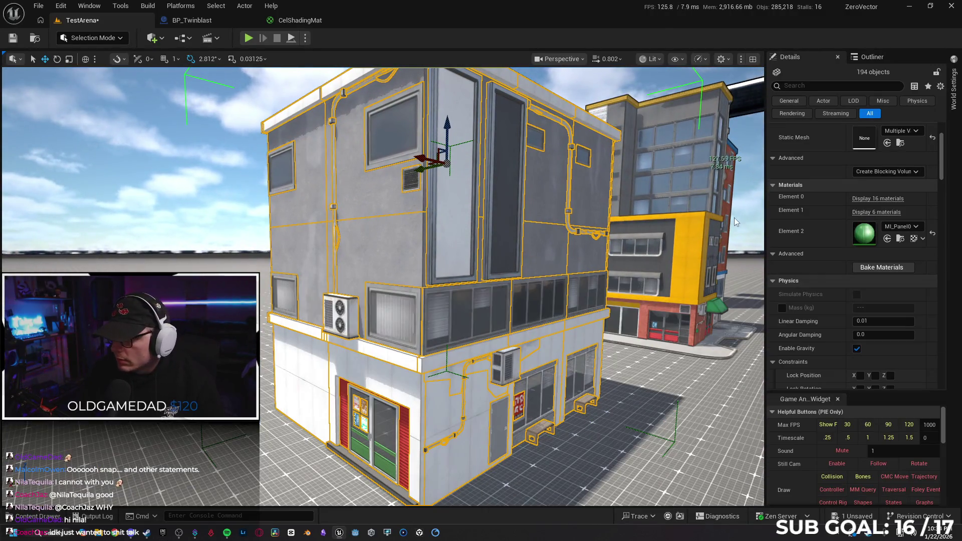
# Swap MI_RoadAsphalt_Light for MI_RoadAsphalt_Maroon to make the upper walls maroon.
pyautogui.click(876, 198)
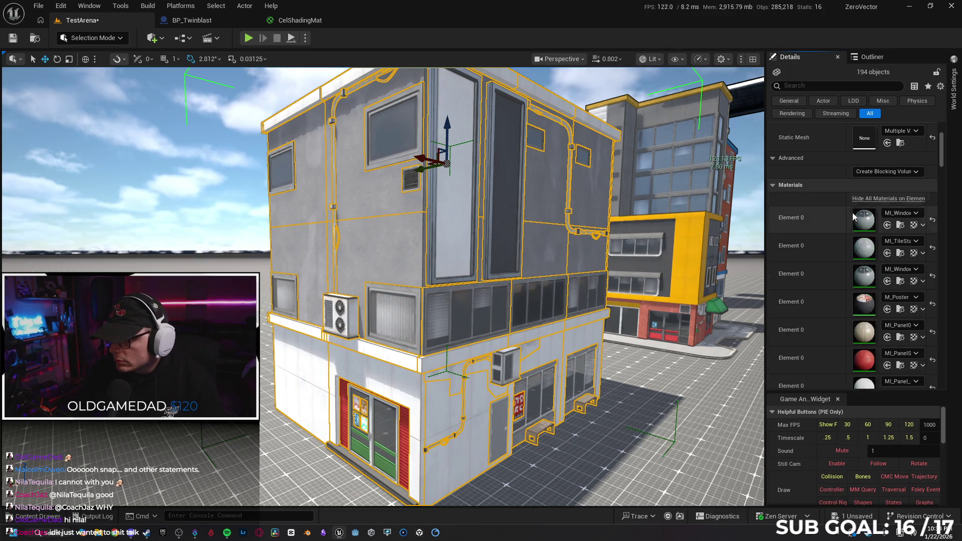
pyautogui.scroll(-5, 828, 255)
pyautogui.scroll(-5, 828, 270)
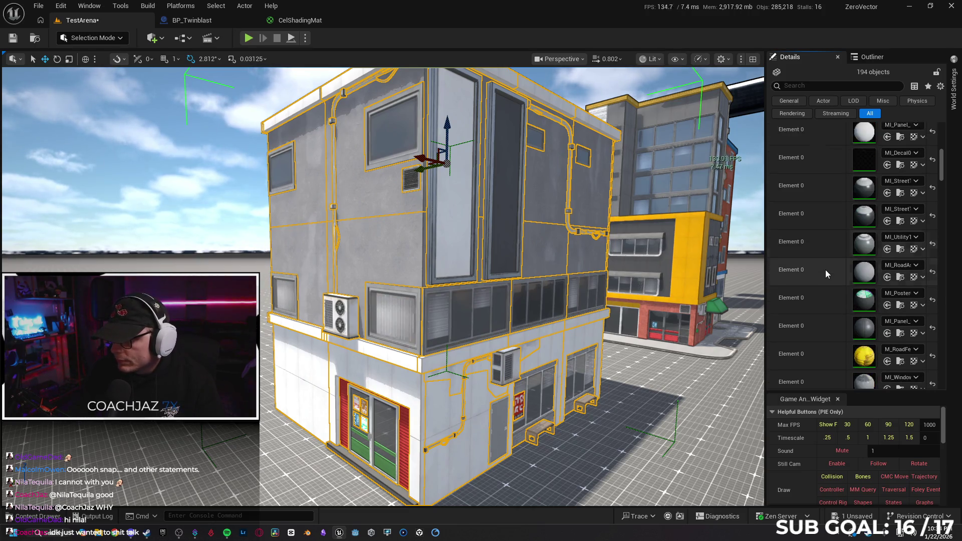
pyautogui.scroll(-2, 825, 271)
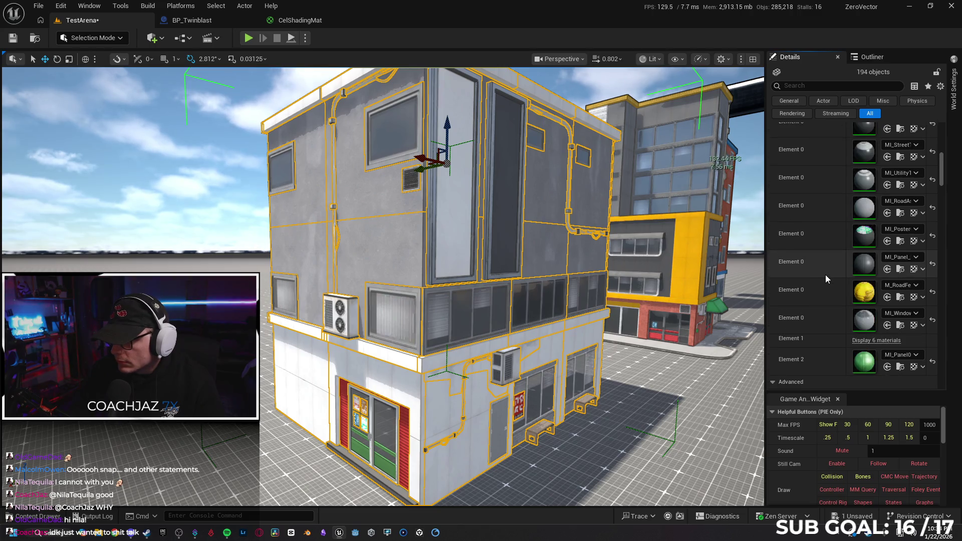
pyautogui.scroll(-1, 826, 277)
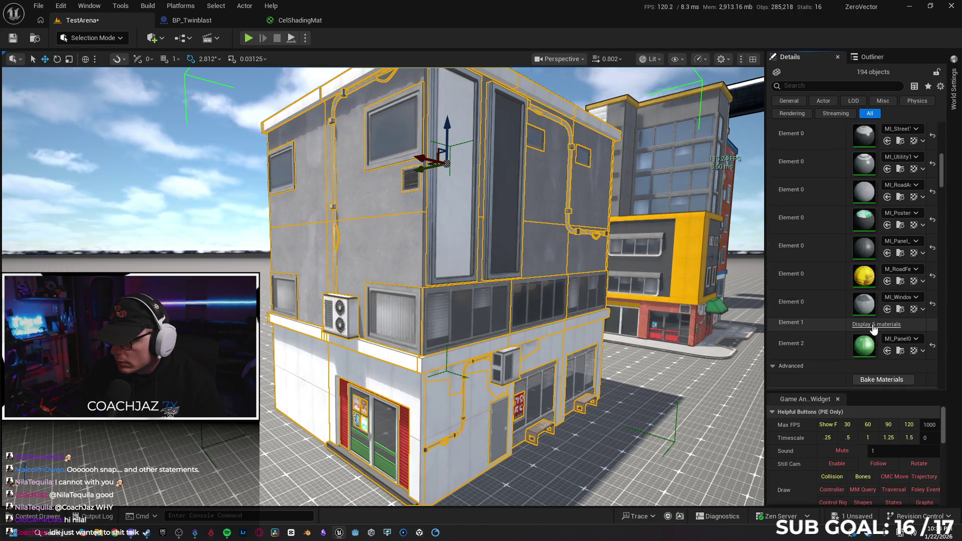
pyautogui.scroll(-3, 822, 305)
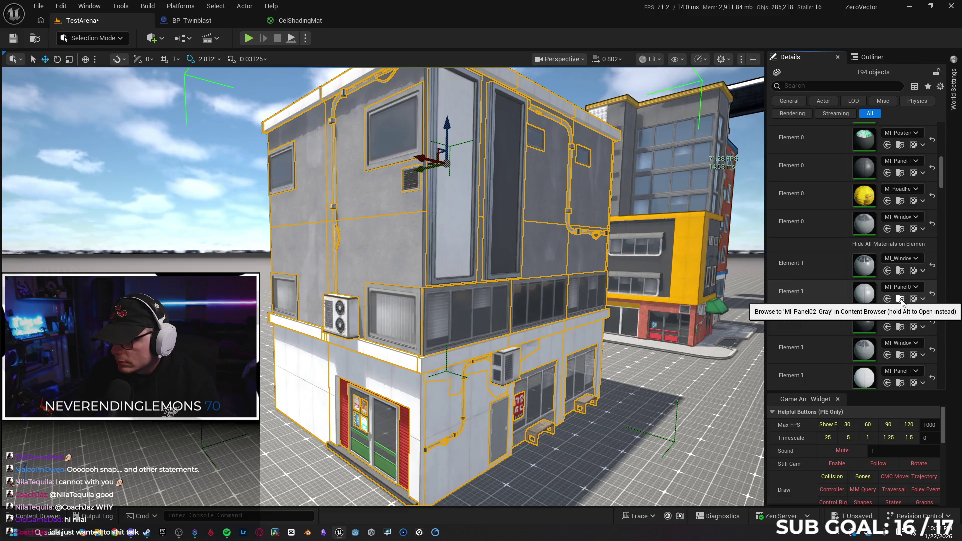
pyautogui.scroll(2, 851, 285)
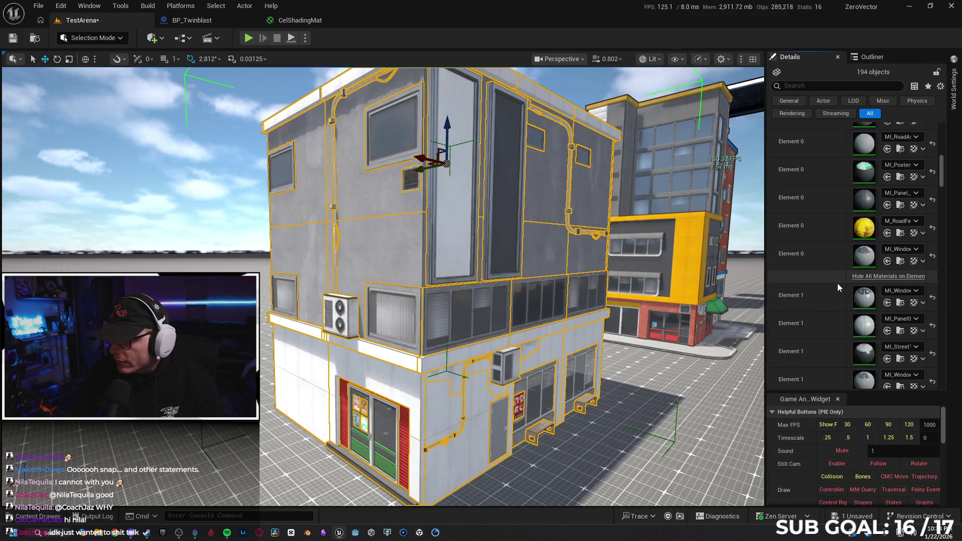
pyautogui.scroll(1, 846, 295)
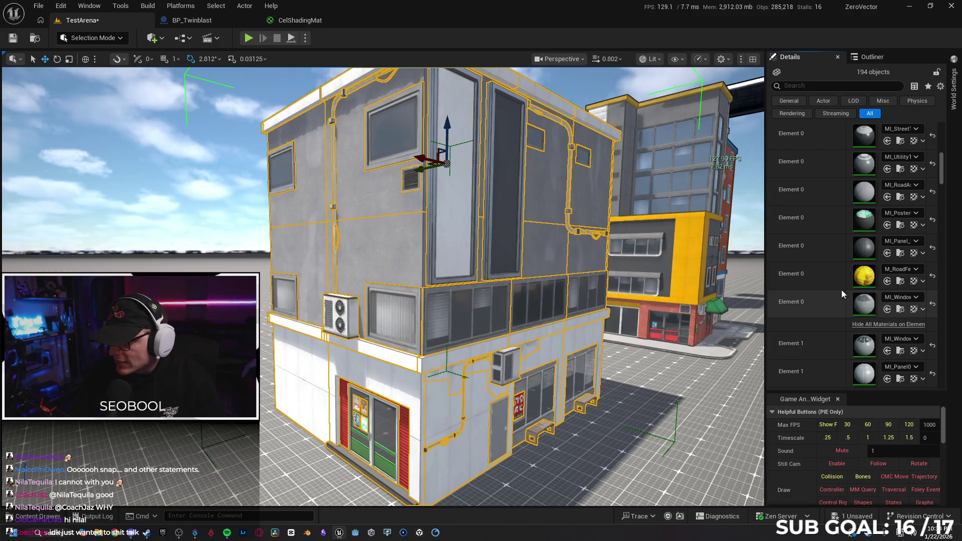
pyautogui.scroll(1, 852, 236)
pyautogui.click(900, 229)
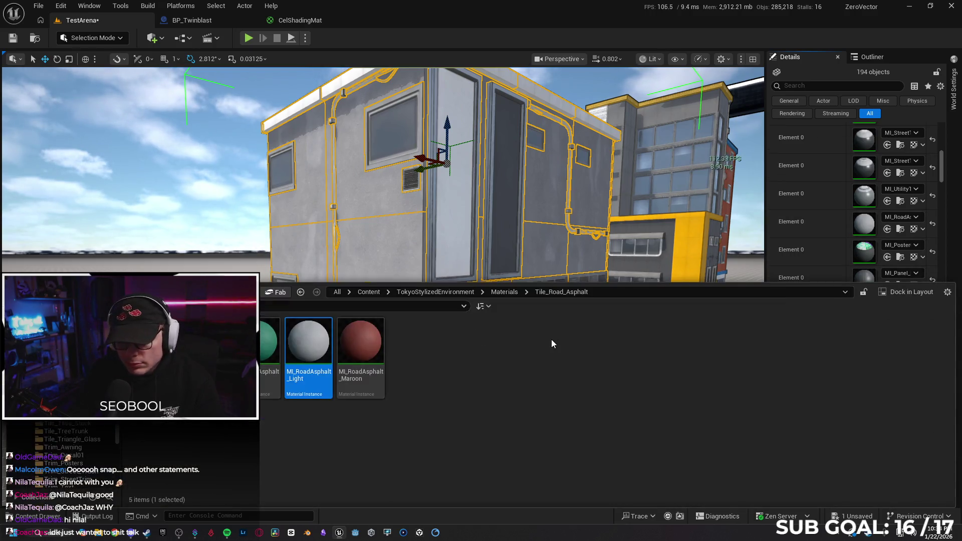
pyautogui.click(359, 347)
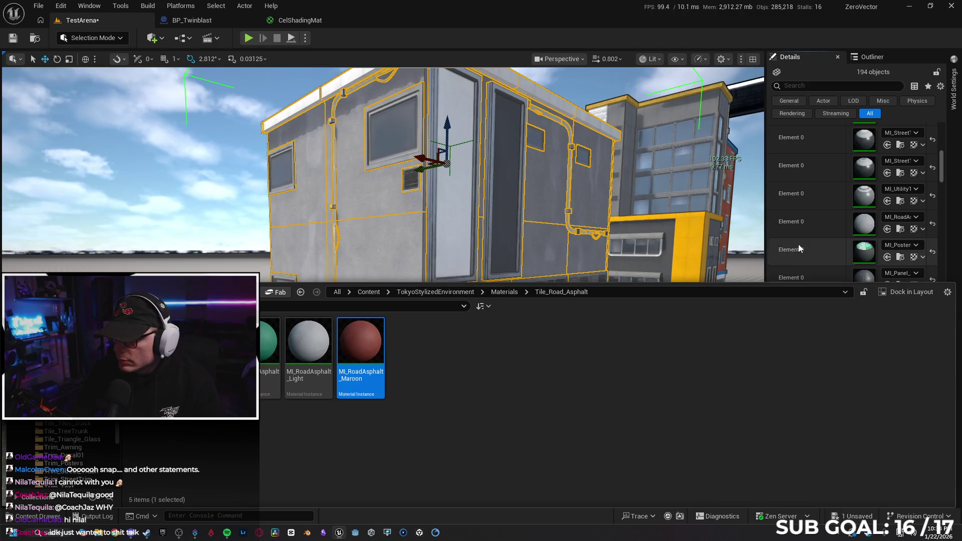
pyautogui.click(886, 228)
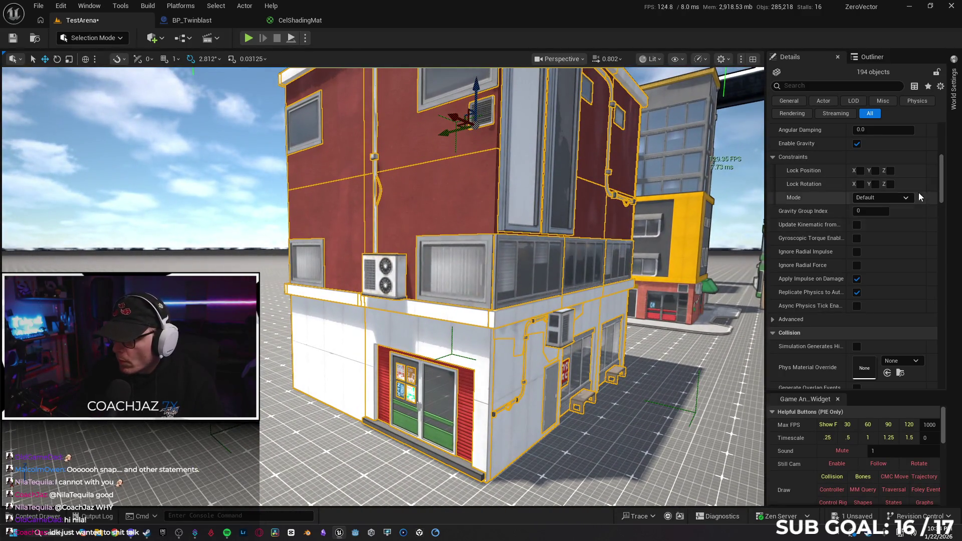
# Assign the orange plain panel material in place of the white ground-floor panel material.
pyautogui.moveTo(940, 187); pyautogui.dragTo(942, 159)
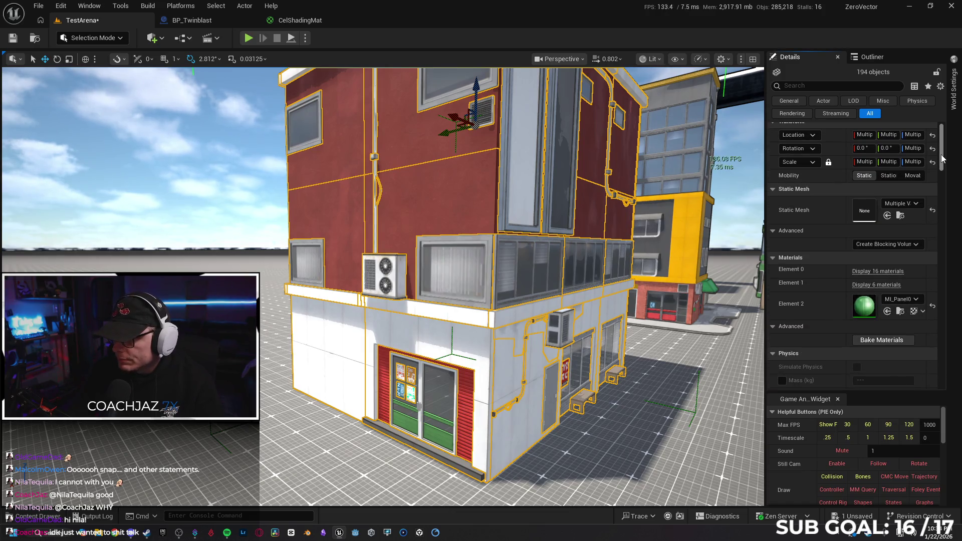
pyautogui.click(889, 275)
pyautogui.scroll(-4, 807, 269)
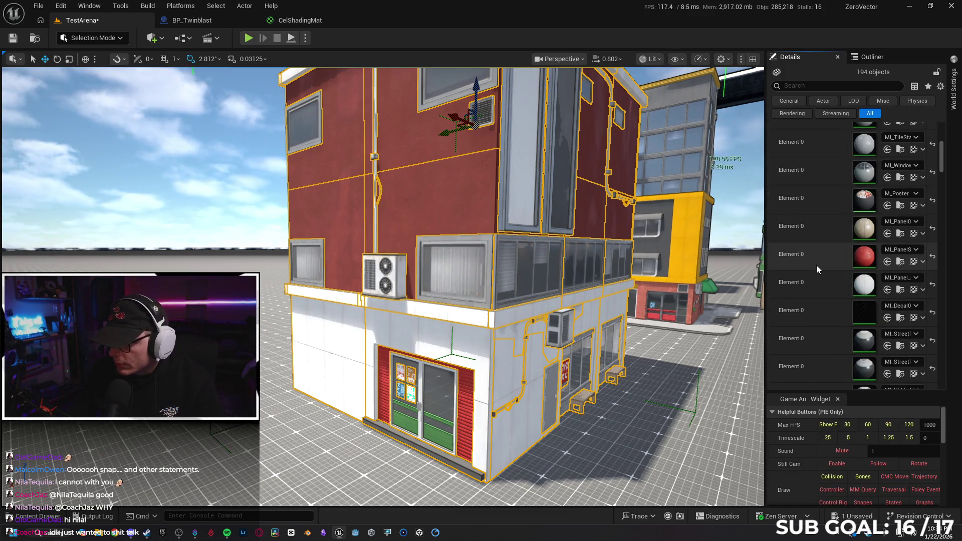
pyautogui.click(900, 291)
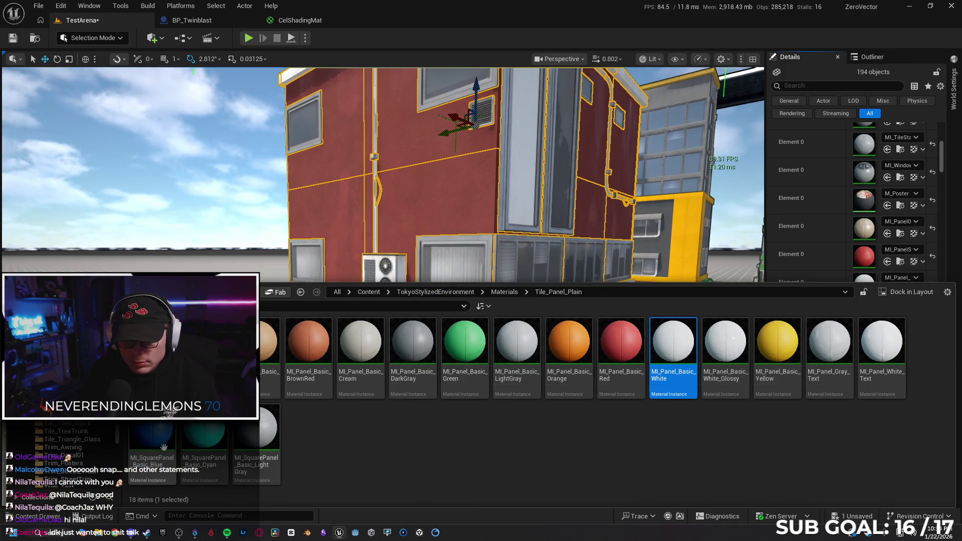
pyautogui.moveTo(163, 449)
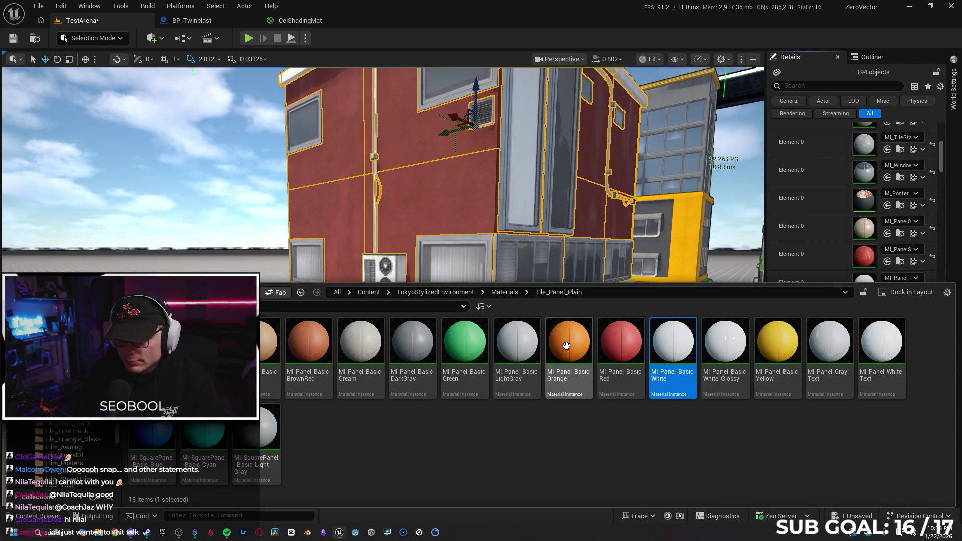
pyautogui.click(571, 354)
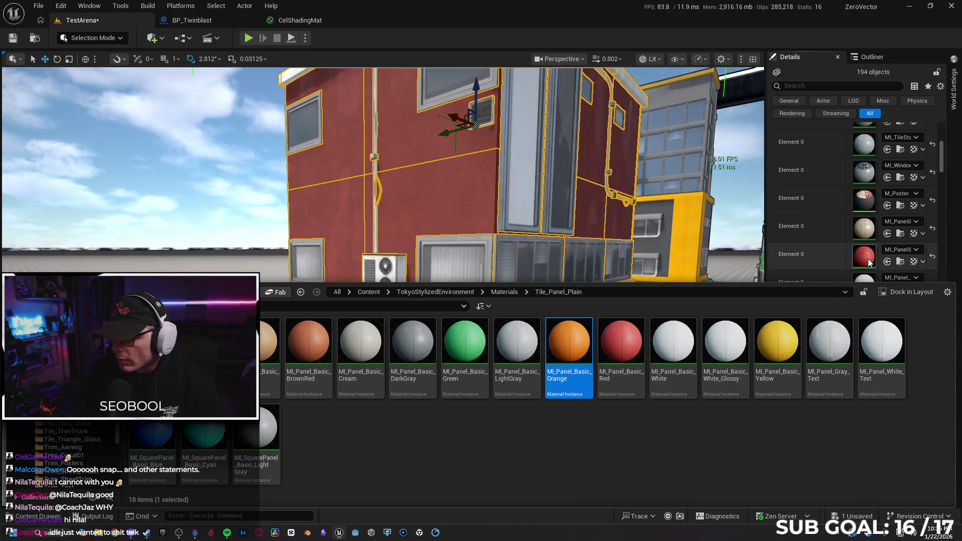
pyautogui.scroll(-1, 875, 259)
pyautogui.click(888, 242)
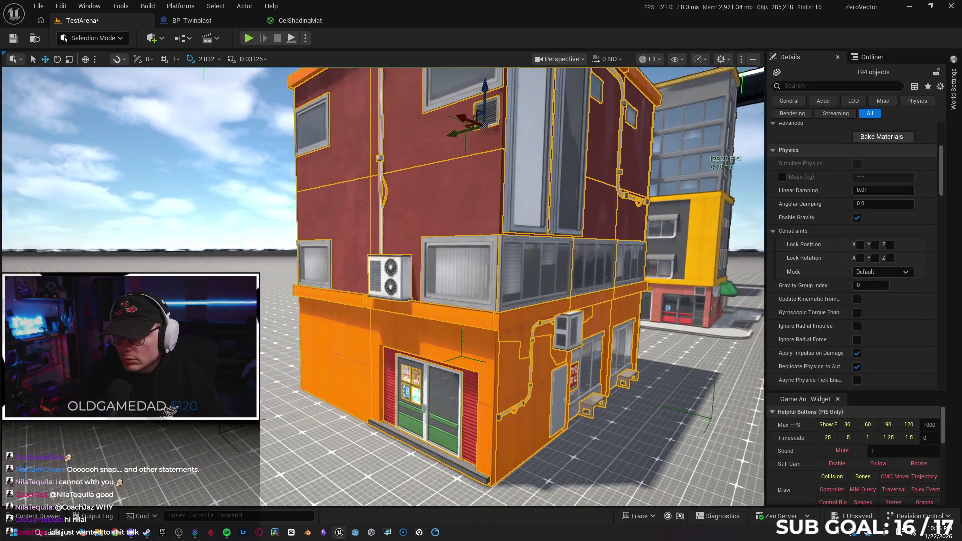
# Try replacing the orange ground-floor panel material on the first element, then undo it.
pyautogui.press('w')
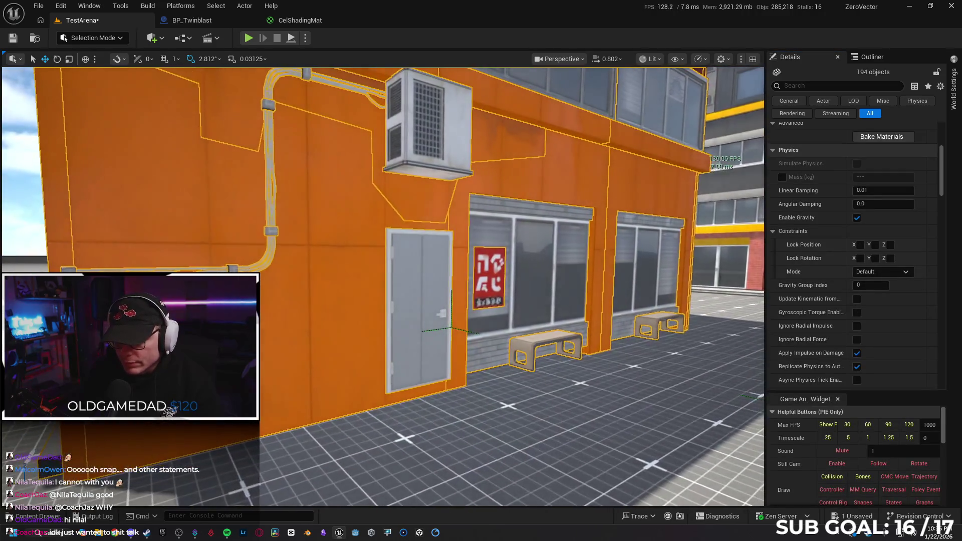
pyautogui.press('s')
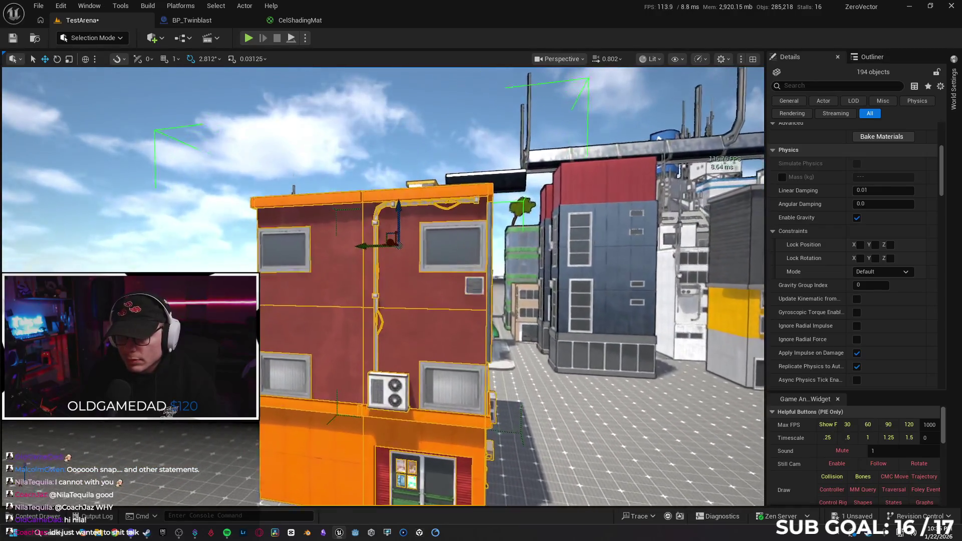
pyautogui.scroll(2, 896, 250)
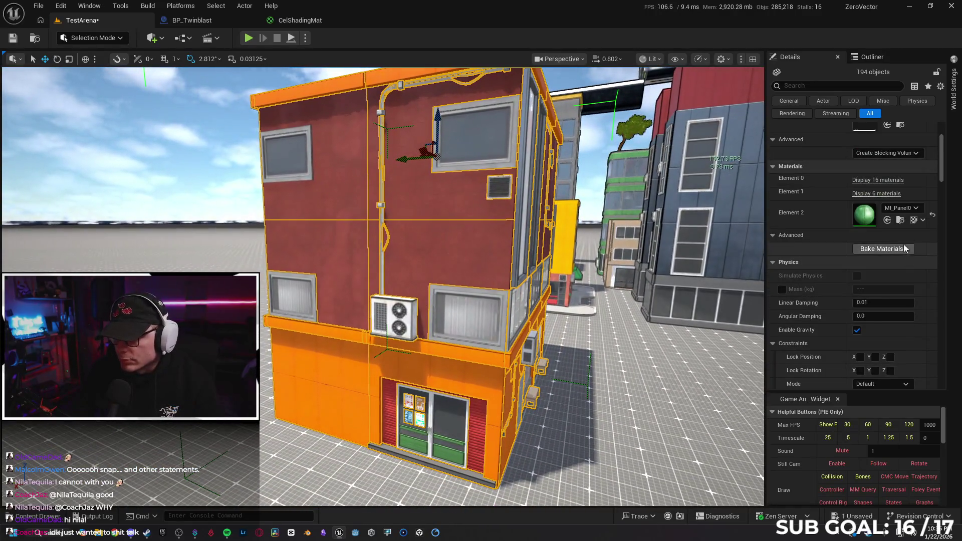
pyautogui.click(877, 183)
pyautogui.scroll(-3, 841, 250)
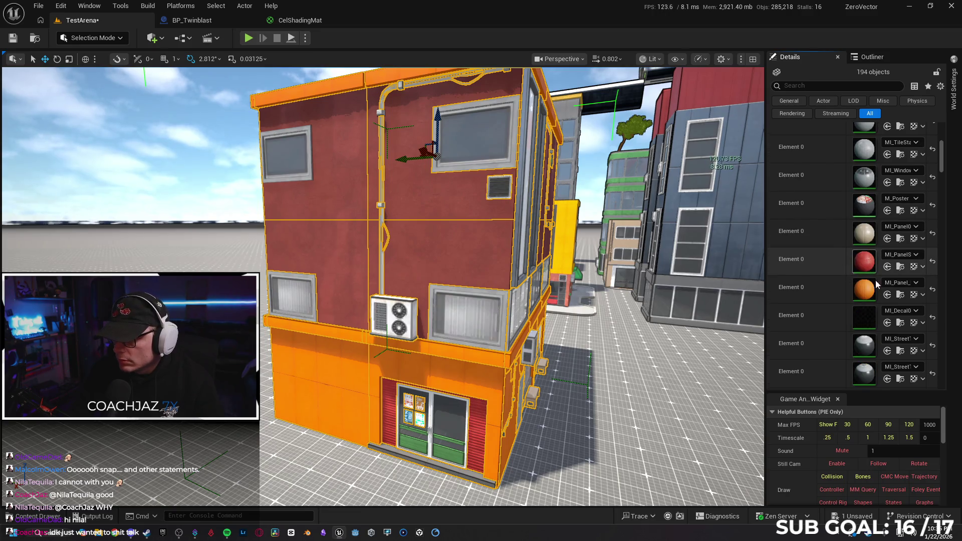
pyautogui.click(900, 295)
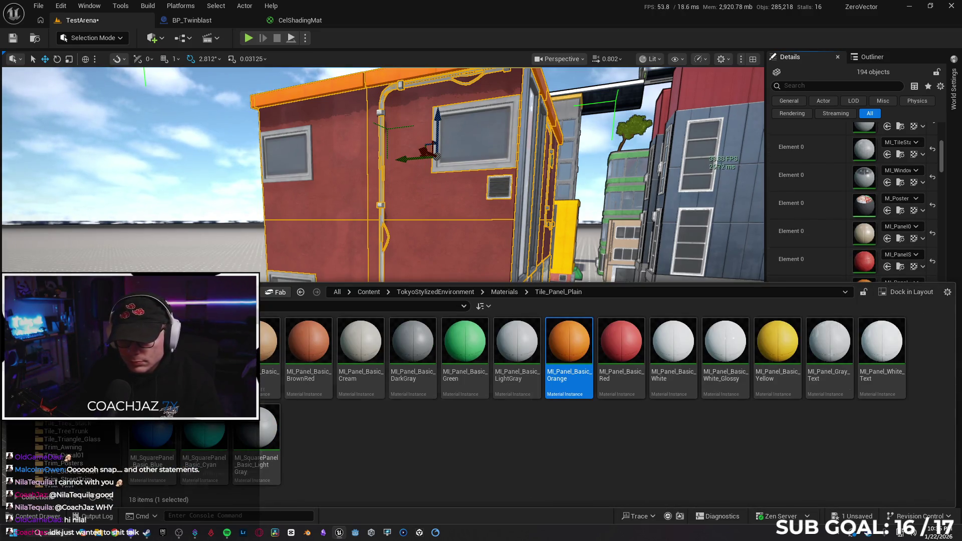
pyautogui.scroll(-2, 886, 265)
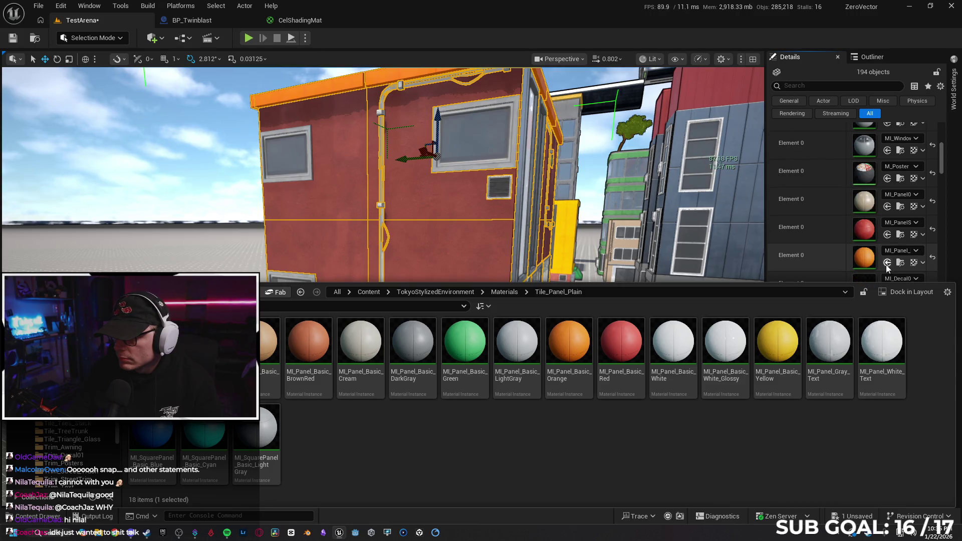
pyautogui.click(885, 265)
pyautogui.hotkey('ctrl', 'z')
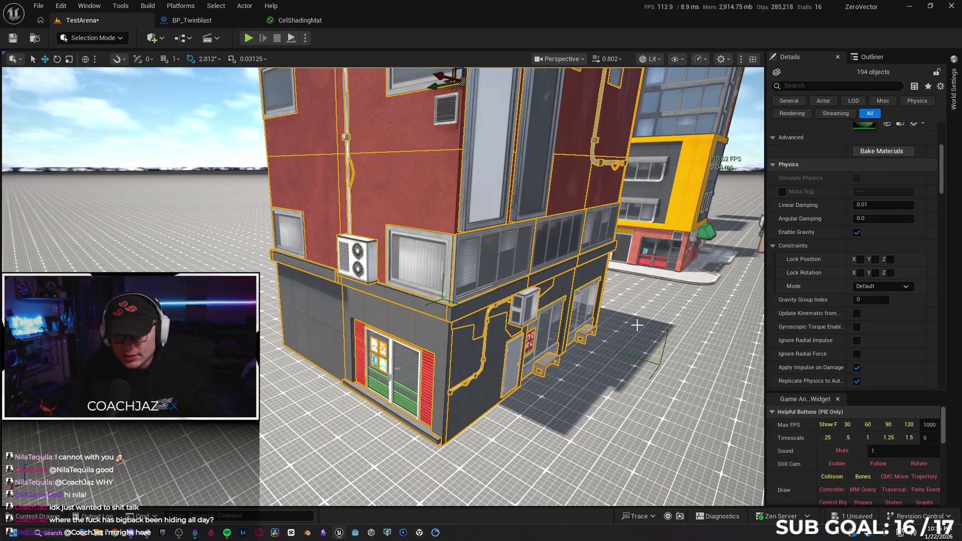
pyautogui.press('w')
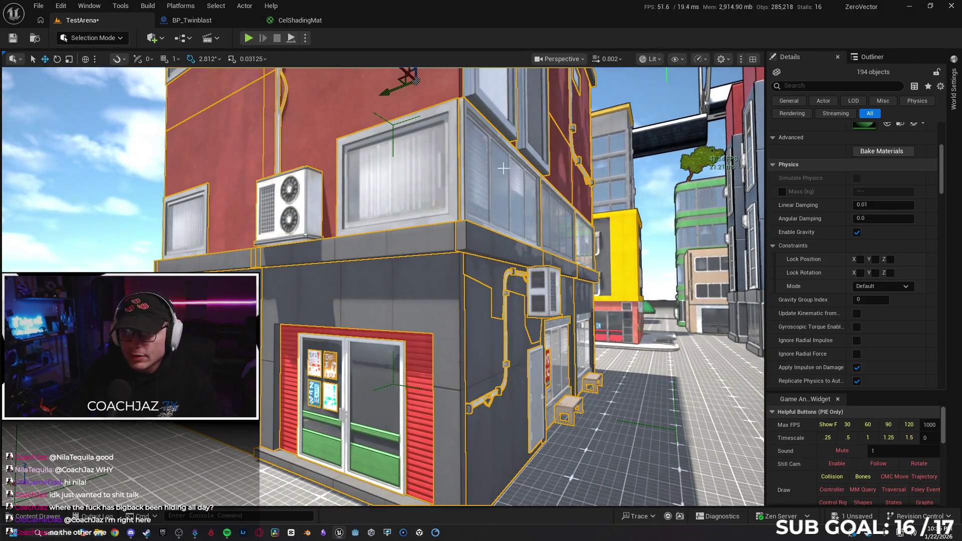
pyautogui.moveTo(504, 168); pyautogui.dragTo(410, 74)
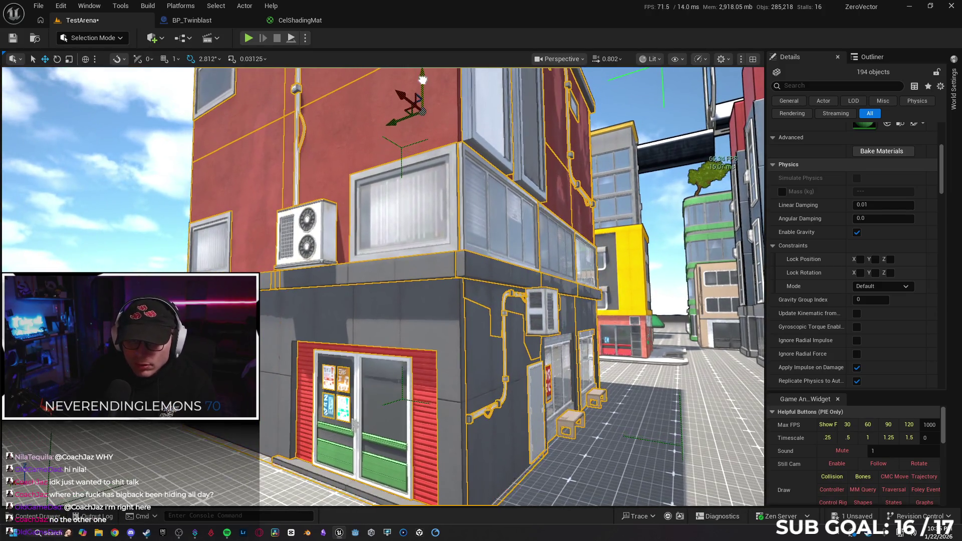
# Replace the green panel material on Element 2 with MI_Panel02_Metallic_Red.
pyautogui.press('w')
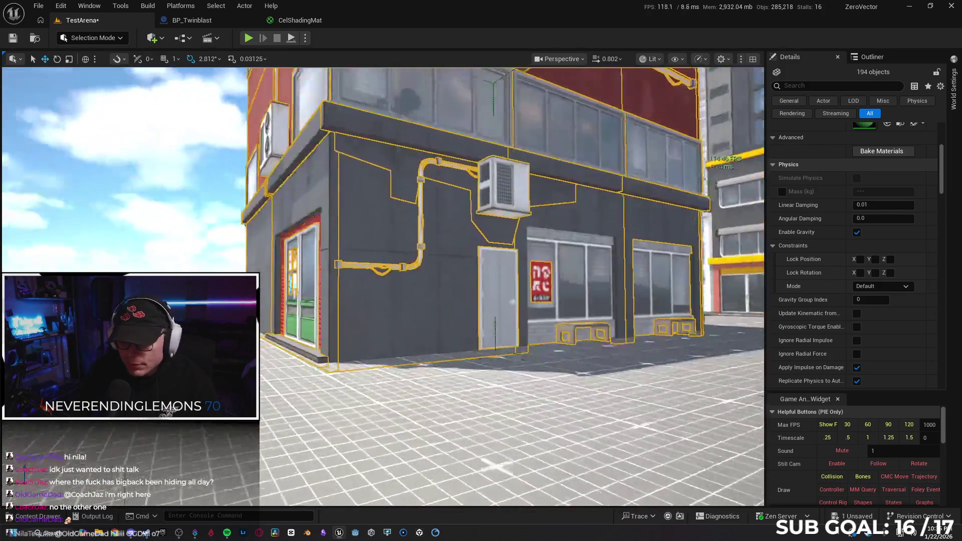
pyautogui.press('s')
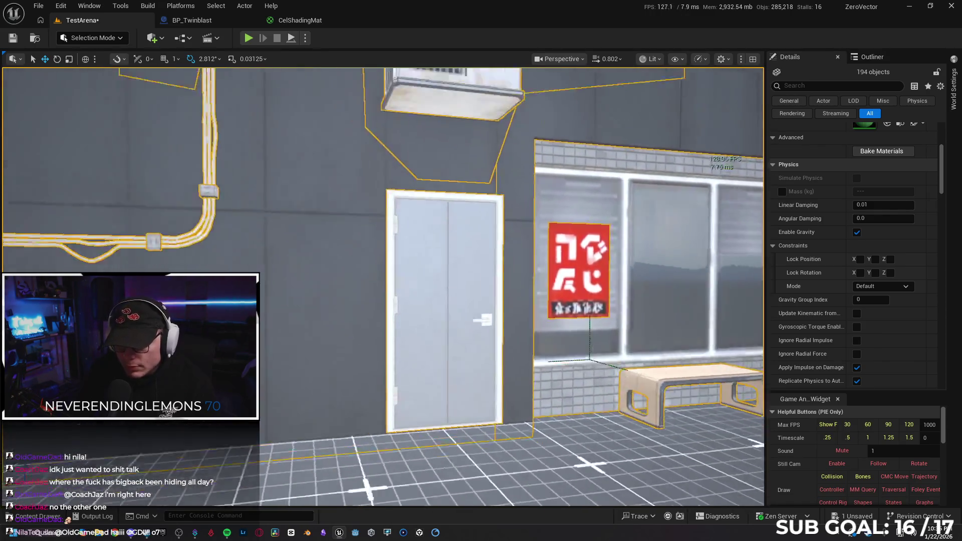
pyautogui.press('d')
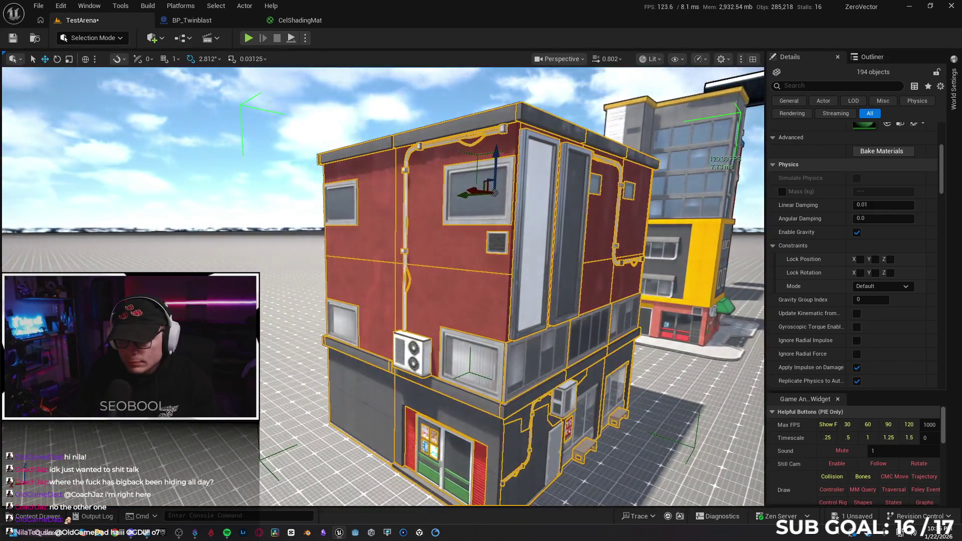
pyautogui.press('a')
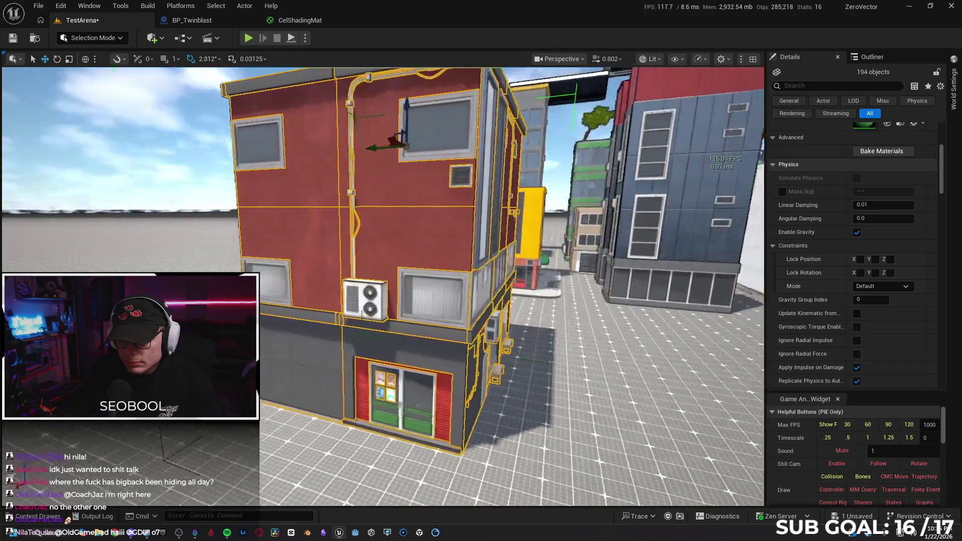
pyautogui.press('a')
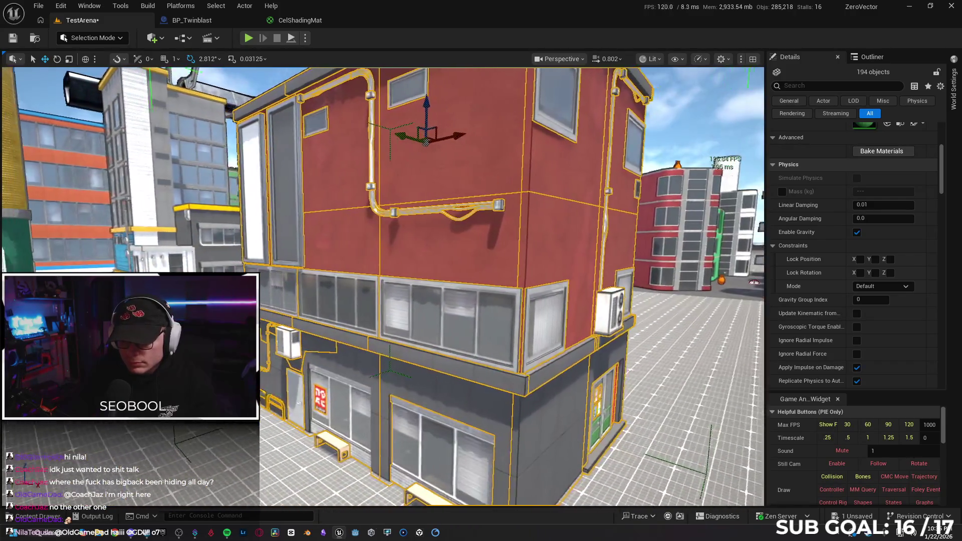
pyautogui.press('a')
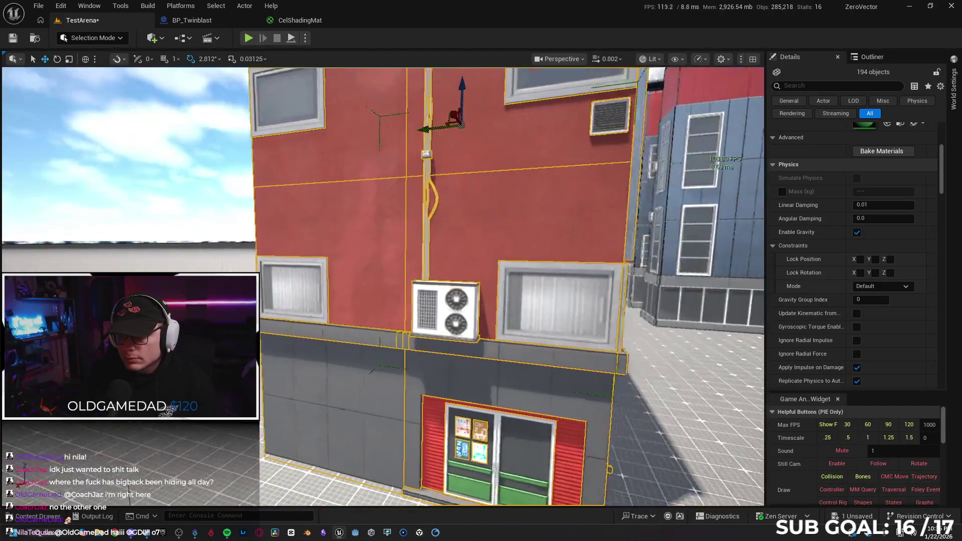
pyautogui.scroll(-4, 936, 263)
pyautogui.scroll(5, 936, 264)
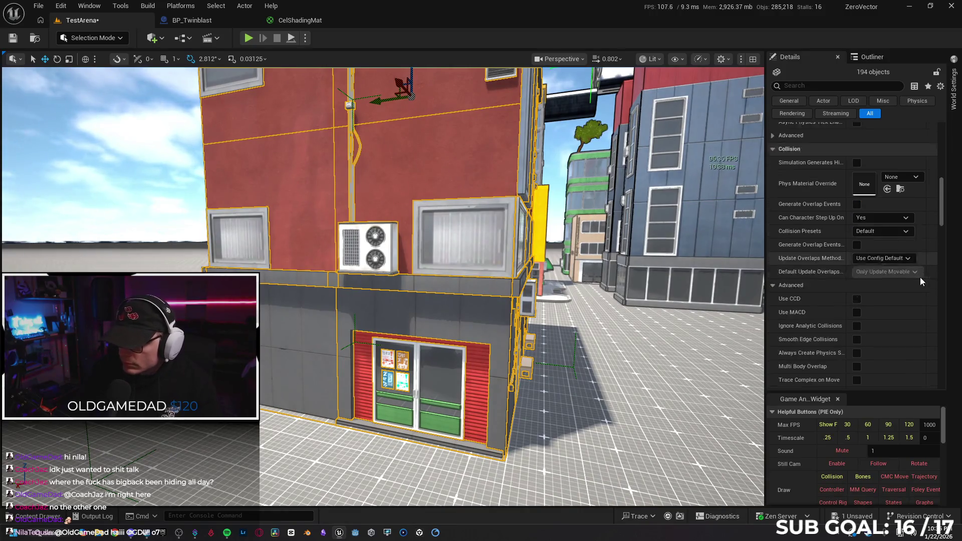
pyautogui.scroll(2, 933, 174)
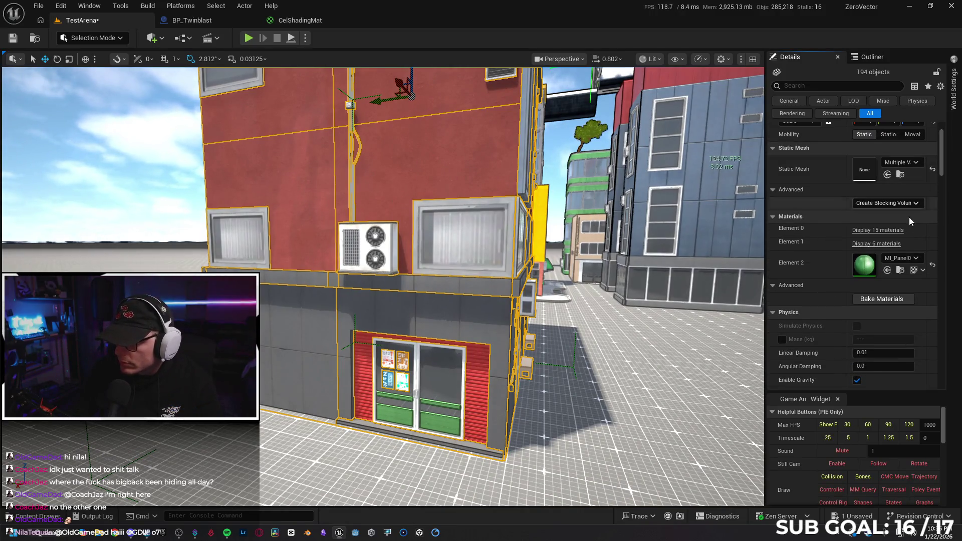
pyautogui.click(899, 271)
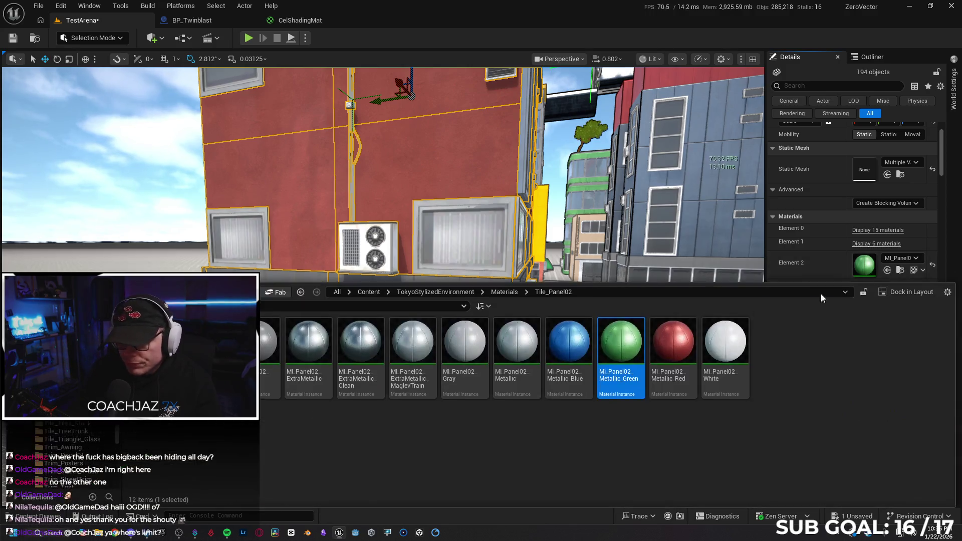
pyautogui.click(671, 348)
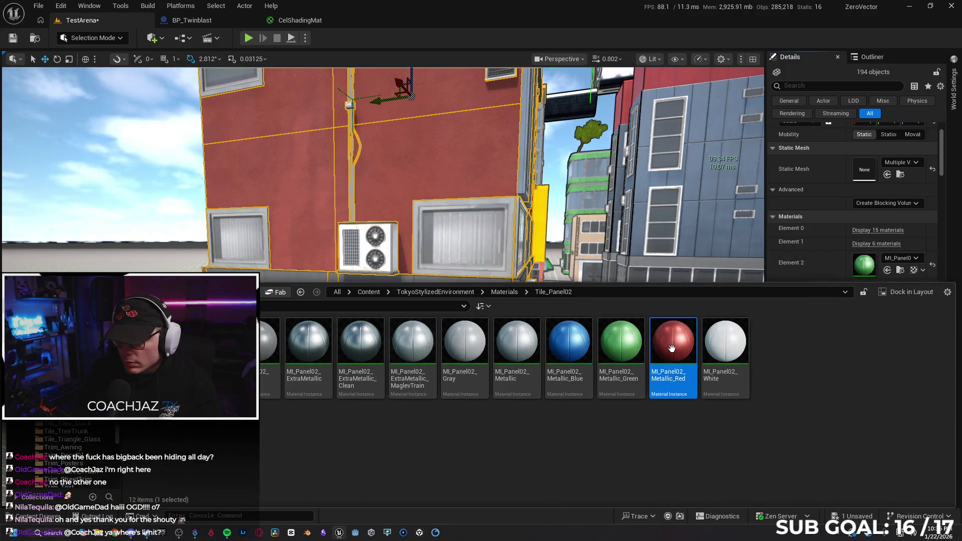
pyautogui.click(888, 270)
# Fly around and above the building to review the red shopfront among the city blocks.
pyautogui.press('s')
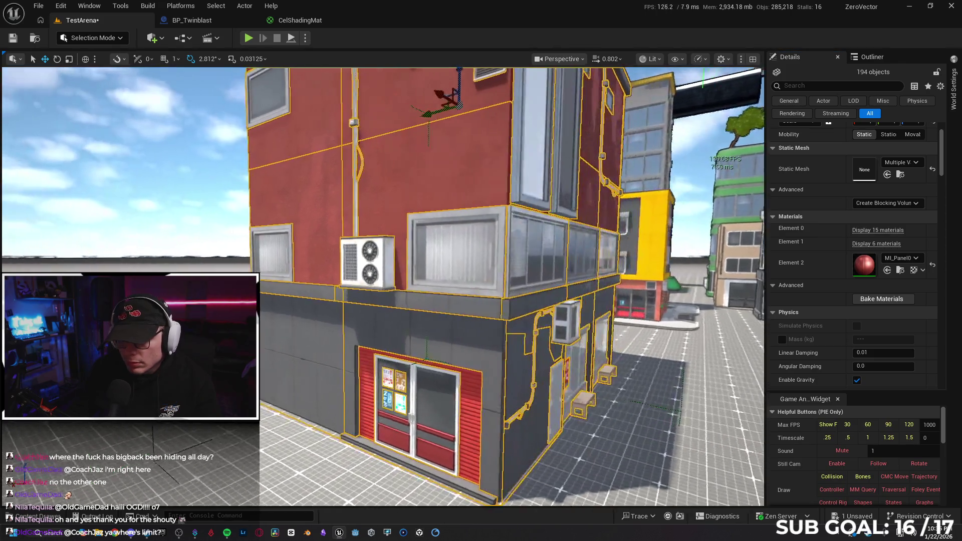
pyautogui.press('d')
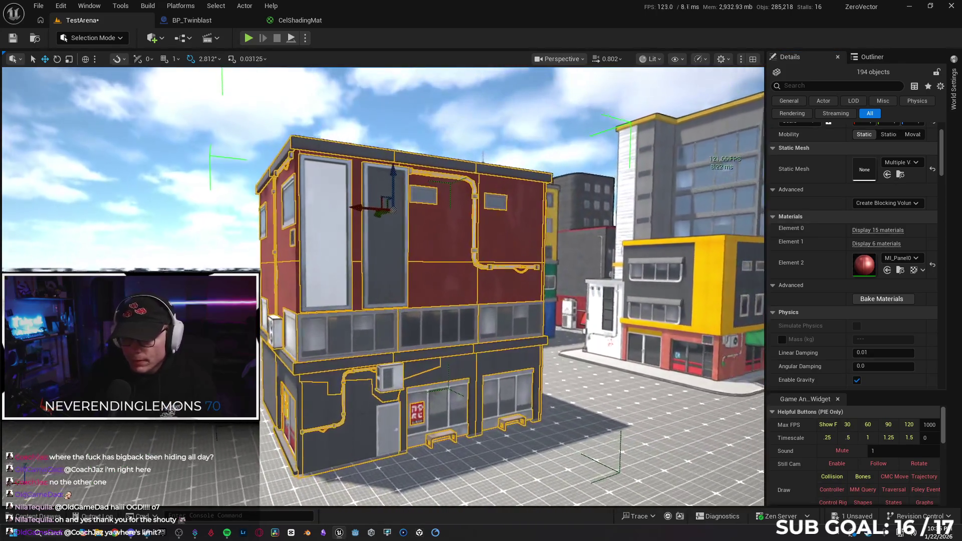
pyautogui.press('w')
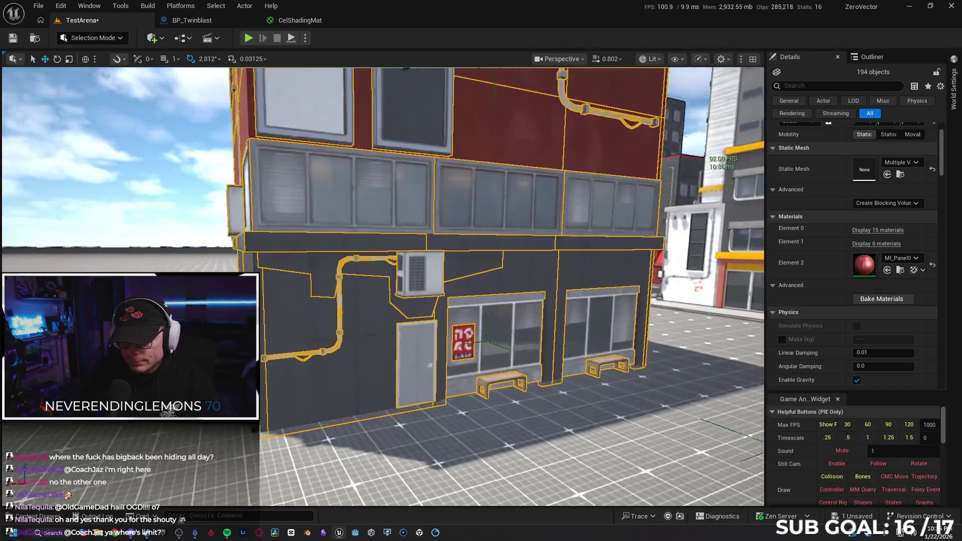
pyautogui.press('e')
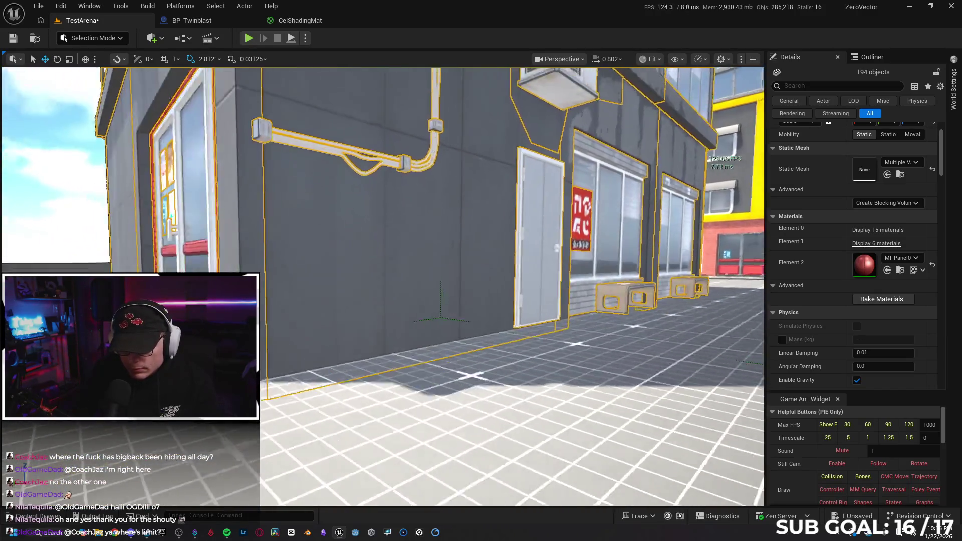
pyautogui.press('s')
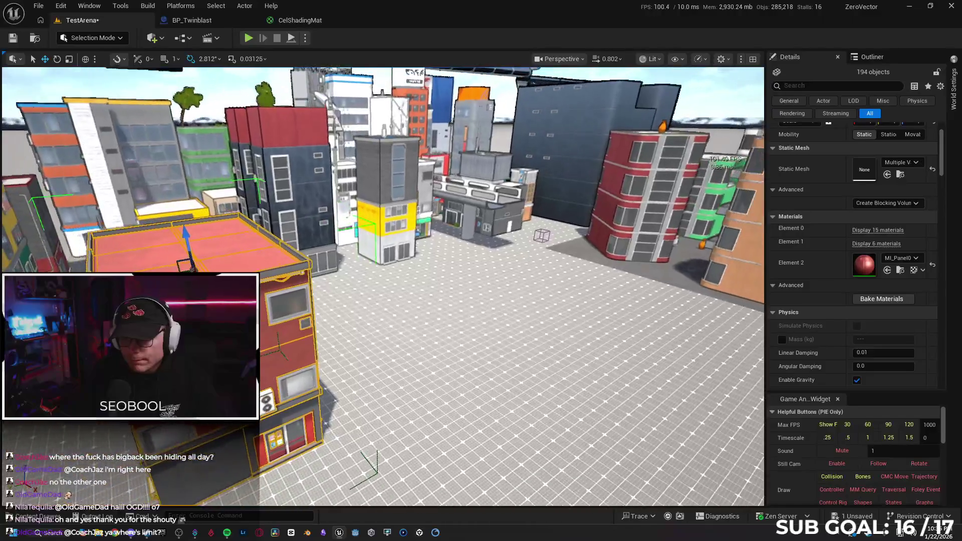
pyautogui.press('s')
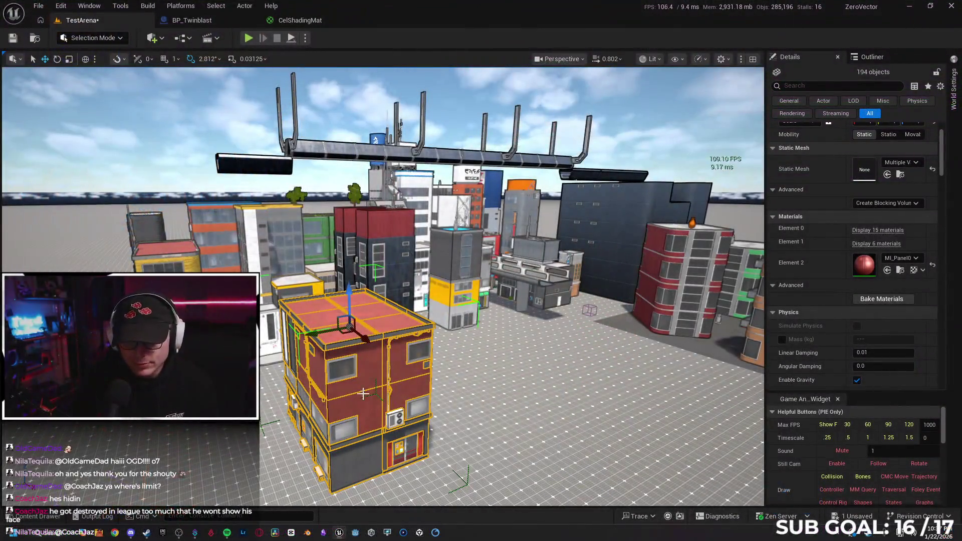
# Start a packed level actor from the building, cancel it, and reselect the red building.
pyautogui.moveTo(363, 393); pyautogui.dragTo(333, 331)
pyautogui.moveTo(372, 293)
pyautogui.mouseDown()
pyautogui.moveTo(350, 294)
pyautogui.moveTo(373, 293)
pyautogui.mouseUp()
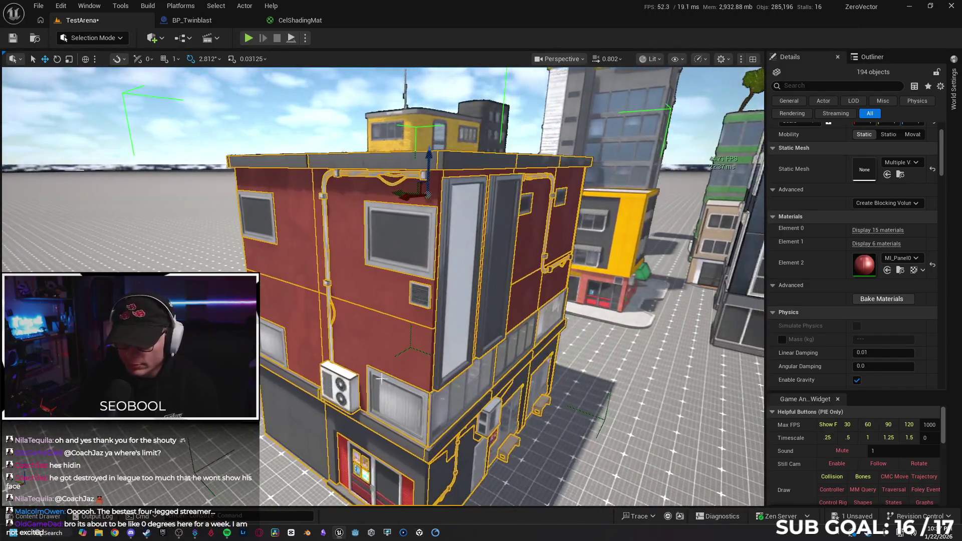
pyautogui.rightClick(381, 296)
pyautogui.moveTo(482, 461)
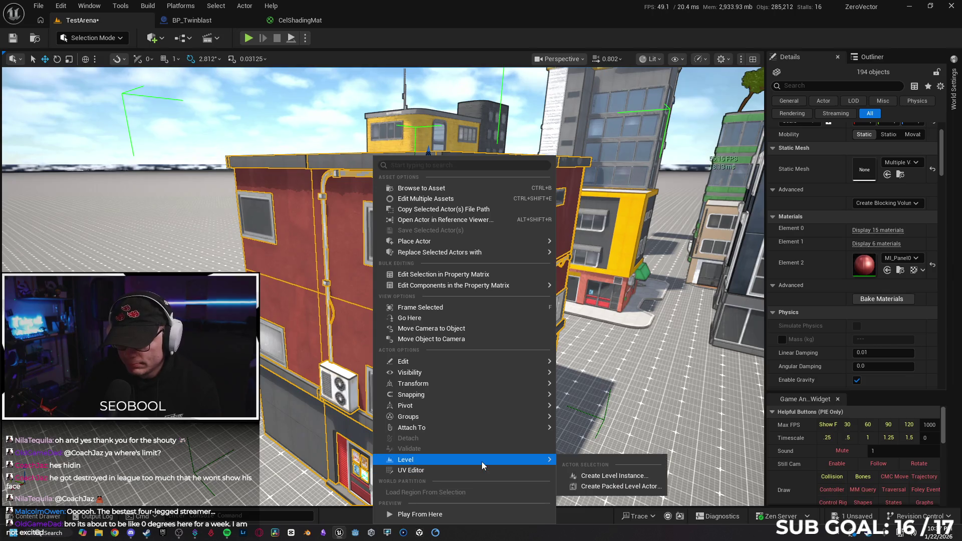
pyautogui.click(617, 487)
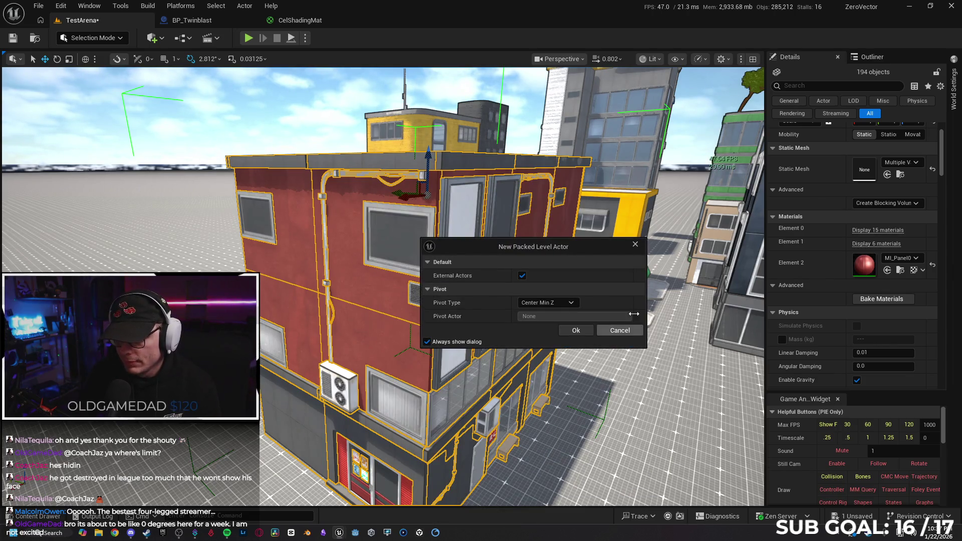
pyautogui.click(634, 246)
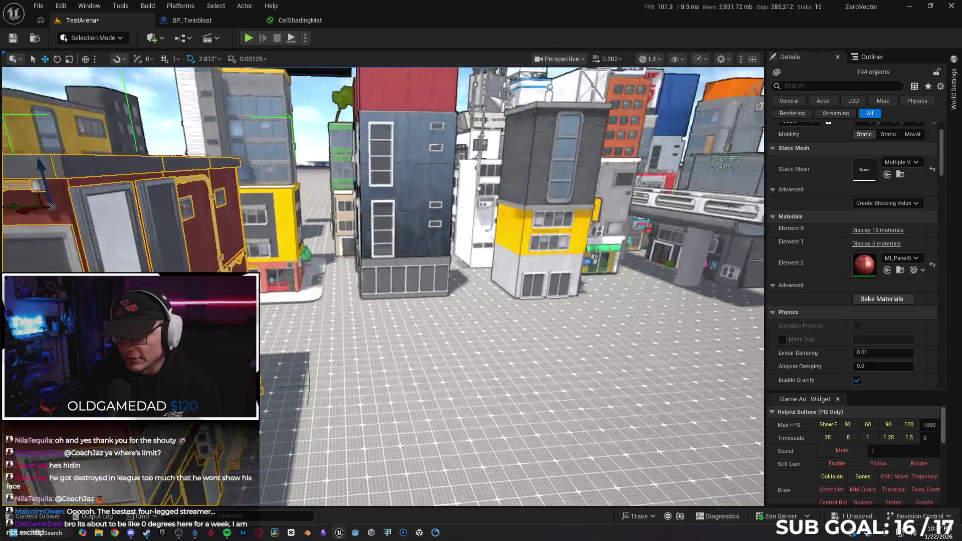
pyautogui.scroll(2, 382, 286)
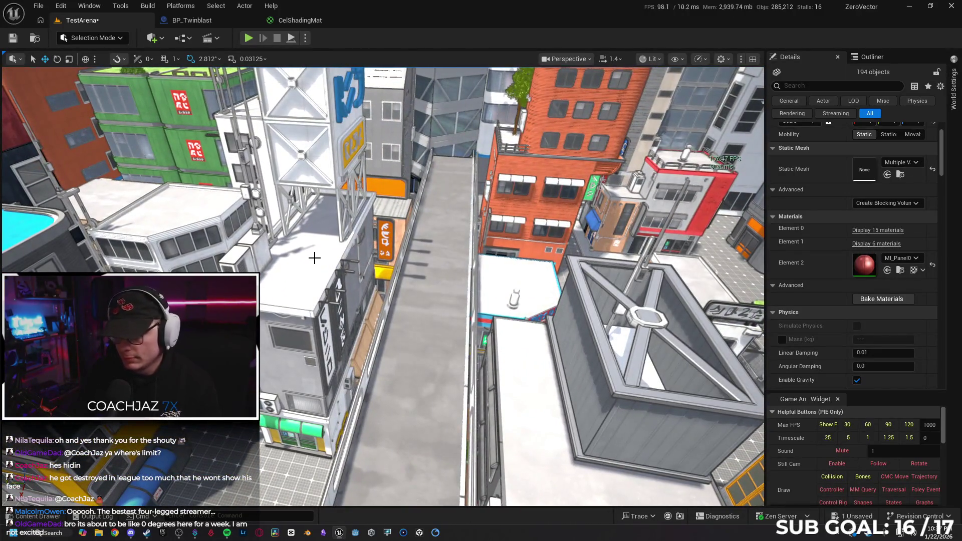
pyautogui.click(314, 257)
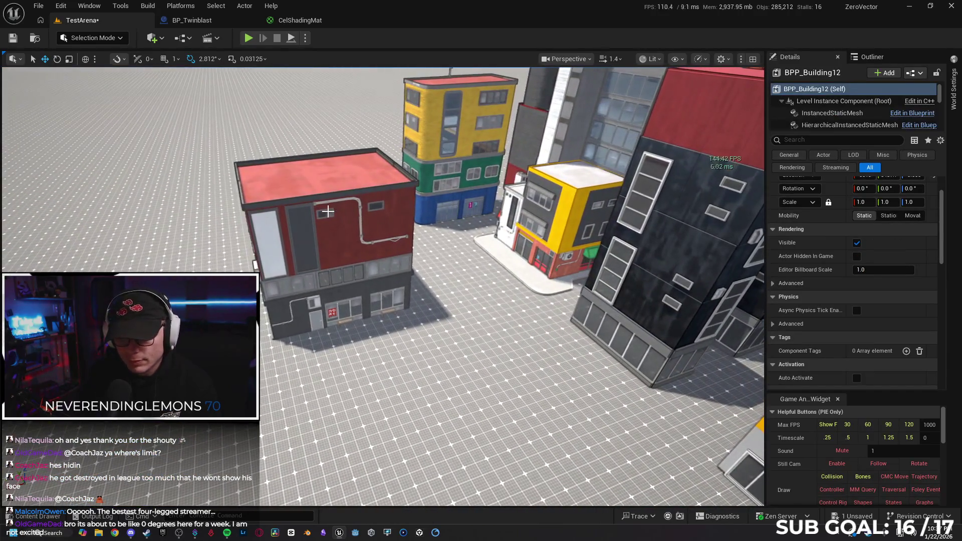
pyautogui.click(327, 211)
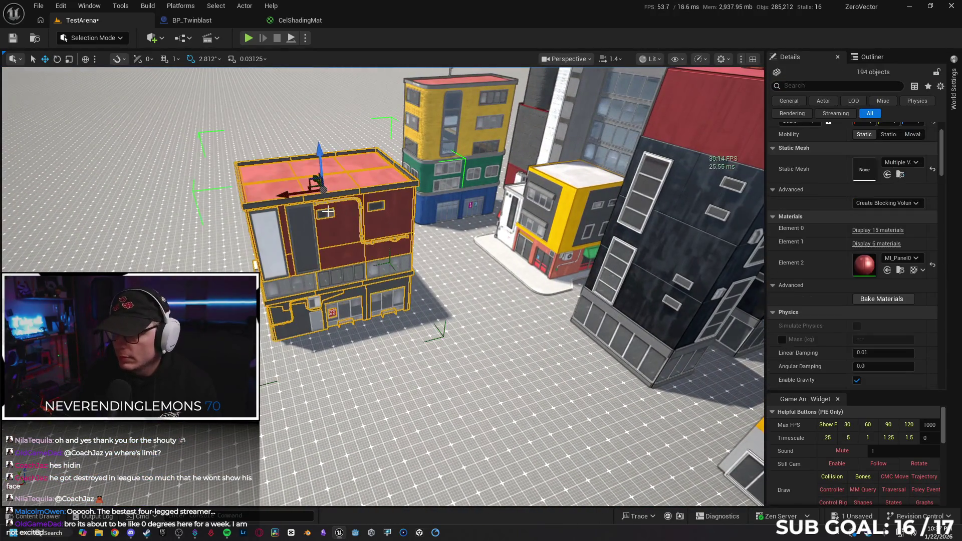
# Pack the red building as level AltBuild12, deleting referenced actors for all, and save the blueprint.
pyautogui.rightClick(328, 156)
pyautogui.moveTo(403, 459)
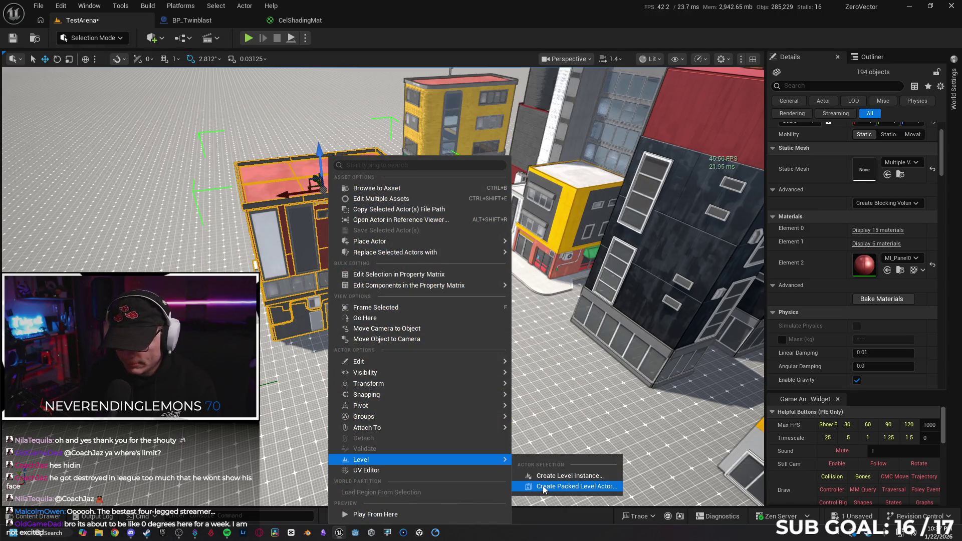
pyautogui.click(570, 486)
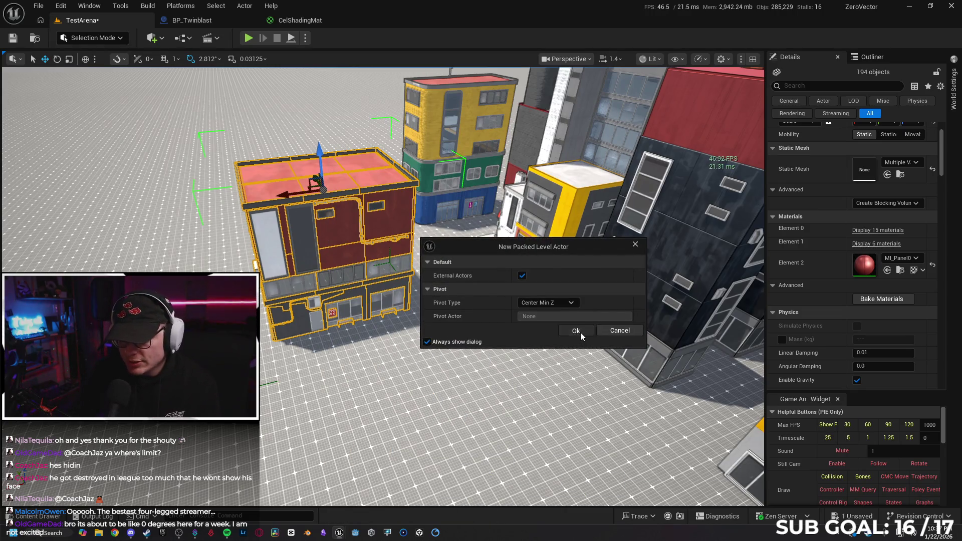
pyautogui.click(580, 332)
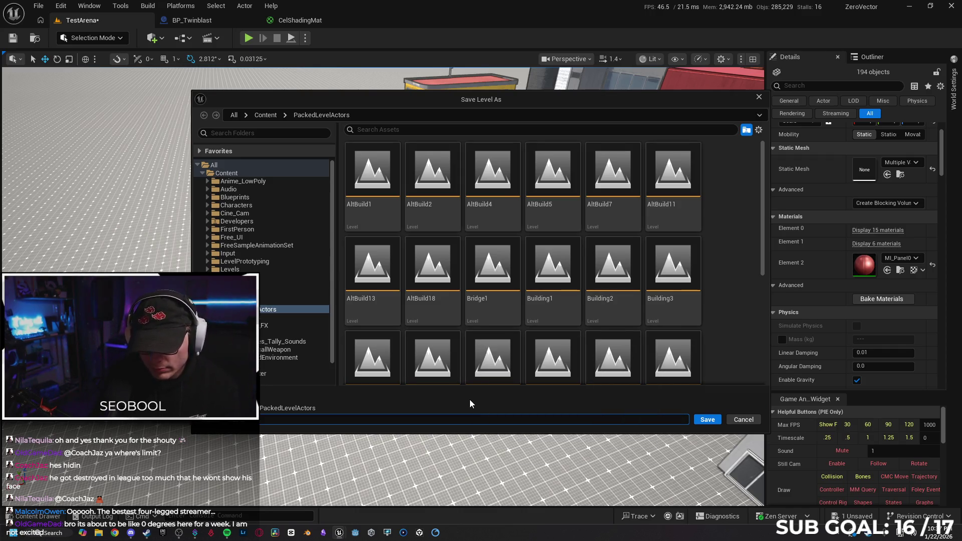
pyautogui.press('Return')
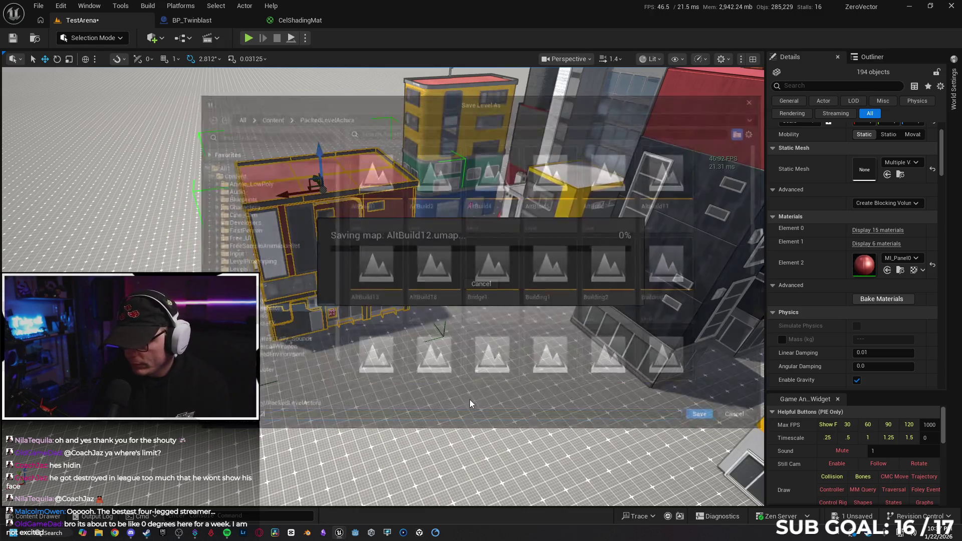
pyautogui.click(345, 300)
pyautogui.click(584, 300)
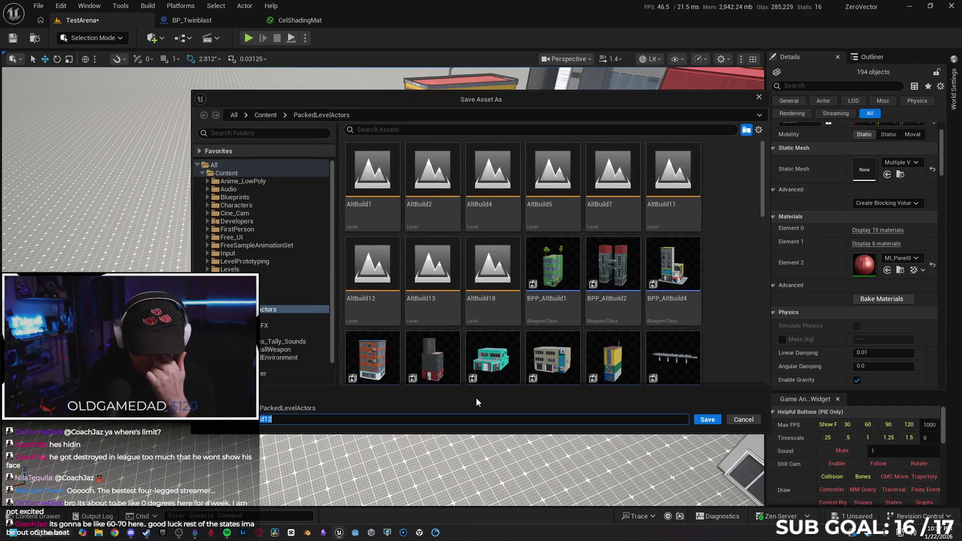
pyautogui.click(699, 423)
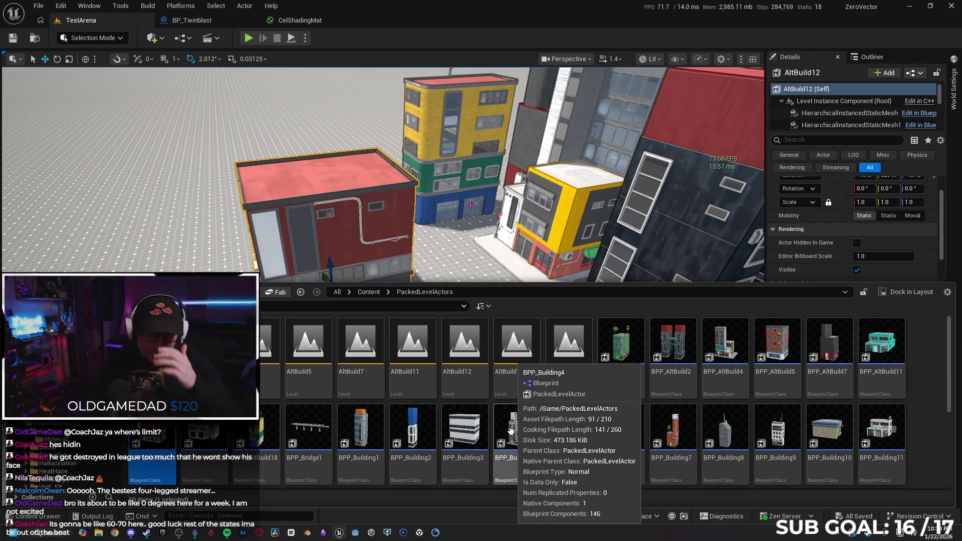
# Move the AltBuild12 packed building sideways and fly past it toward the blue-signed tower.
pyautogui.moveTo(511, 226)
pyautogui.mouseDown()
pyautogui.moveTo(491, 225)
pyautogui.moveTo(476, 274)
pyautogui.moveTo(263, 258)
pyautogui.mouseUp()
pyautogui.moveTo(246, 342); pyautogui.dragTo(396, 340)
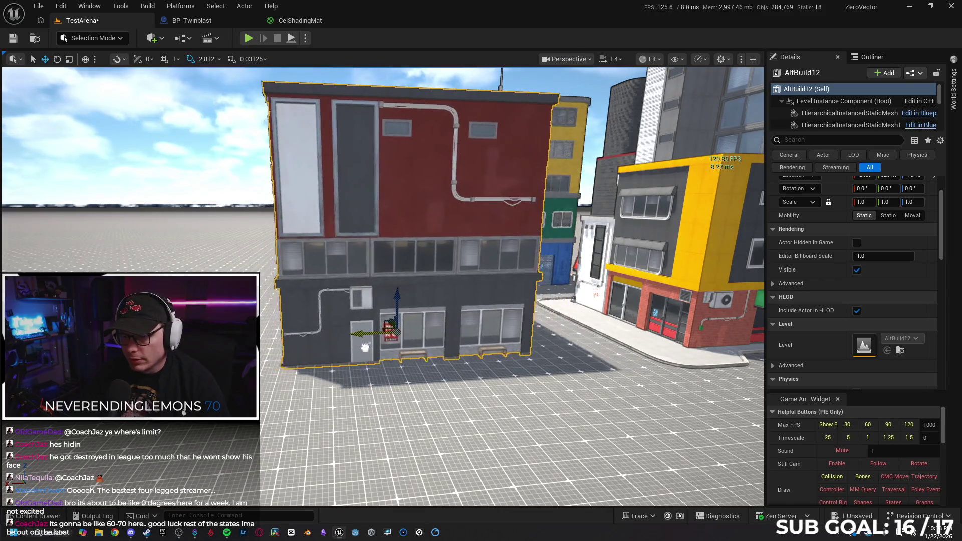
pyautogui.moveTo(459, 348)
pyautogui.mouseDown()
pyautogui.moveTo(500, 320)
pyautogui.moveTo(495, 306)
pyautogui.moveTo(494, 320)
pyautogui.moveTo(516, 338)
pyautogui.moveTo(498, 333)
pyautogui.moveTo(530, 341)
pyautogui.mouseUp()
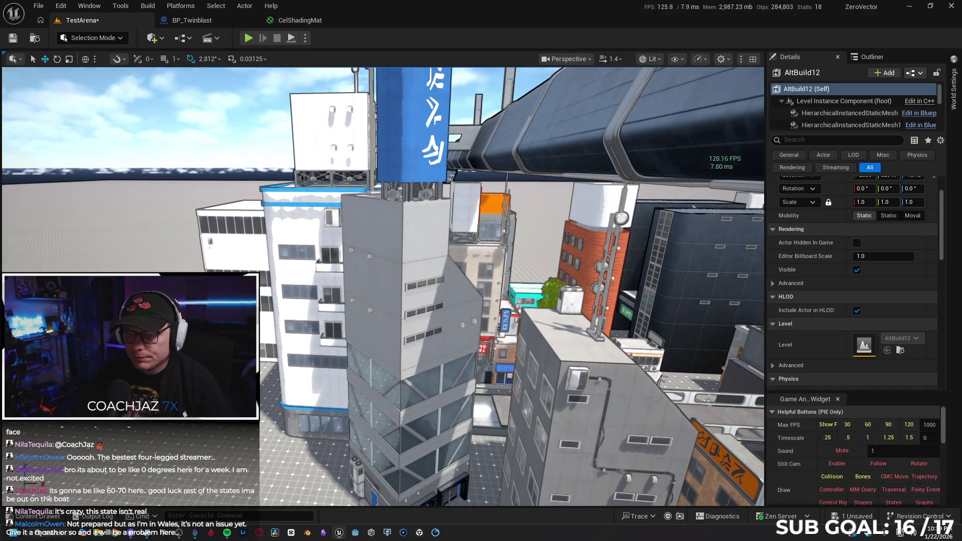
# Duplicate BPP_Building6 as BPP_Building9 onto open ground and frame it from below.
pyautogui.click(460, 299)
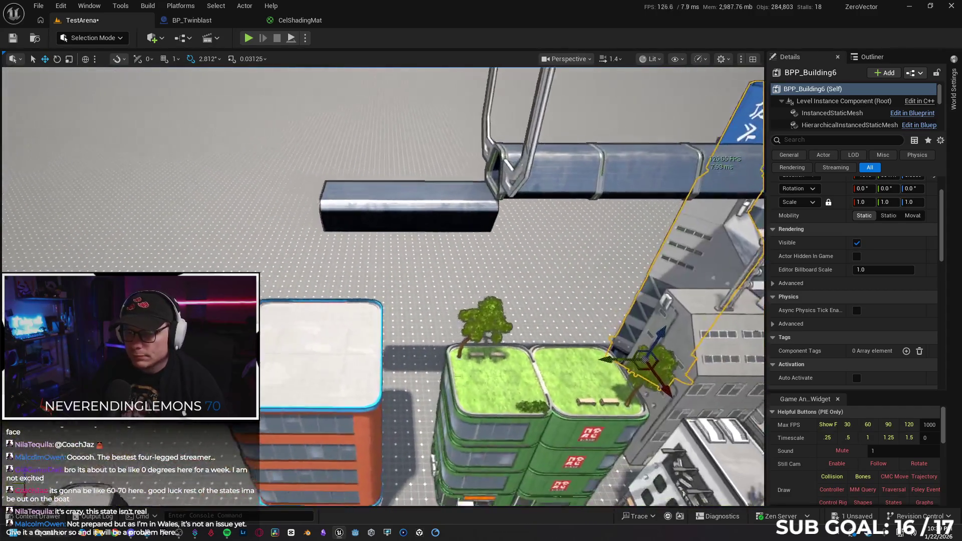
pyautogui.moveTo(533, 330)
pyautogui.mouseDown()
pyautogui.moveTo(150, 176)
pyautogui.moveTo(100, 165)
pyautogui.mouseUp()
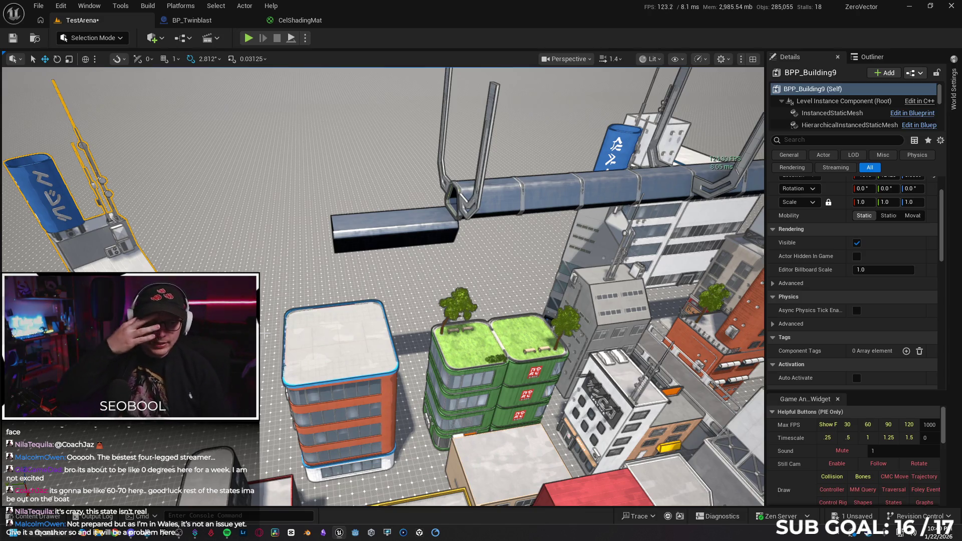
pyautogui.press('f')
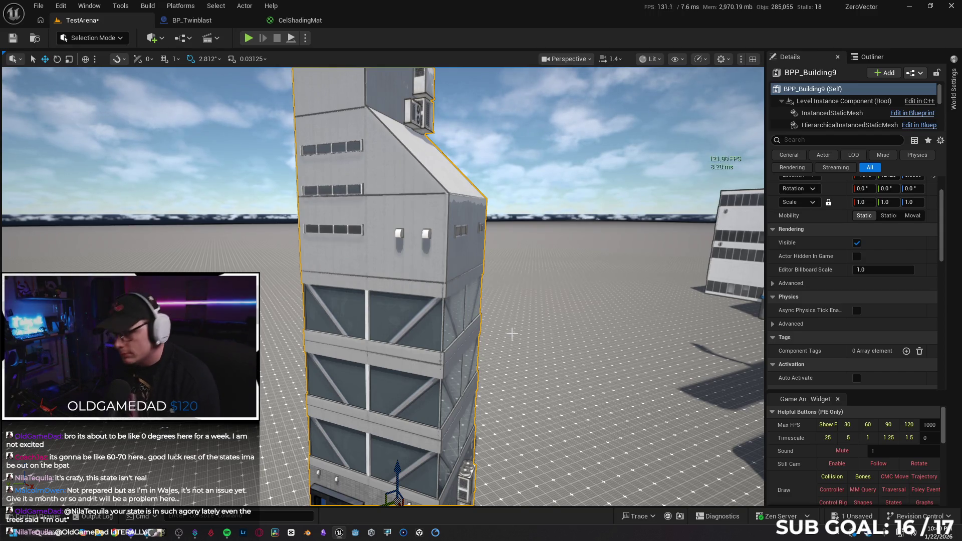
pyautogui.press('f')
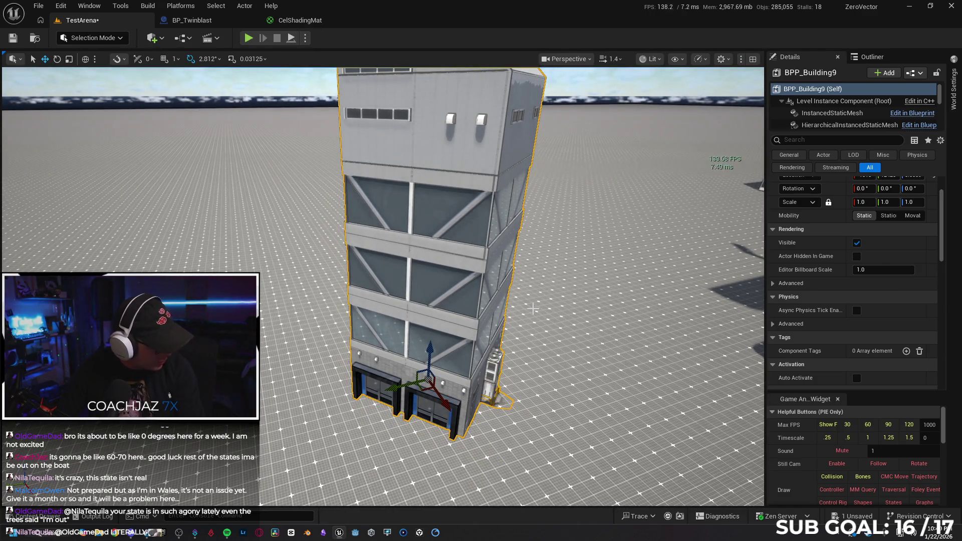
pyautogui.moveTo(576, 281)
pyautogui.mouseDown()
pyautogui.moveTo(540, 300)
pyautogui.moveTo(530, 321)
pyautogui.moveTo(531, 380)
pyautogui.mouseUp()
pyautogui.moveTo(430, 334); pyautogui.dragTo(430, 335)
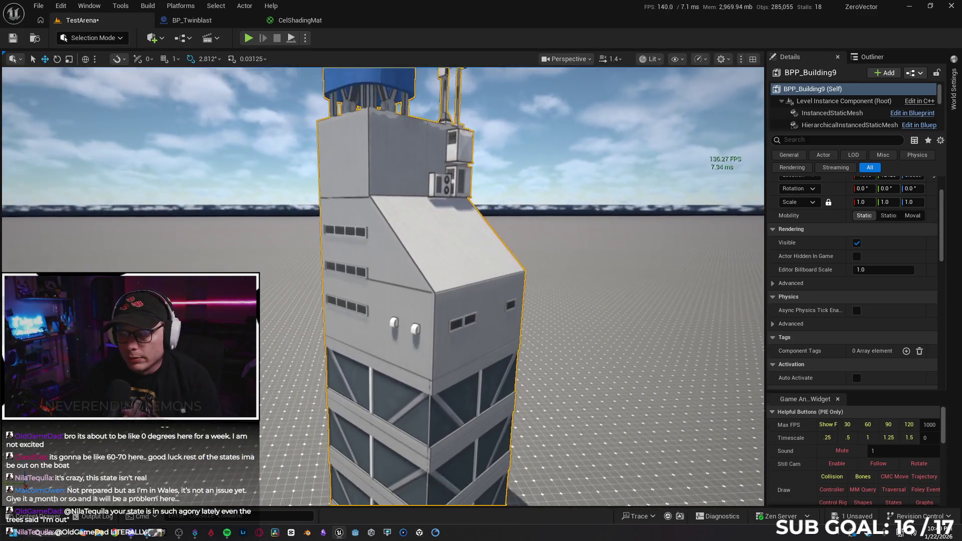
pyautogui.rightClick(431, 334)
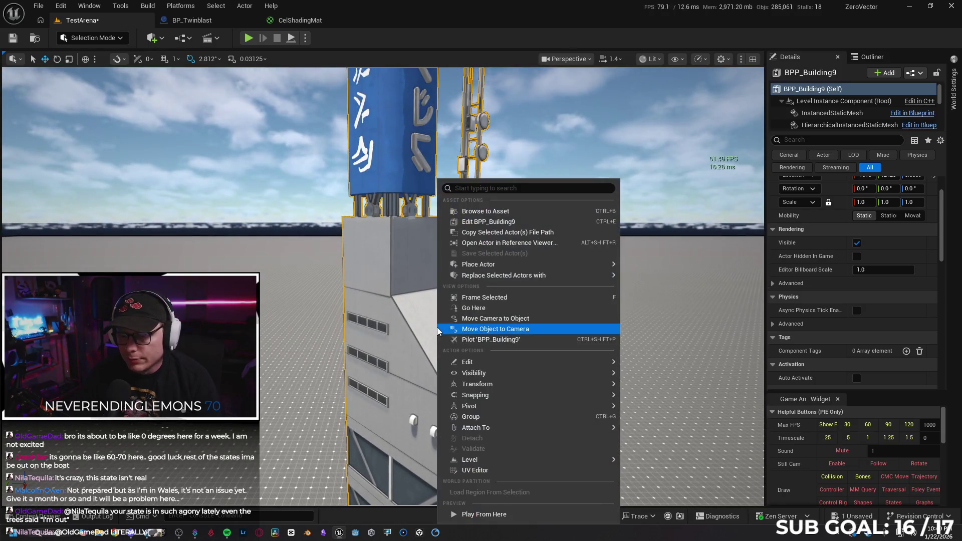
# Break the copied tower into its 147 separate pieces and unlock their groups.
pyautogui.moveTo(515, 465)
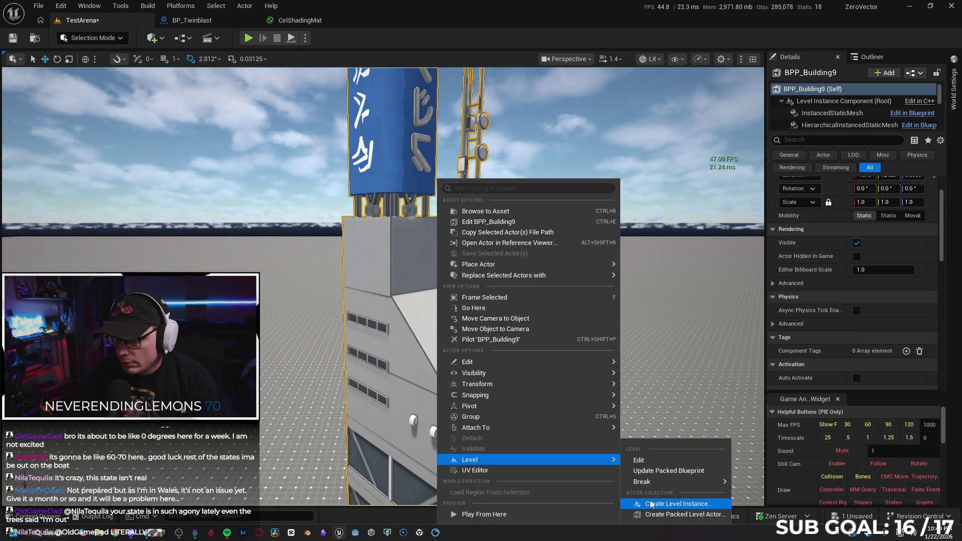
pyautogui.click(775, 517)
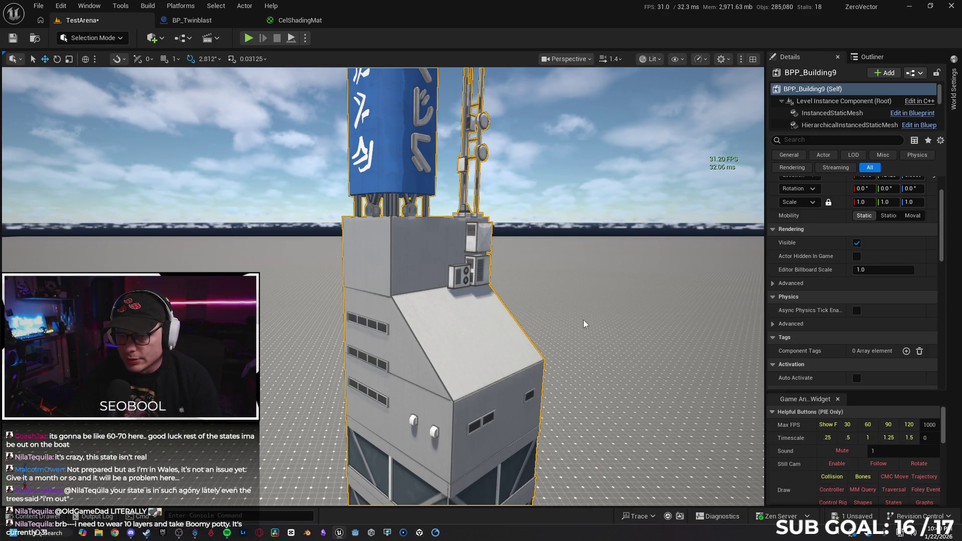
pyautogui.moveTo(425, 334); pyautogui.dragTo(425, 335)
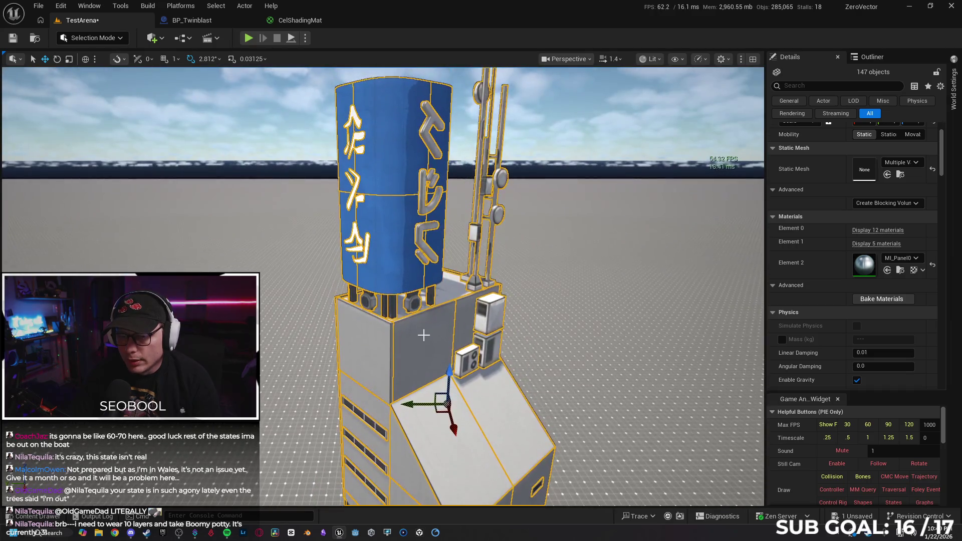
pyautogui.rightClick(425, 334)
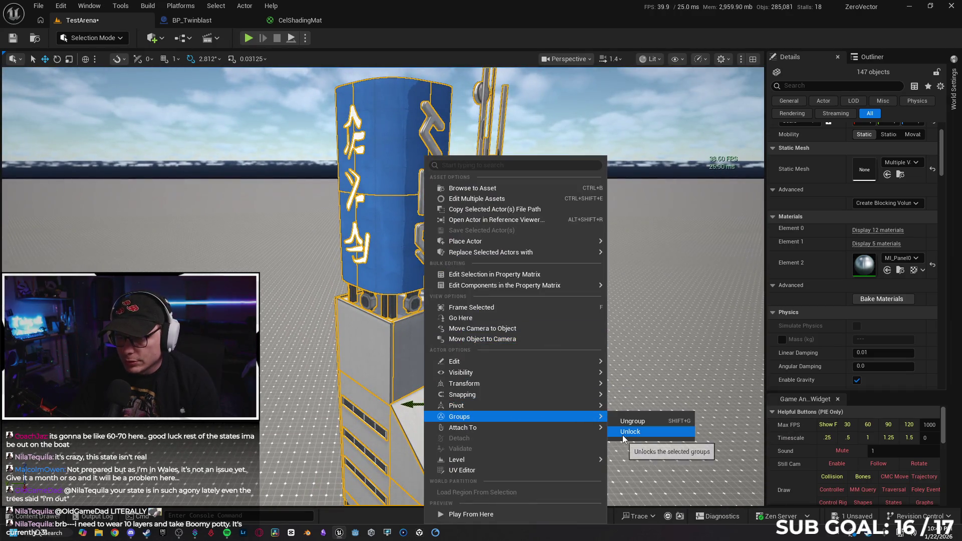
pyautogui.click(625, 430)
# Delete the SM_Antenna29 rooftop antenna beside the blue sign.
pyautogui.moveTo(442, 334); pyautogui.dragTo(442, 334)
pyautogui.moveTo(495, 266); pyautogui.dragTo(536, 257)
pyautogui.click(537, 256)
pyautogui.press('Delete')
pyautogui.click(596, 299)
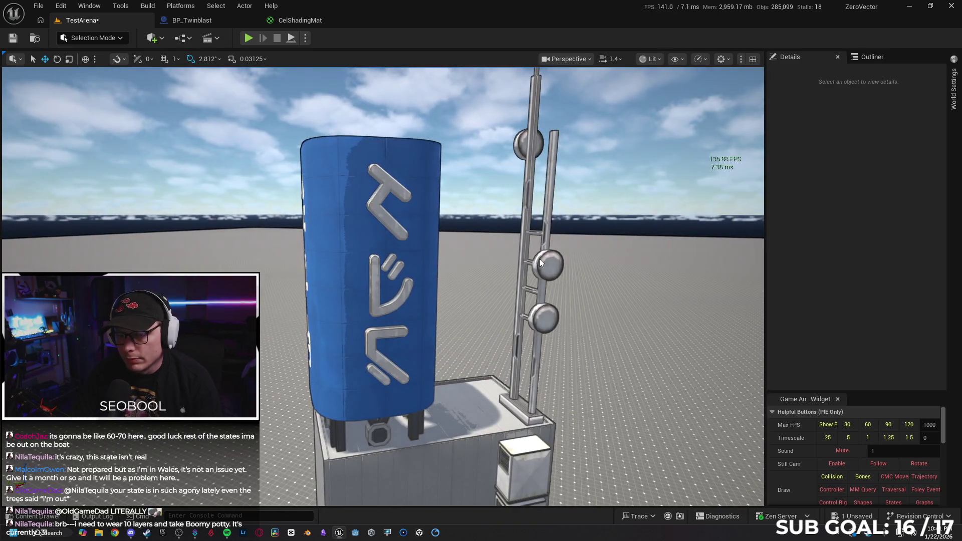
# Select the remaining antenna mast plus the blue sign's arrow, side and bottom pieces.
pyautogui.click(539, 258)
pyautogui.keyDown('ctrl'); pyautogui.click(382, 199); pyautogui.keyUp('ctrl')
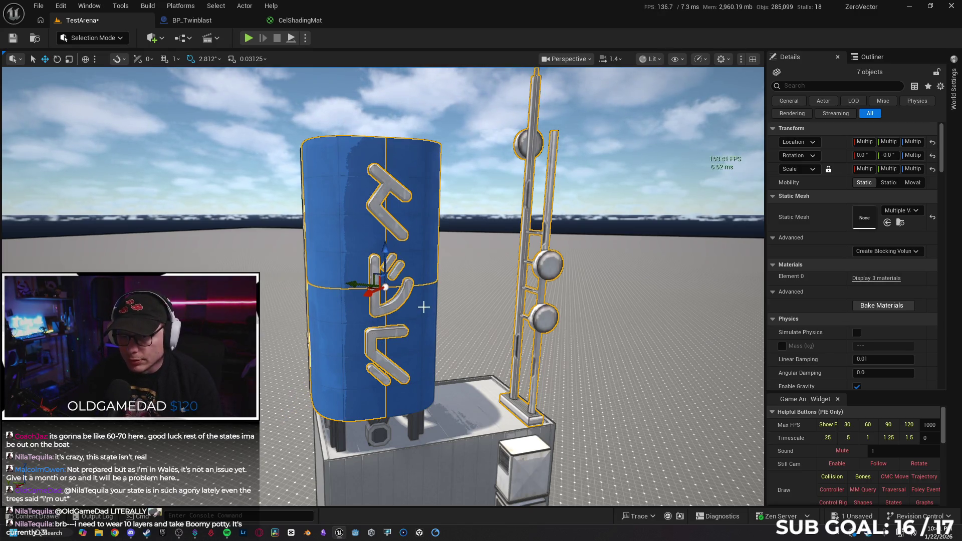
pyautogui.moveTo(434, 316); pyautogui.dragTo(361, 227)
pyautogui.keyDown('ctrl'); pyautogui.click(361, 227); pyautogui.keyUp('ctrl')
pyautogui.moveTo(386, 273)
pyautogui.mouseDown()
pyautogui.moveTo(370, 220)
pyautogui.moveTo(518, 252)
pyautogui.mouseUp()
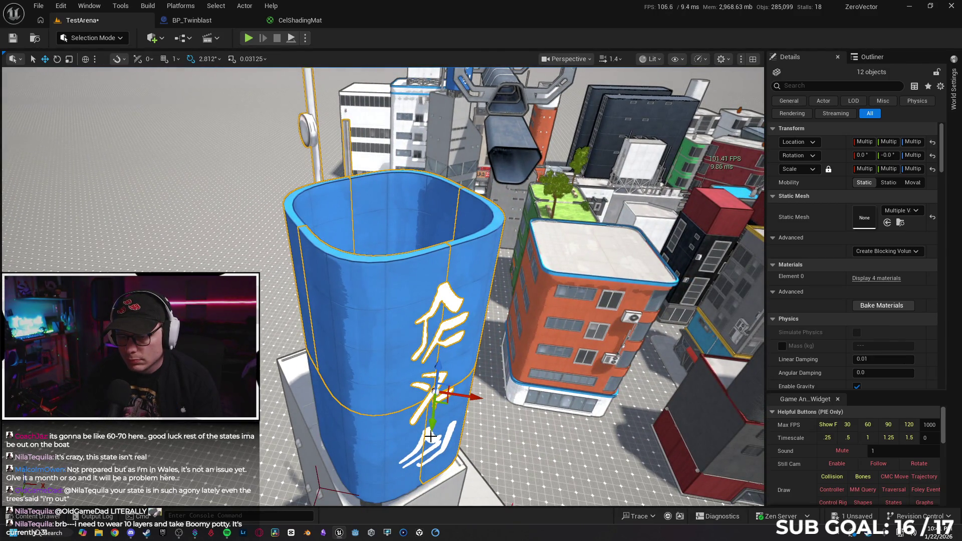
pyautogui.keyDown('ctrl'); pyautogui.click(391, 431); pyautogui.keyUp('ctrl')
# Add another rooftop piece and the antenna mast, bringing the selection to 22 objects.
pyautogui.moveTo(391, 430)
pyautogui.mouseDown()
pyautogui.moveTo(395, 318)
pyautogui.moveTo(429, 296)
pyautogui.mouseUp()
pyautogui.moveTo(499, 304); pyautogui.dragTo(513, 297)
pyautogui.keyDown('ctrl'); pyautogui.click(526, 126); pyautogui.keyUp('ctrl')
pyautogui.moveTo(407, 290); pyautogui.dragTo(454, 333)
pyautogui.keyDown('ctrl'); pyautogui.click(377, 318); pyautogui.keyUp('ctrl')
pyautogui.moveTo(377, 318)
pyautogui.mouseDown()
pyautogui.moveTo(359, 325)
pyautogui.moveTo(397, 287)
pyautogui.mouseUp()
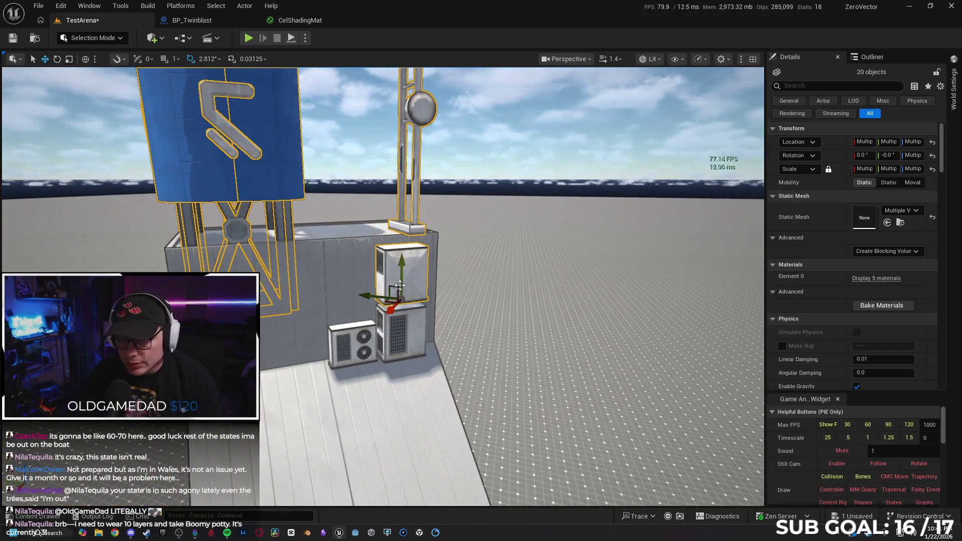
pyautogui.moveTo(434, 354); pyautogui.dragTo(421, 415)
# Delete the selected blue sign, antennas and rooftop units.
pyautogui.press('Delete')
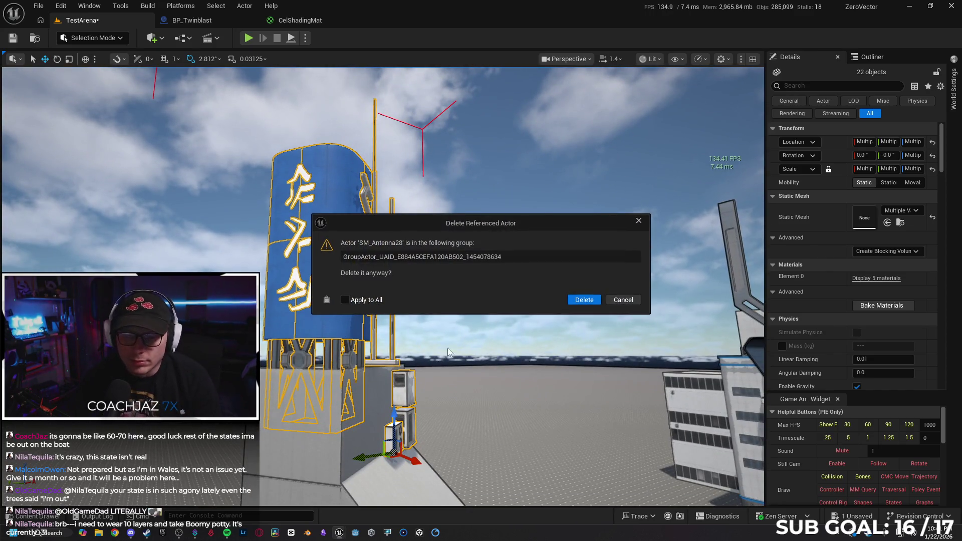
pyautogui.click(569, 300)
pyautogui.moveTo(516, 344)
pyautogui.mouseDown()
pyautogui.moveTo(516, 395)
pyautogui.moveTo(516, 381)
pyautogui.moveTo(491, 356)
pyautogui.moveTo(501, 326)
pyautogui.mouseUp()
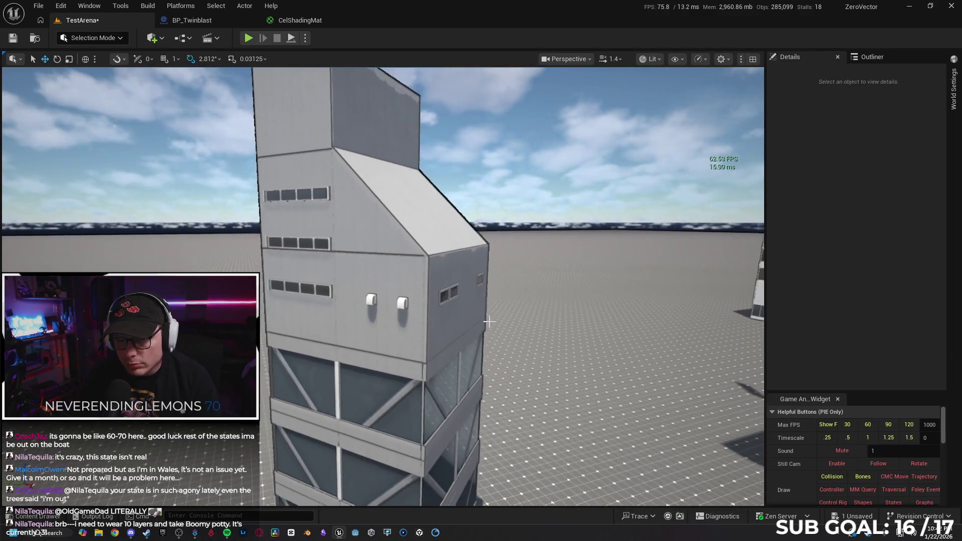
# Select the upper block's two vents, window strip, right wall panel and small wall fixture.
pyautogui.click(370, 298)
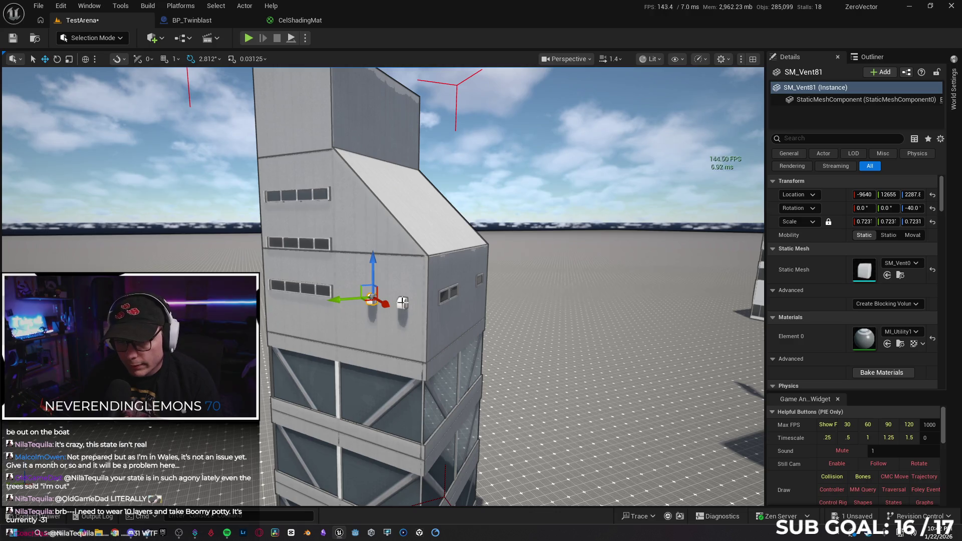
pyautogui.keyDown('ctrl'); pyautogui.click(402, 302); pyautogui.keyUp('ctrl')
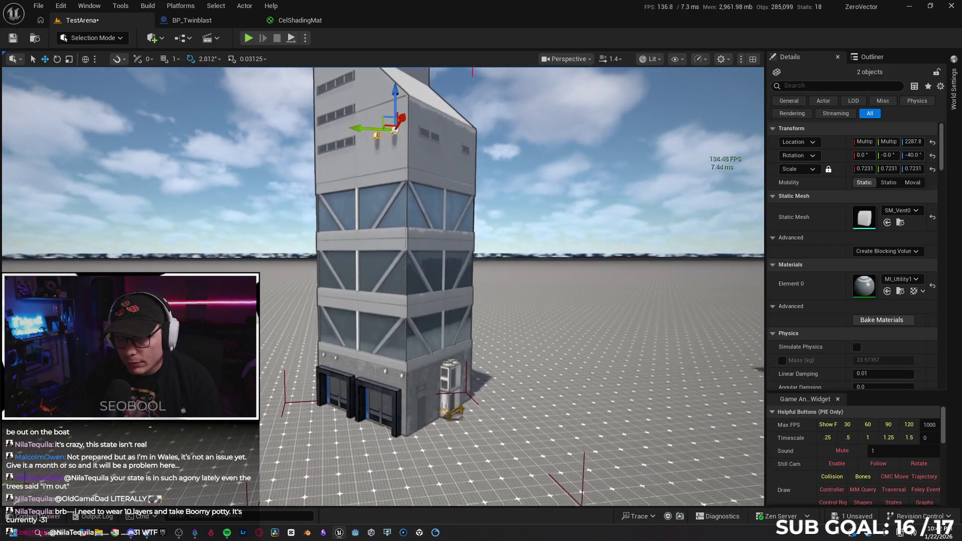
pyautogui.press('w')
pyautogui.press('w')
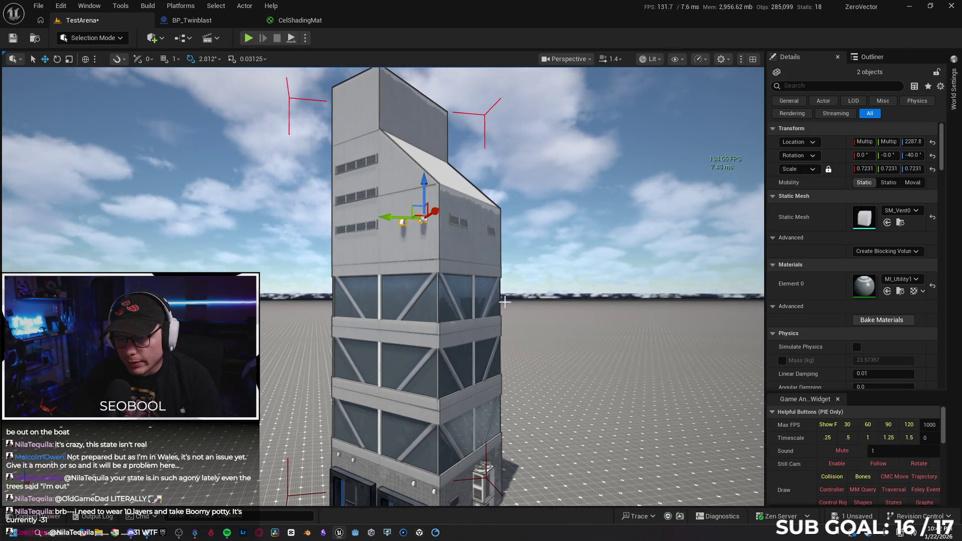
pyautogui.press('w')
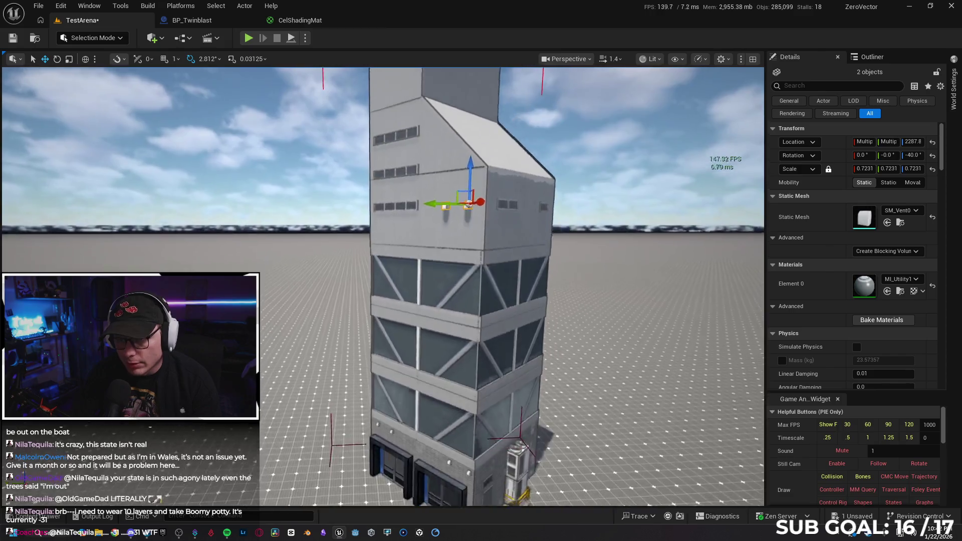
pyautogui.keyDown('ctrl'); pyautogui.click(383, 281); pyautogui.keyUp('ctrl')
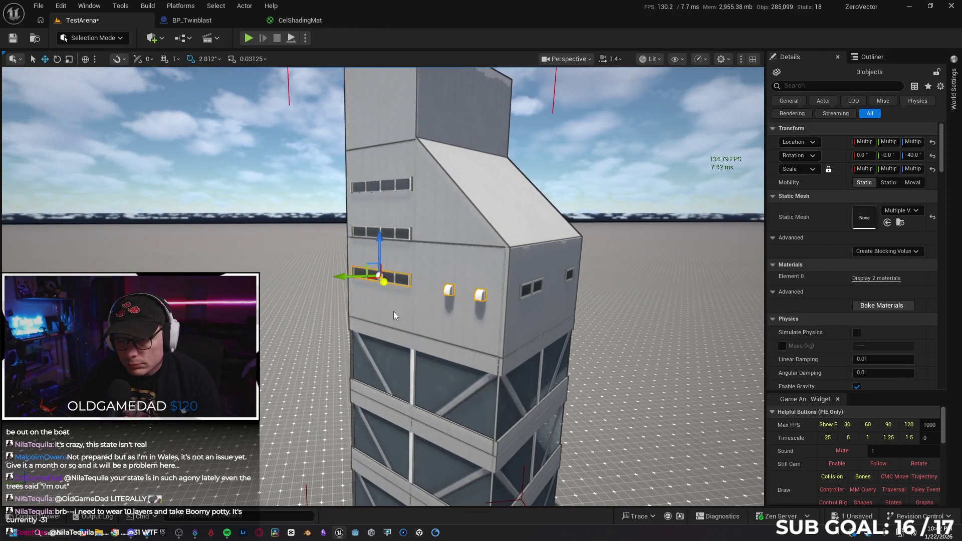
pyautogui.moveTo(572, 289)
pyautogui.mouseDown()
pyautogui.moveTo(474, 272)
pyautogui.moveTo(486, 260)
pyautogui.moveTo(530, 262)
pyautogui.mouseUp()
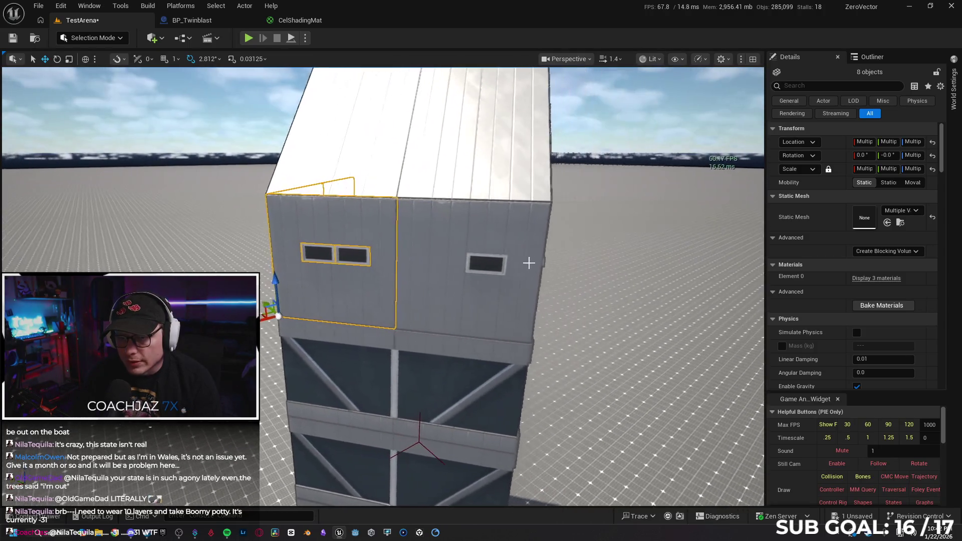
pyautogui.keyDown('ctrl'); pyautogui.click(504, 231); pyautogui.keyUp('ctrl')
pyautogui.moveTo(503, 230)
pyautogui.mouseDown()
pyautogui.moveTo(373, 284)
pyautogui.moveTo(517, 255)
pyautogui.mouseUp()
pyautogui.keyDown('ctrl'); pyautogui.click(428, 280); pyautogui.keyUp('ctrl')
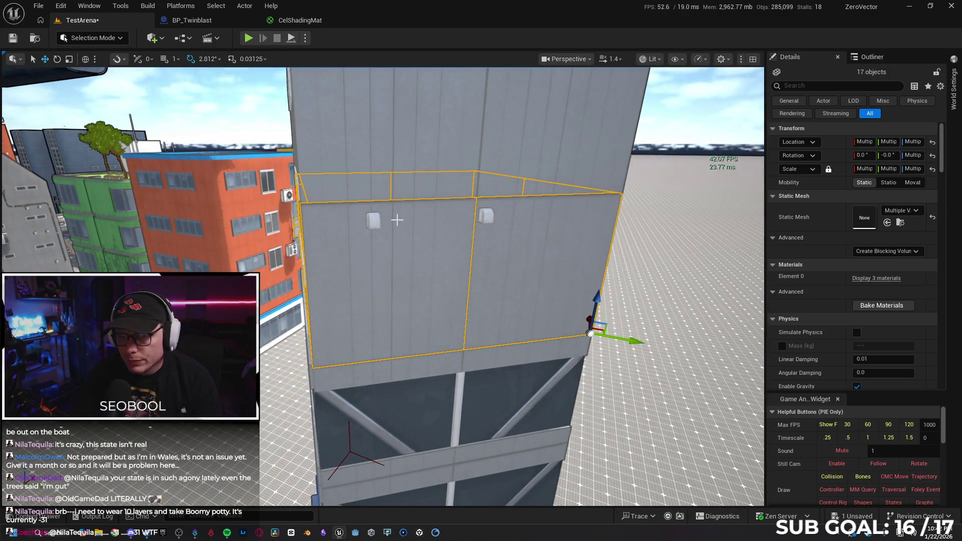
pyautogui.moveTo(483, 217); pyautogui.dragTo(676, 227)
# Delete the selected upper wall pieces, applying the deletion to all grouped pieces.
pyautogui.press('Delete')
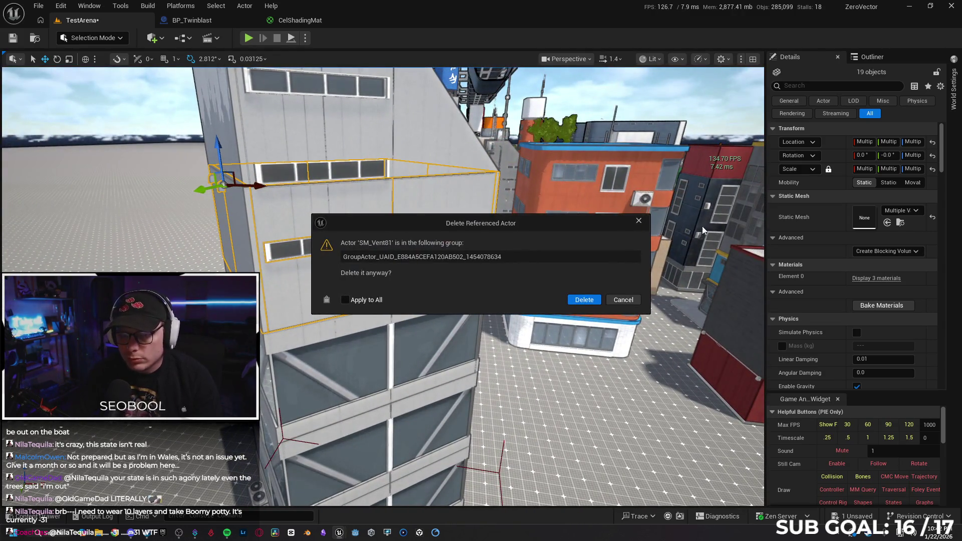
pyautogui.click(347, 300)
pyautogui.click(575, 300)
pyautogui.moveTo(574, 306)
pyautogui.mouseDown()
pyautogui.moveTo(551, 295)
pyautogui.moveTo(571, 311)
pyautogui.moveTo(551, 301)
pyautogui.moveTo(421, 303)
pyautogui.moveTo(475, 309)
pyautogui.mouseUp()
# Select the left and right wall pieces above the glass floors.
pyautogui.click(432, 298)
pyautogui.keyDown('ctrl'); pyautogui.click(557, 299); pyautogui.keyUp('ctrl')
pyautogui.moveTo(557, 299); pyautogui.dragTo(465, 272)
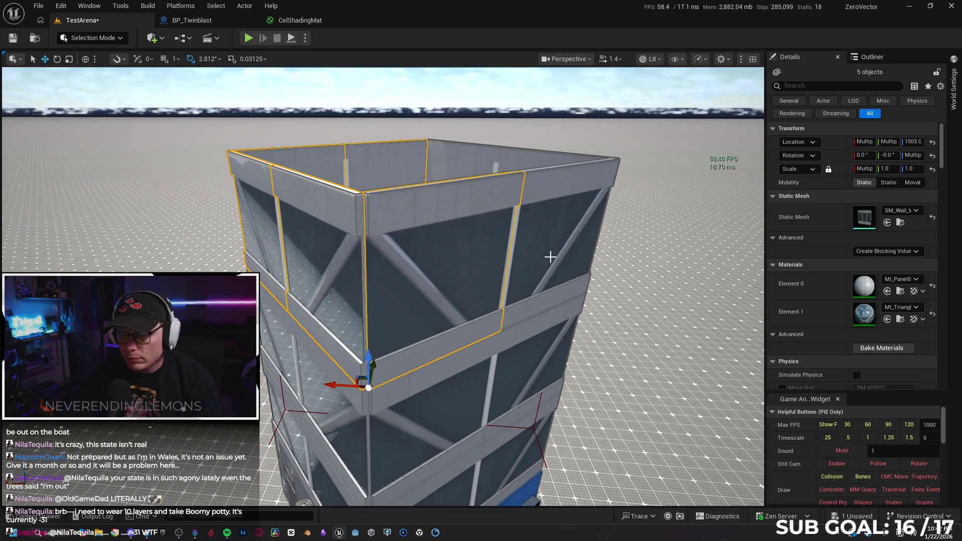
# Delete the selected wall pieces sitting on top of the glass tower.
pyautogui.moveTo(550, 257); pyautogui.dragTo(435, 200)
pyautogui.press('Delete')
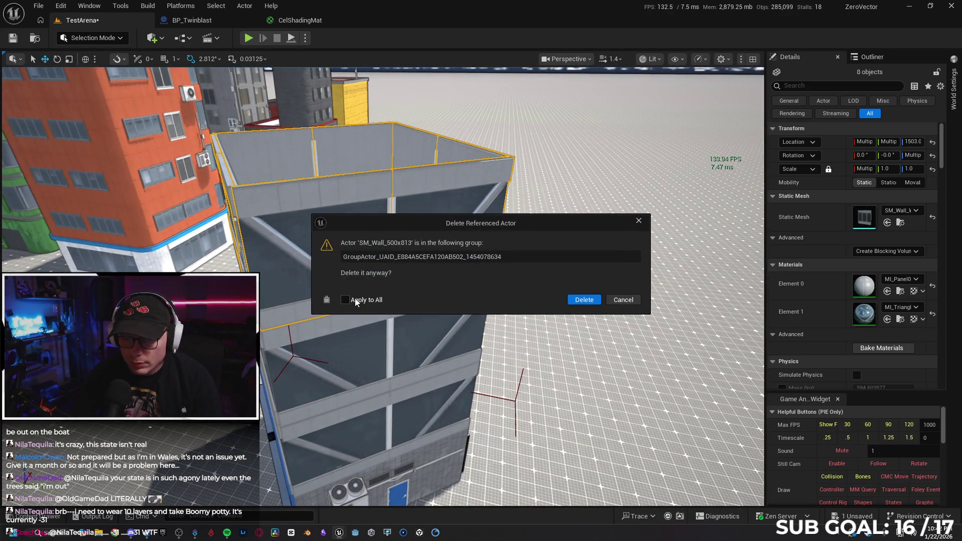
pyautogui.click(584, 300)
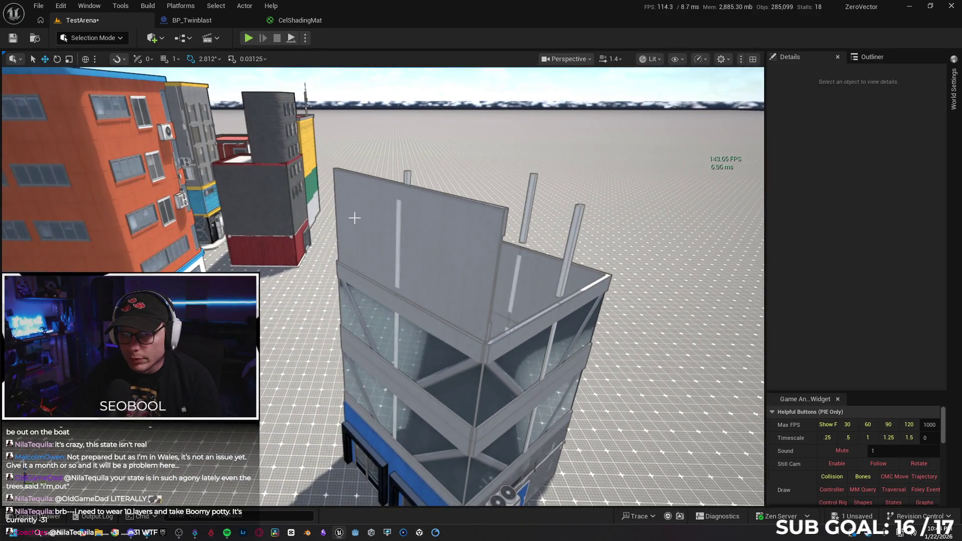
# Delete the remaining tall SM_Wall_500x865 panels and poles above the roofline.
pyautogui.click(409, 225)
pyautogui.keyDown('ctrl'); pyautogui.click(456, 235); pyautogui.keyUp('ctrl')
pyautogui.scroll(3, 486, 231)
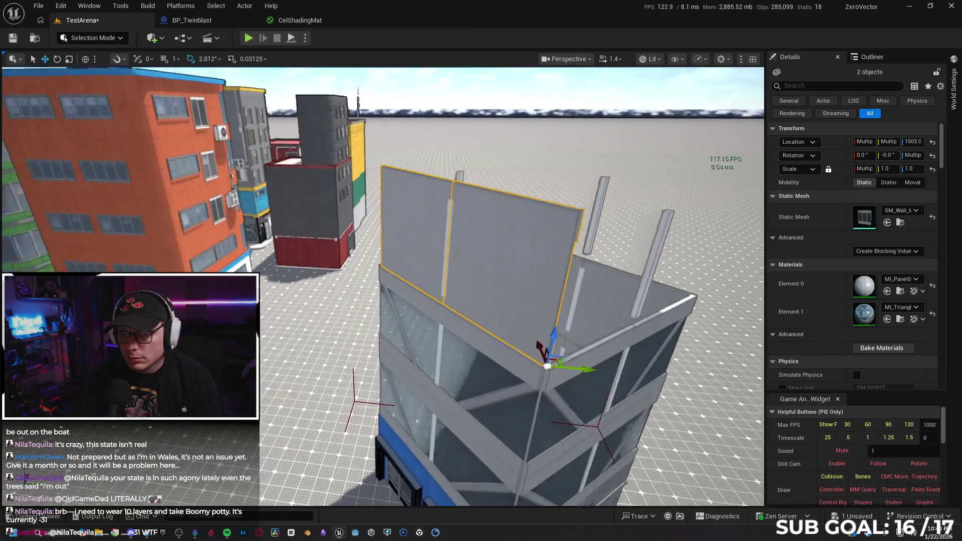
pyautogui.keyDown('ctrl'); pyautogui.click(465, 310); pyautogui.keyUp('ctrl')
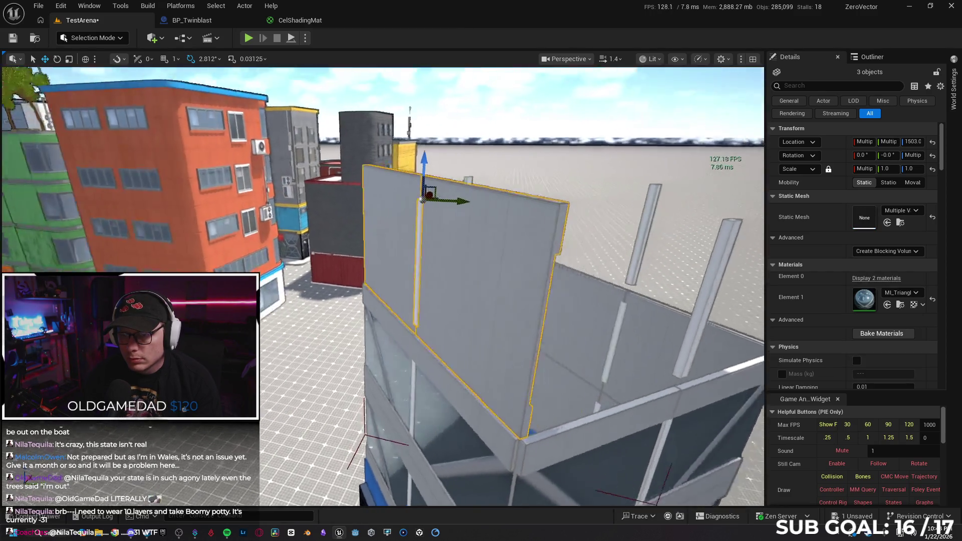
pyautogui.moveTo(380, 285)
pyautogui.mouseDown()
pyautogui.moveTo(531, 285)
pyautogui.moveTo(521, 271)
pyautogui.moveTo(392, 242)
pyautogui.mouseUp()
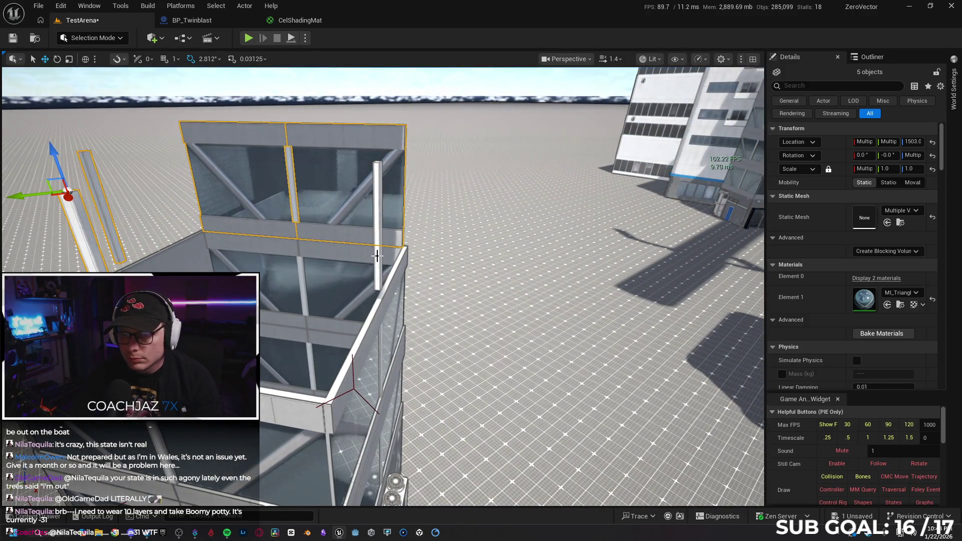
pyautogui.press('Delete')
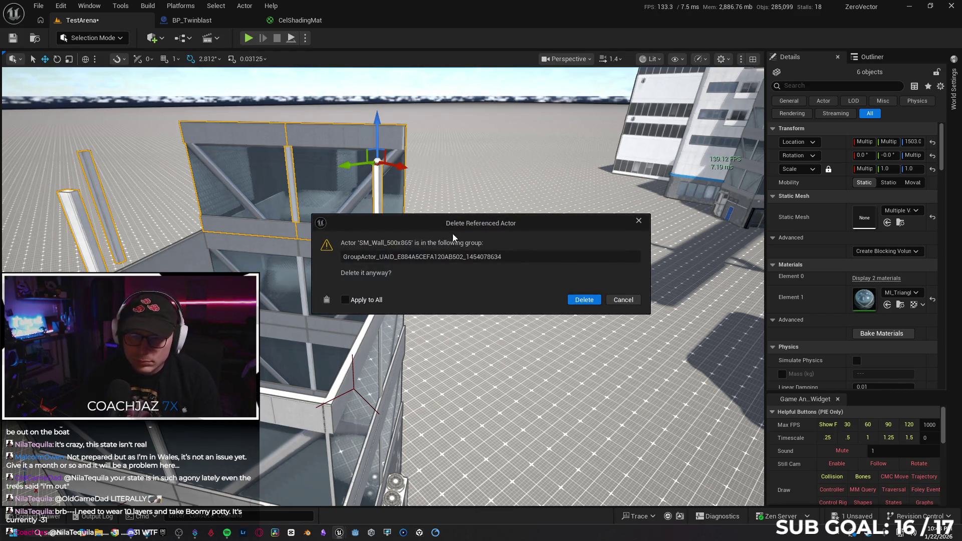
pyautogui.click(584, 299)
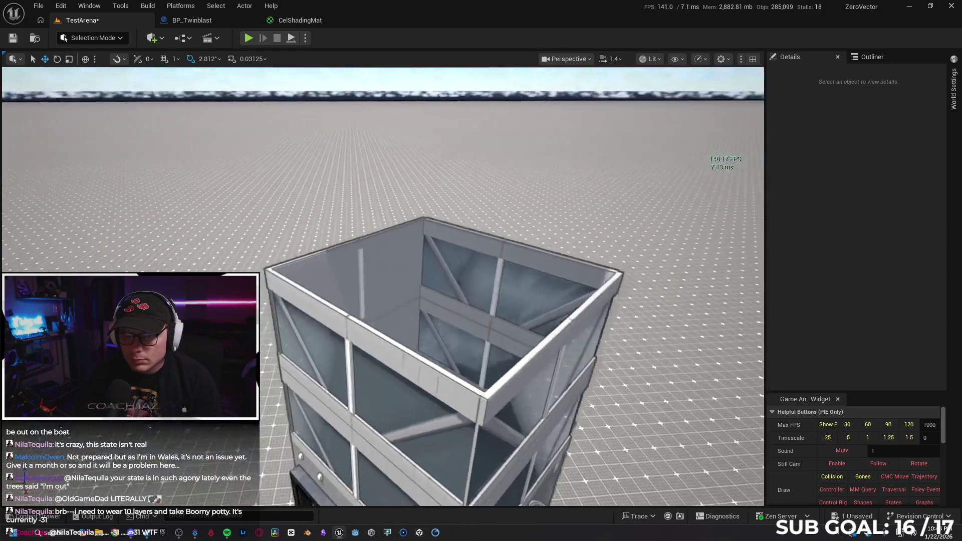
# Delete the slanted building's SM_Wall_500x931 upper box walls, applying to all grouped walls.
pyautogui.press('w')
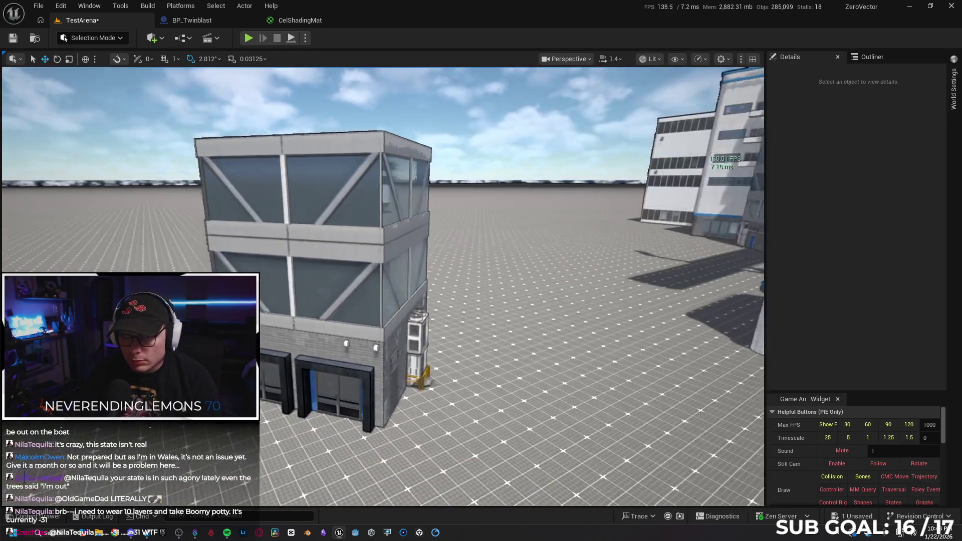
pyautogui.press('e')
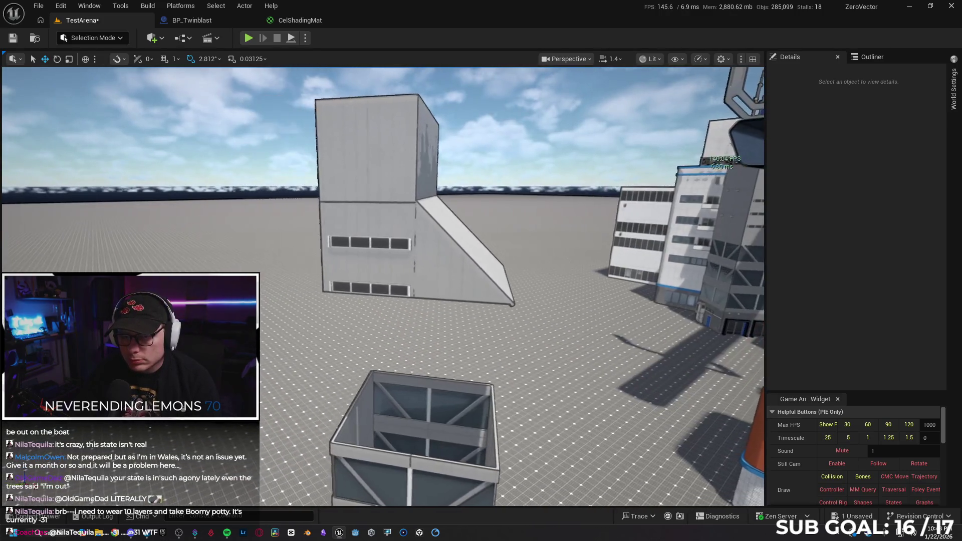
pyautogui.press('w')
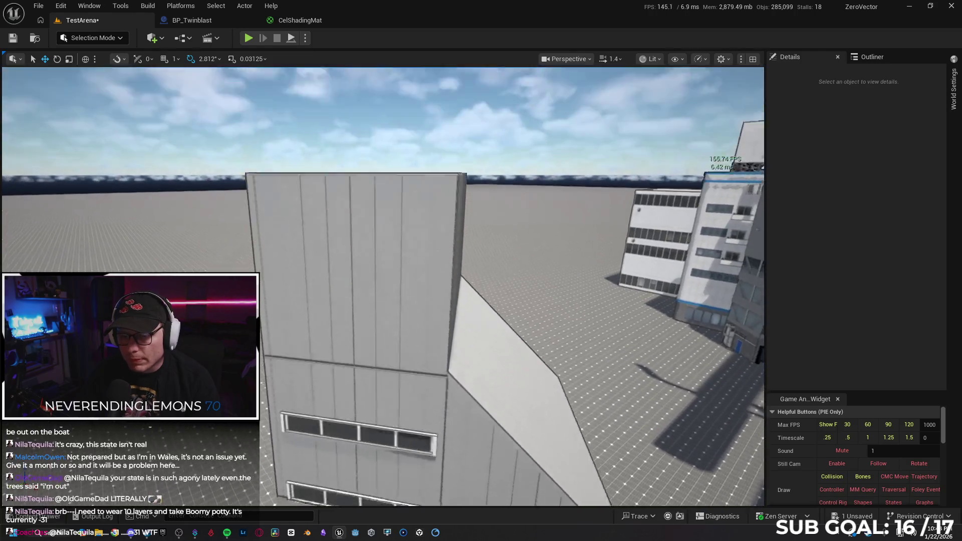
pyautogui.press('s')
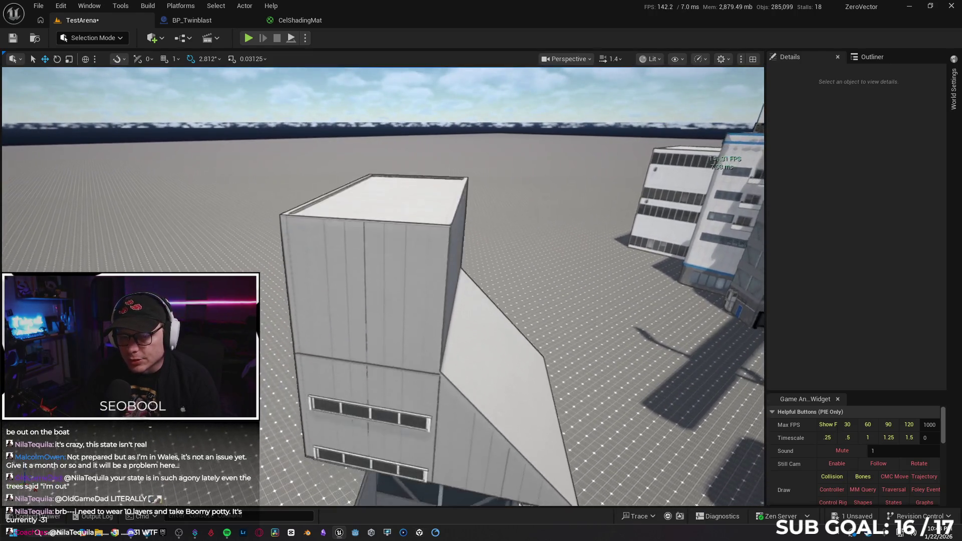
pyautogui.press('d')
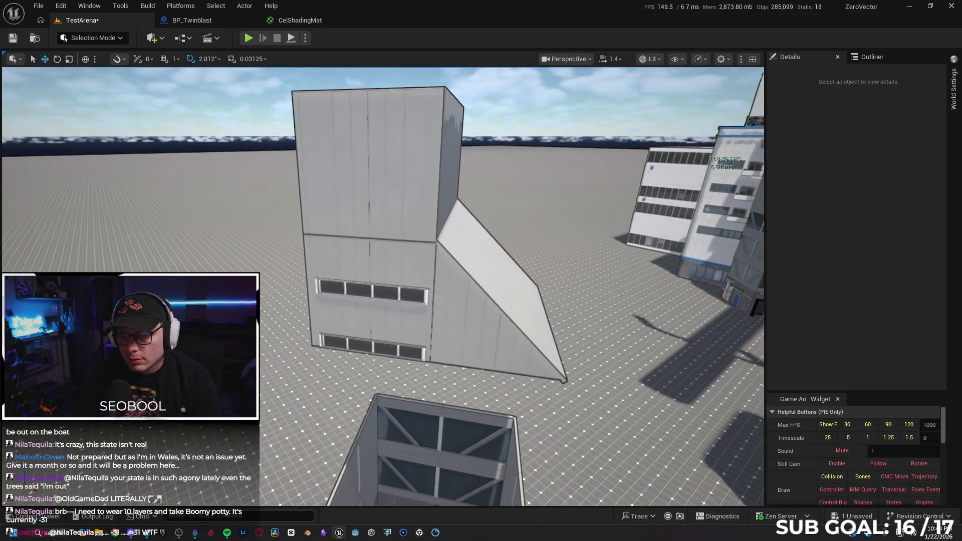
pyautogui.click(383, 255)
pyautogui.press('f')
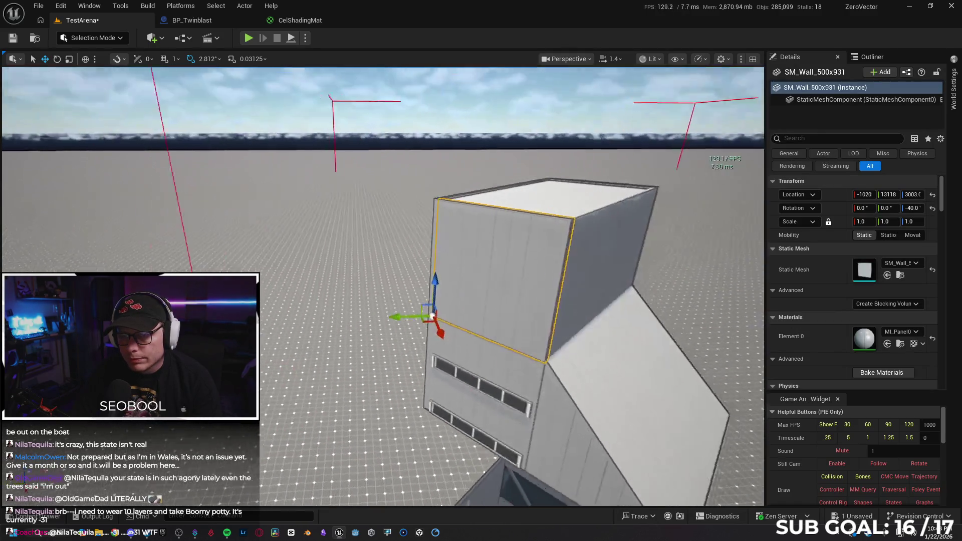
pyautogui.moveTo(388, 268)
pyautogui.mouseDown()
pyautogui.moveTo(492, 244)
pyautogui.moveTo(443, 241)
pyautogui.mouseUp()
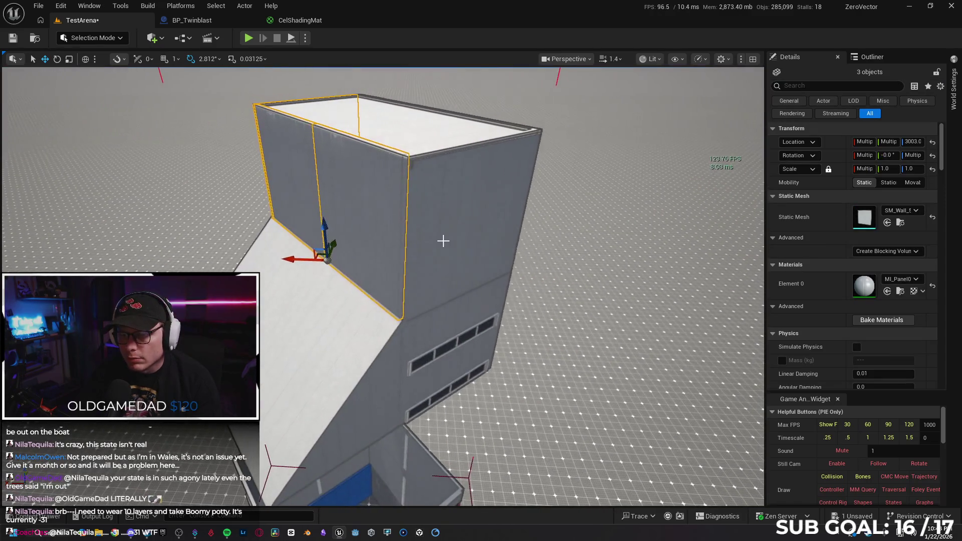
pyautogui.moveTo(503, 244)
pyautogui.mouseDown()
pyautogui.moveTo(569, 258)
pyautogui.moveTo(508, 252)
pyautogui.mouseUp()
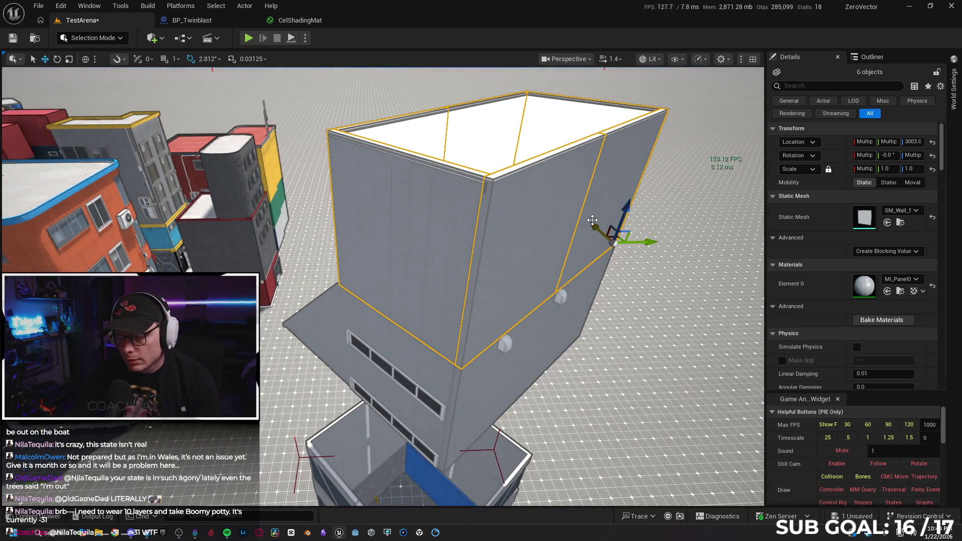
pyautogui.press('Delete')
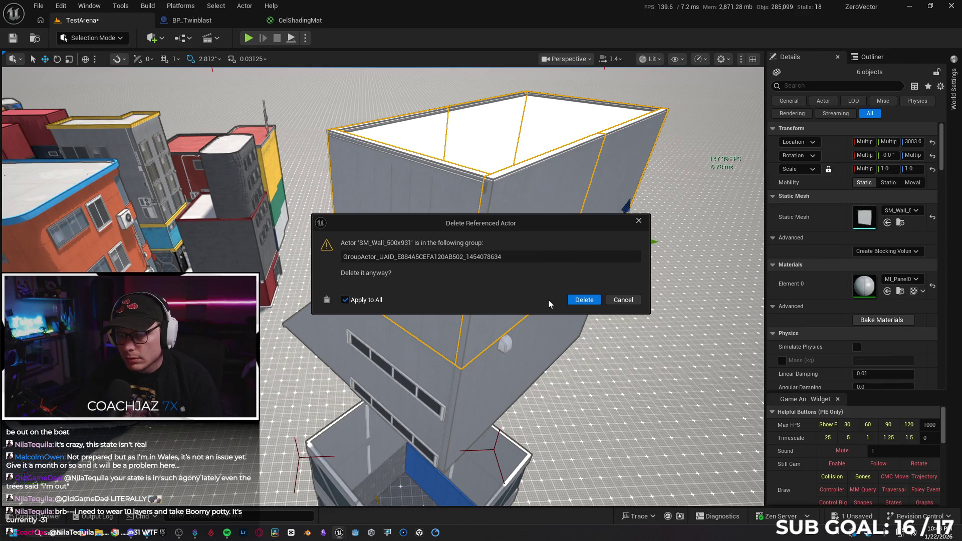
pyautogui.click(584, 300)
# Delete the building's two wall vents and select the floating white roof slab.
pyautogui.moveTo(584, 300); pyautogui.dragTo(561, 285)
pyautogui.moveTo(452, 301); pyautogui.dragTo(452, 284)
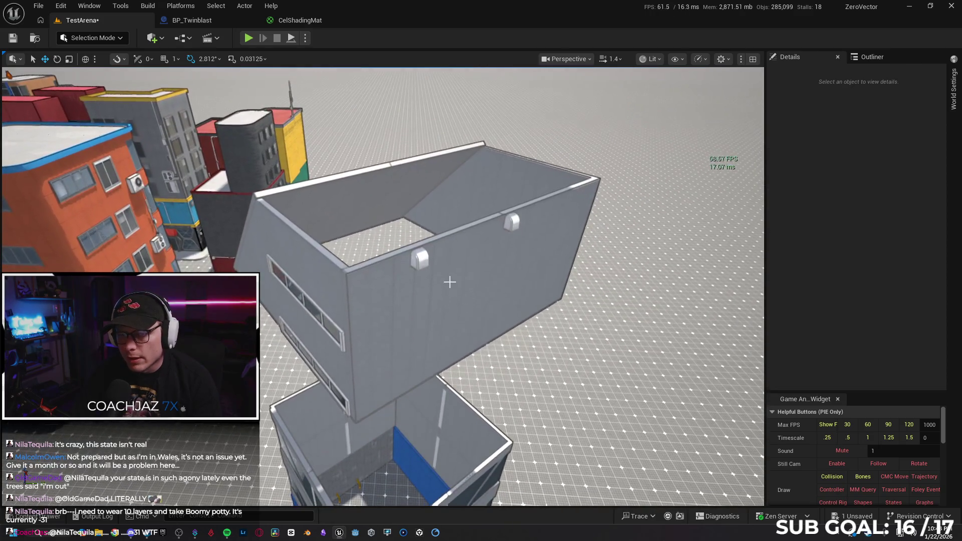
pyautogui.click(422, 257)
pyautogui.keyDown('ctrl'); pyautogui.click(512, 221); pyautogui.keyUp('ctrl')
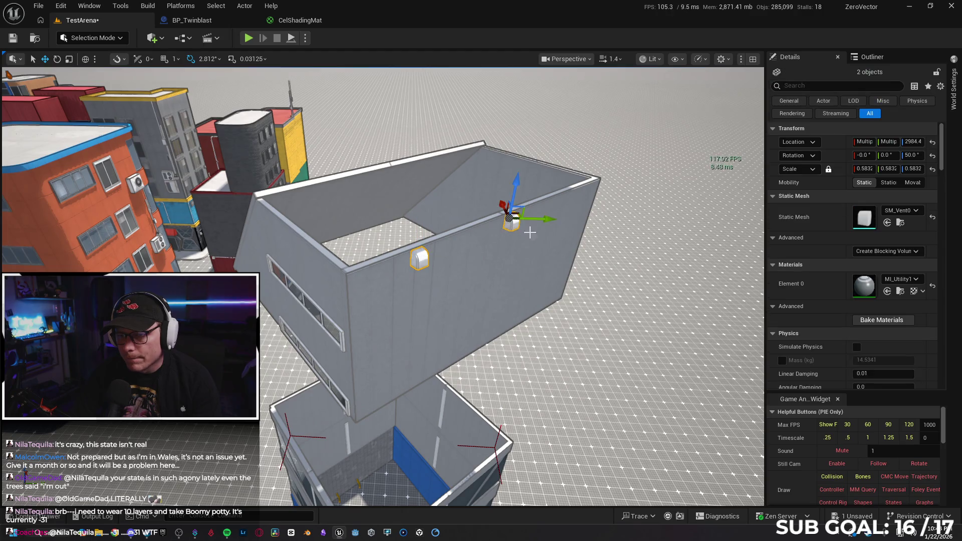
pyautogui.press('Delete')
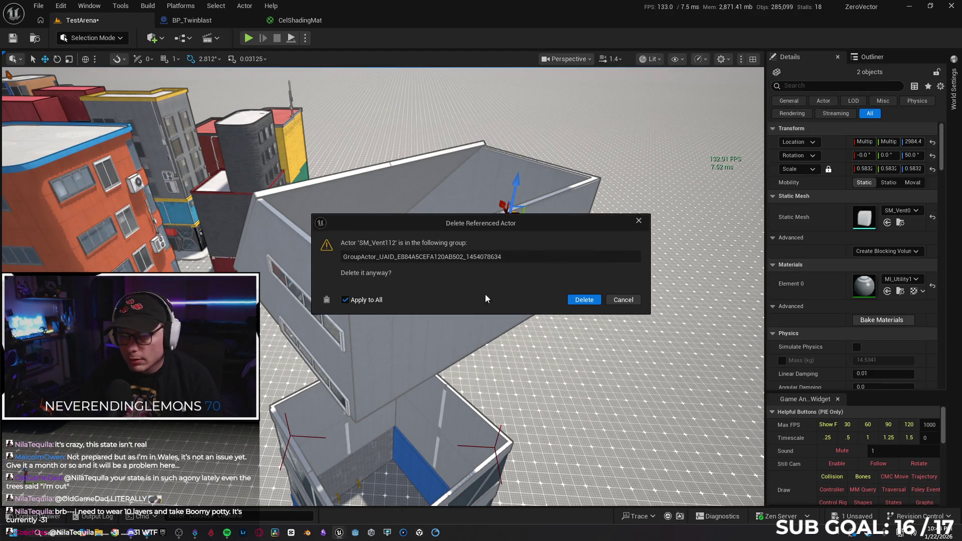
pyautogui.click(581, 299)
pyautogui.scroll(-3, 415, 249)
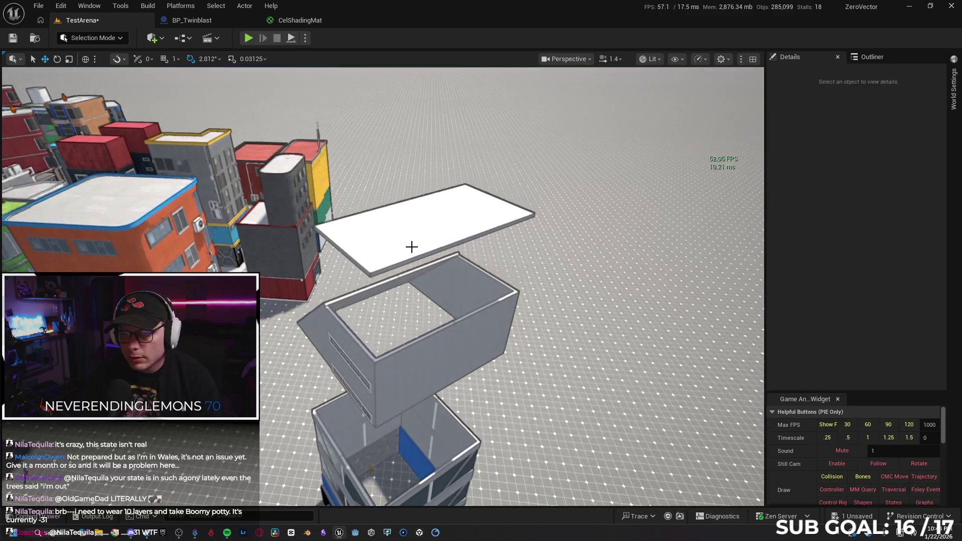
pyautogui.click(595, 179)
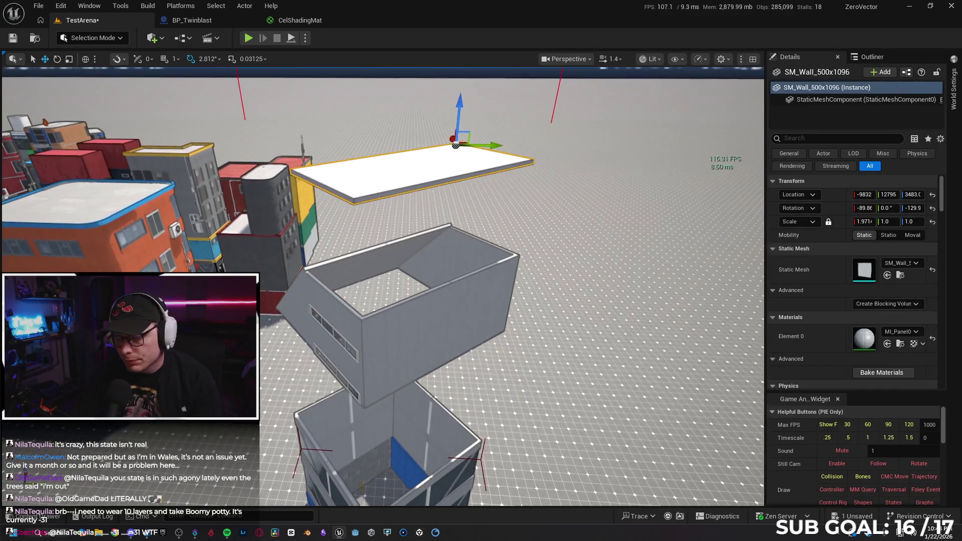
# Snap the white roof slab down onto the slanted building with End.
pyautogui.rightClick(595, 179)
pyautogui.moveTo(598, 266)
pyautogui.click(453, 165)
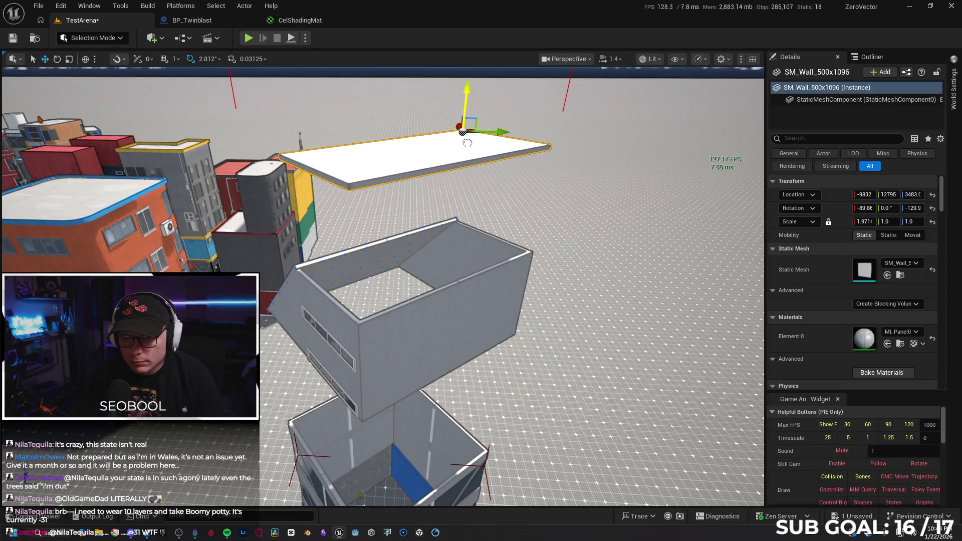
pyautogui.press('End')
pyautogui.press('f')
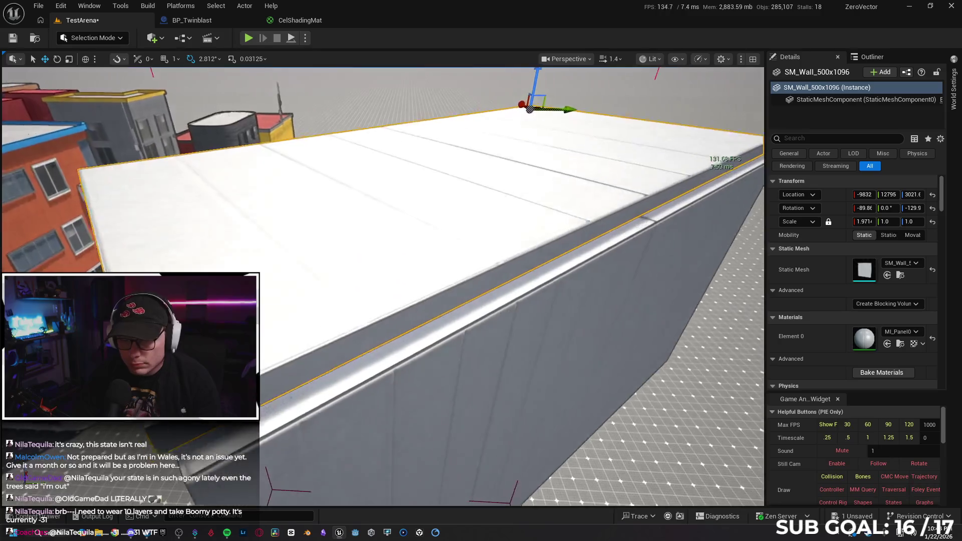
pyautogui.scroll(-1, 383, 286)
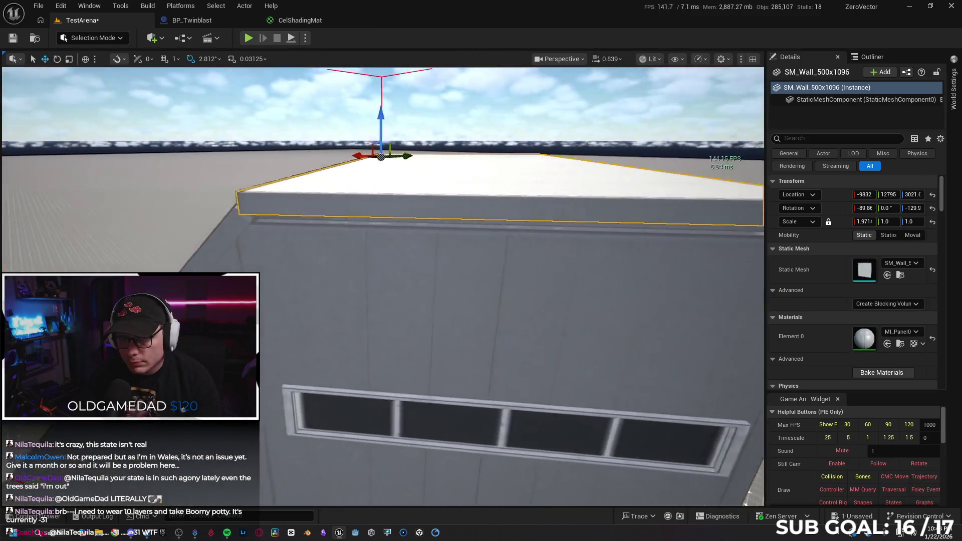
# Nudge the slab slightly upward on Z so it sits cleanly on the roof.
pyautogui.moveTo(484, 160); pyautogui.dragTo(484, 160)
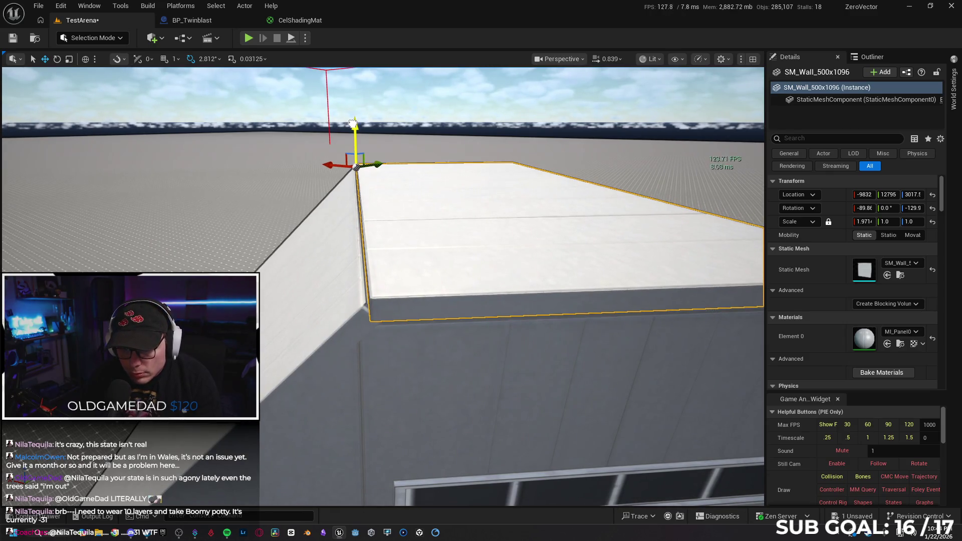
pyautogui.moveTo(353, 124); pyautogui.dragTo(353, 123)
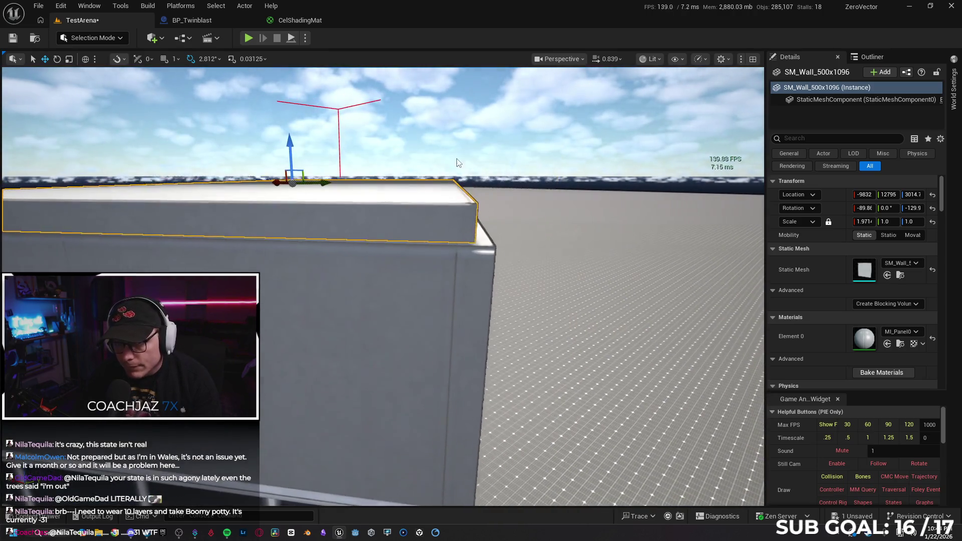
pyautogui.moveTo(353, 186); pyautogui.dragTo(353, 186)
pyautogui.moveTo(333, 195)
pyautogui.mouseDown()
pyautogui.moveTo(325, 205)
pyautogui.moveTo(310, 190)
pyautogui.moveTo(290, 200)
pyautogui.mouseUp()
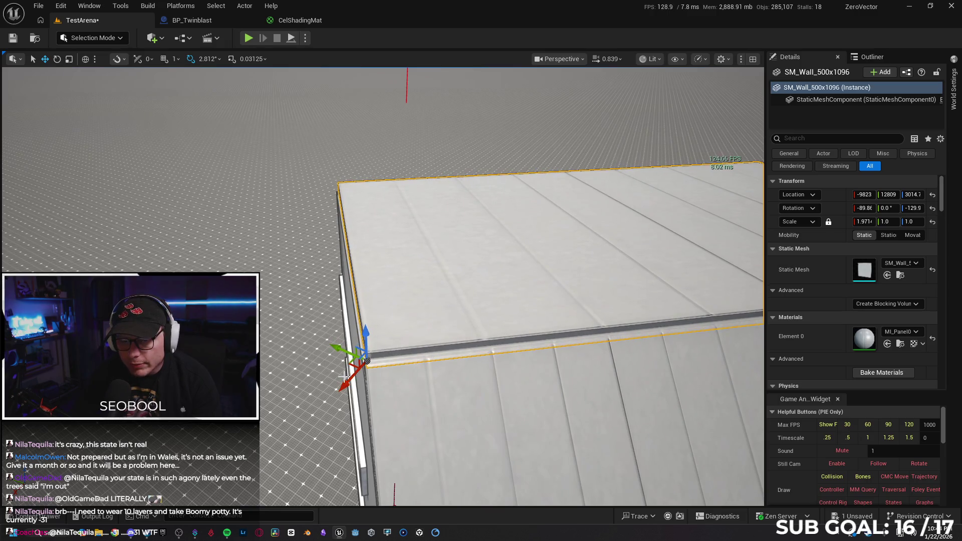
pyautogui.moveTo(434, 225)
pyautogui.mouseDown()
pyautogui.moveTo(424, 225)
pyautogui.moveTo(433, 226)
pyautogui.mouseUp()
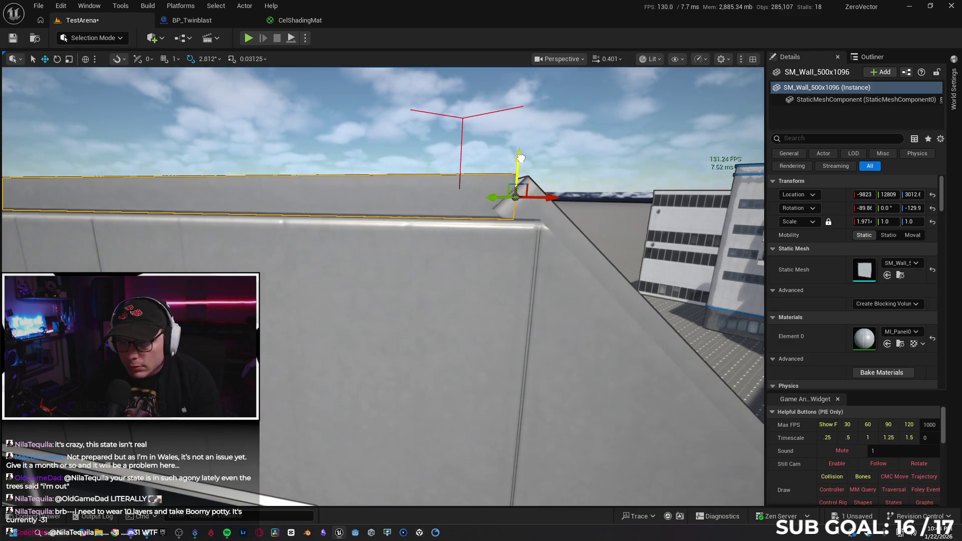
pyautogui.moveTo(536, 206)
pyautogui.mouseDown()
pyautogui.moveTo(535, 256)
pyautogui.moveTo(476, 270)
pyautogui.mouseUp()
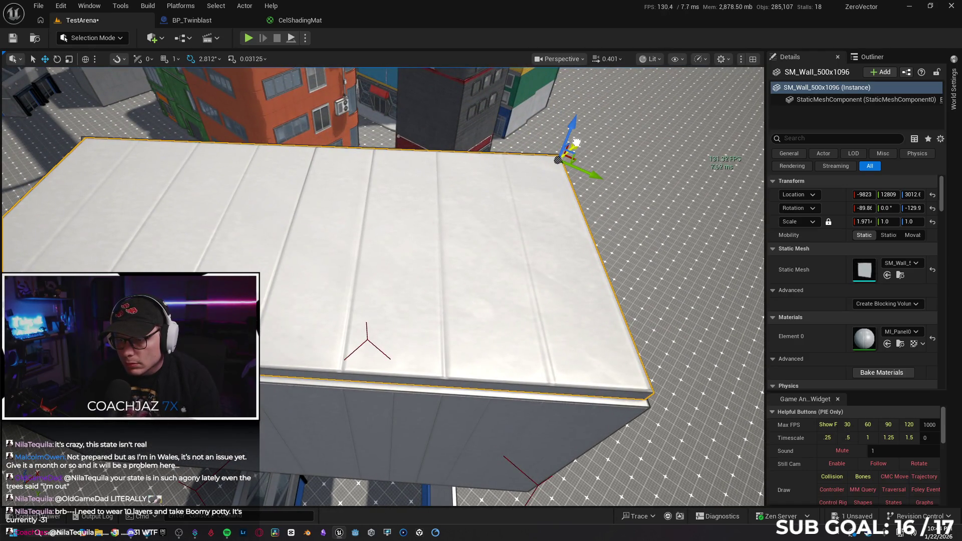
pyautogui.moveTo(476, 271)
pyautogui.mouseDown()
pyautogui.moveTo(466, 272)
pyautogui.moveTo(512, 115)
pyautogui.moveTo(506, 135)
pyautogui.moveTo(475, 156)
pyautogui.mouseUp()
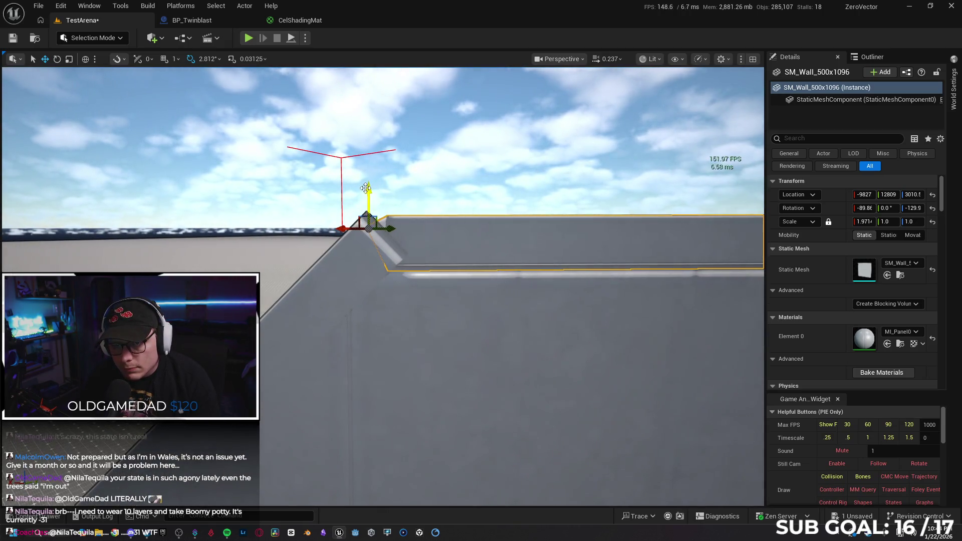
pyautogui.moveTo(365, 189); pyautogui.dragTo(366, 188)
pyautogui.moveTo(442, 206); pyautogui.dragTo(443, 192)
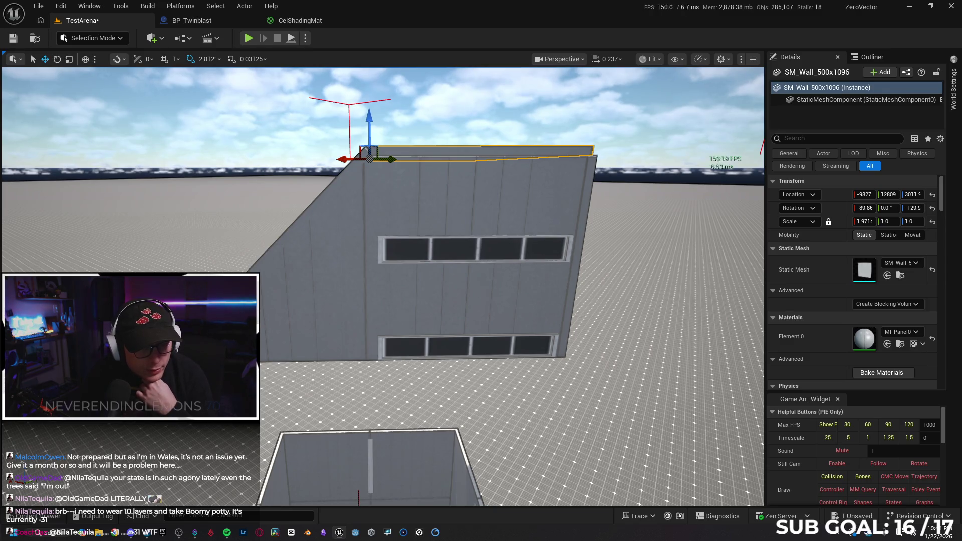
pyautogui.moveTo(442, 192); pyautogui.dragTo(442, 189)
# Select the slanted block's wall piece and its upper and lower window panels.
pyautogui.keyDown('ctrl'); pyautogui.click(350, 226); pyautogui.keyUp('ctrl')
pyautogui.moveTo(391, 216); pyautogui.dragTo(391, 217)
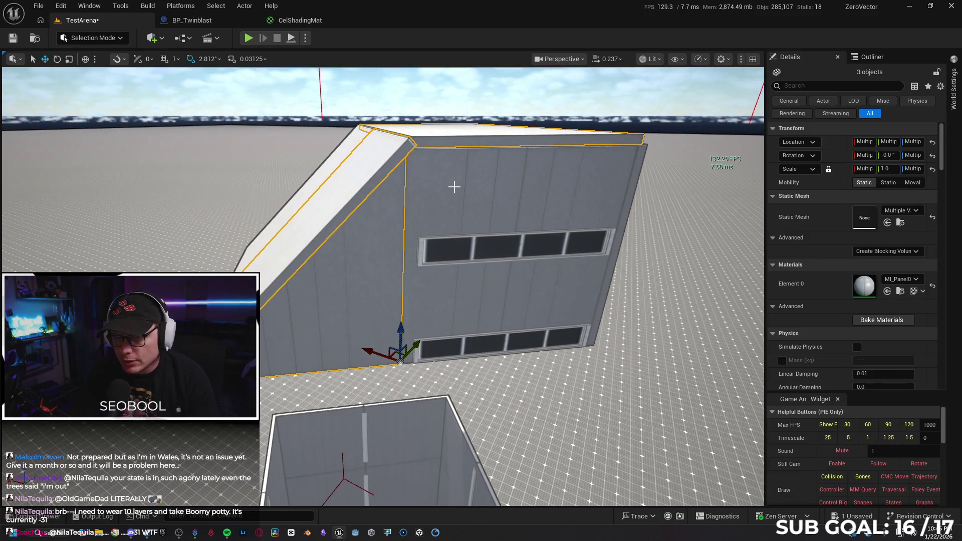
pyautogui.keyDown('ctrl'); pyautogui.click(456, 249); pyautogui.keyUp('ctrl')
pyautogui.keyDown('ctrl'); pyautogui.click(441, 350); pyautogui.keyUp('ctrl')
pyautogui.moveTo(441, 350); pyautogui.dragTo(470, 304)
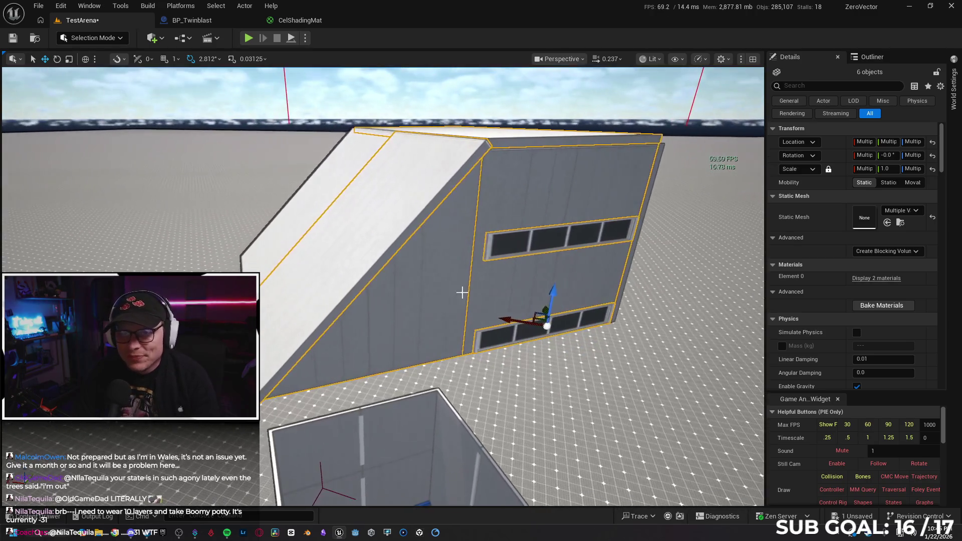
pyautogui.moveTo(380, 199)
pyautogui.mouseDown()
pyautogui.moveTo(411, 177)
pyautogui.moveTo(410, 237)
pyautogui.moveTo(443, 244)
pyautogui.moveTo(443, 206)
pyautogui.mouseUp()
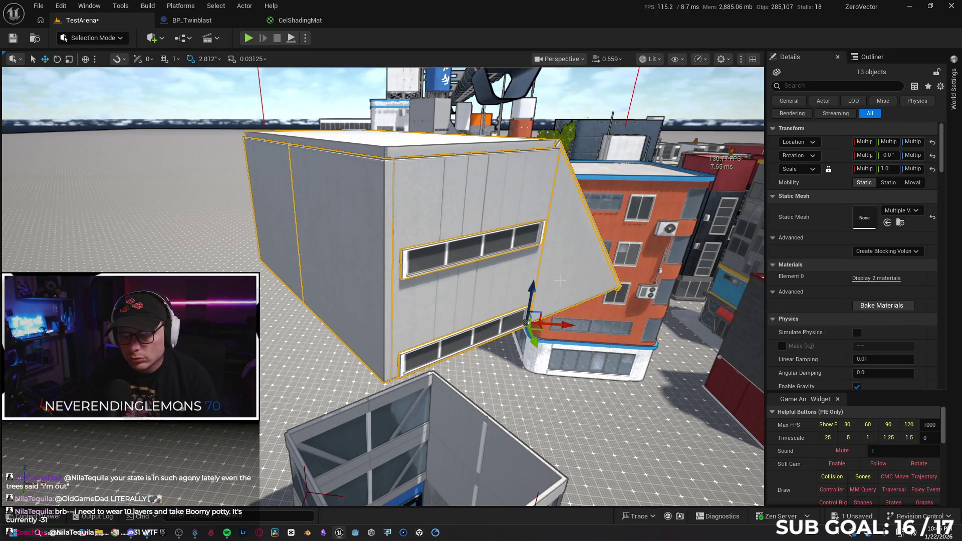
pyautogui.moveTo(559, 280)
pyautogui.mouseDown()
pyautogui.moveTo(567, 286)
pyautogui.moveTo(536, 245)
pyautogui.mouseUp()
# Move the 13-piece slanted block onto the glass tower and lower it onto the top ledge.
pyautogui.moveTo(444, 222); pyautogui.dragTo(431, 332)
pyautogui.scroll(5, 413, 299)
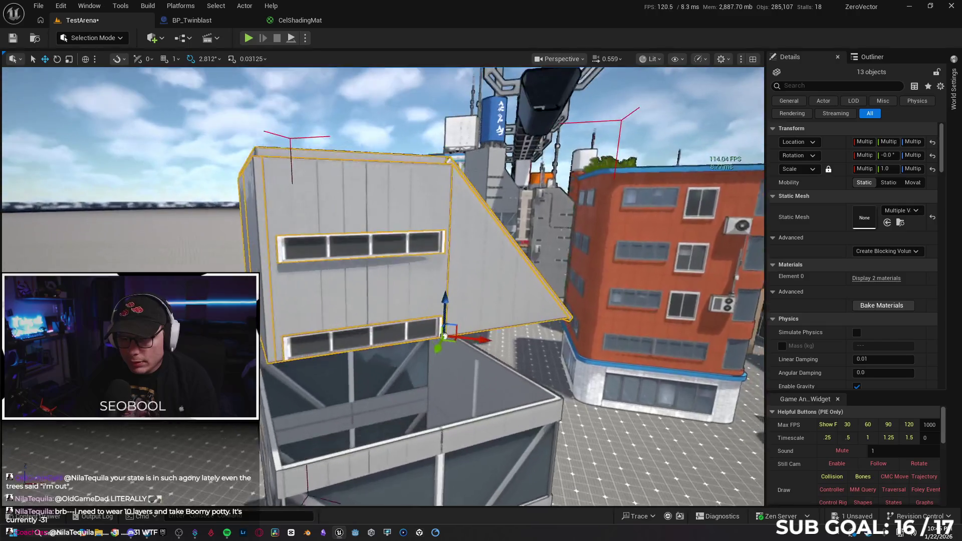
pyautogui.scroll(6, 473, 312)
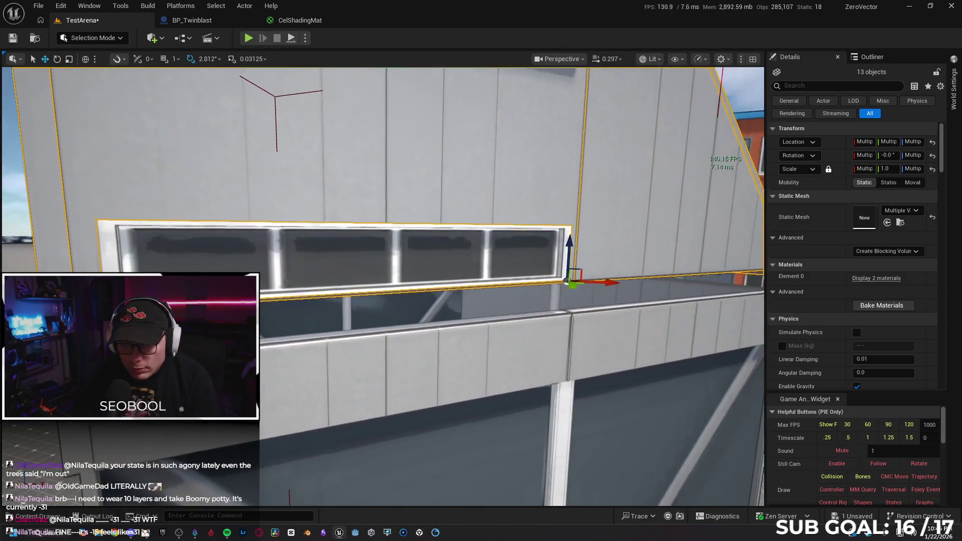
pyautogui.moveTo(571, 271); pyautogui.dragTo(630, 269)
pyautogui.moveTo(677, 225); pyautogui.dragTo(678, 249)
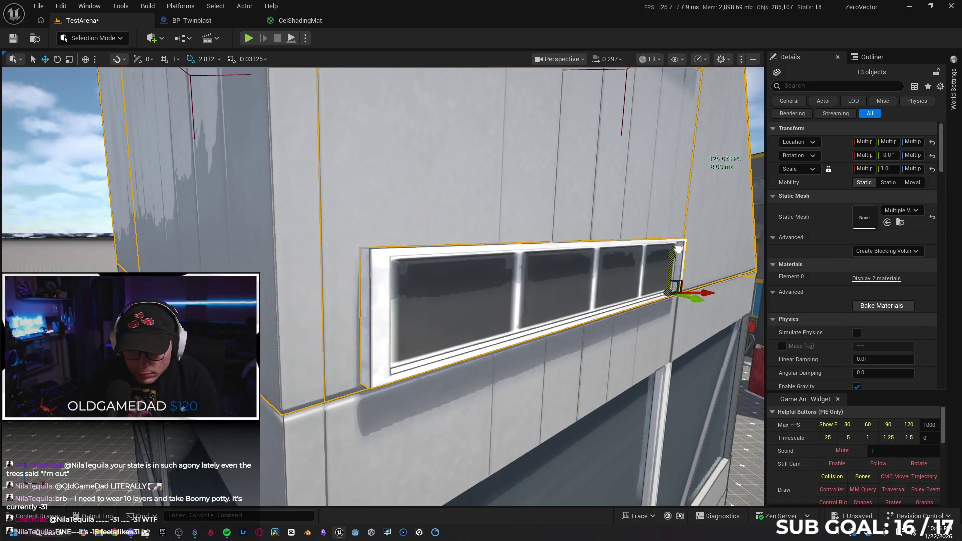
pyautogui.moveTo(649, 341); pyautogui.dragTo(649, 360)
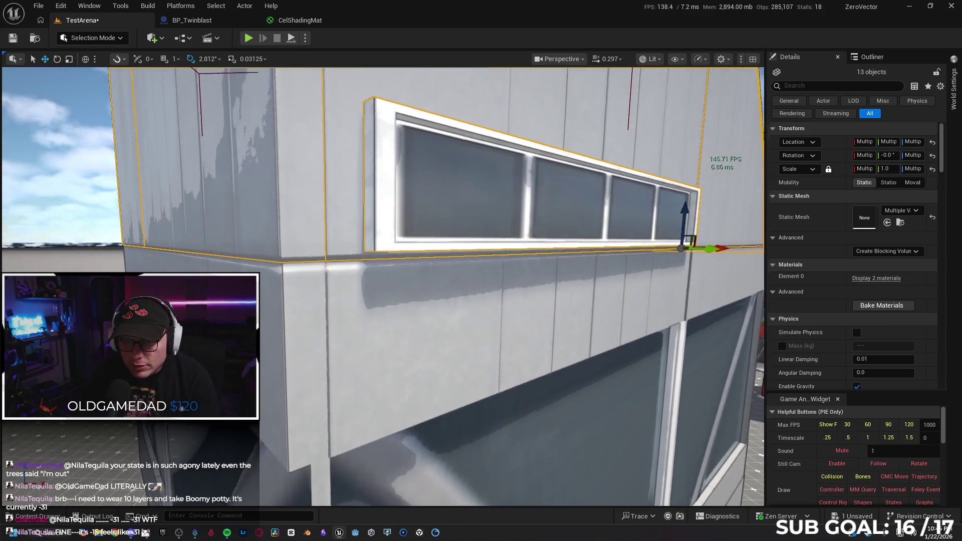
pyautogui.press('d')
pyautogui.press('s')
pyautogui.press('s')
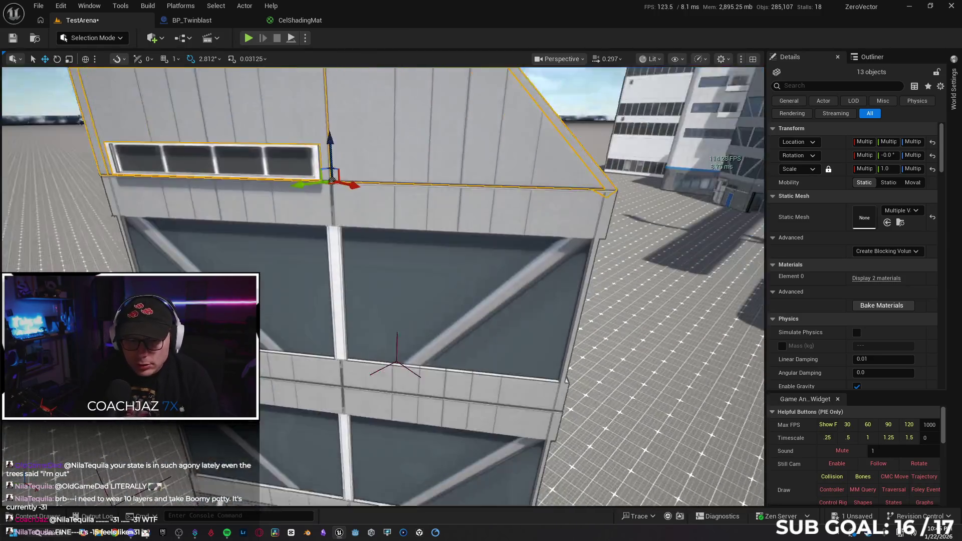
pyautogui.press('s')
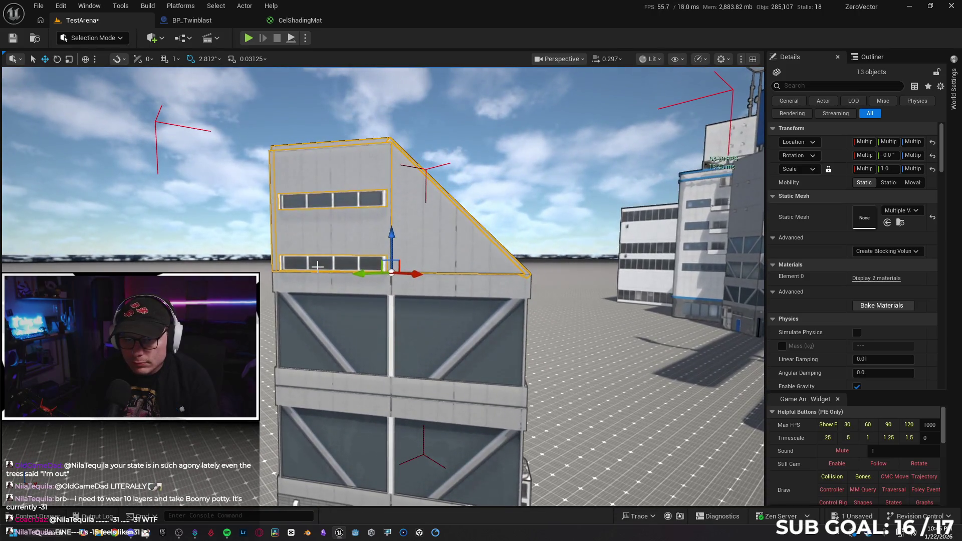
# Select the slanted block's four windows and raise them slightly along Z.
pyautogui.click(317, 265)
pyautogui.keyDown('ctrl'); pyautogui.click(346, 204); pyautogui.keyUp('ctrl')
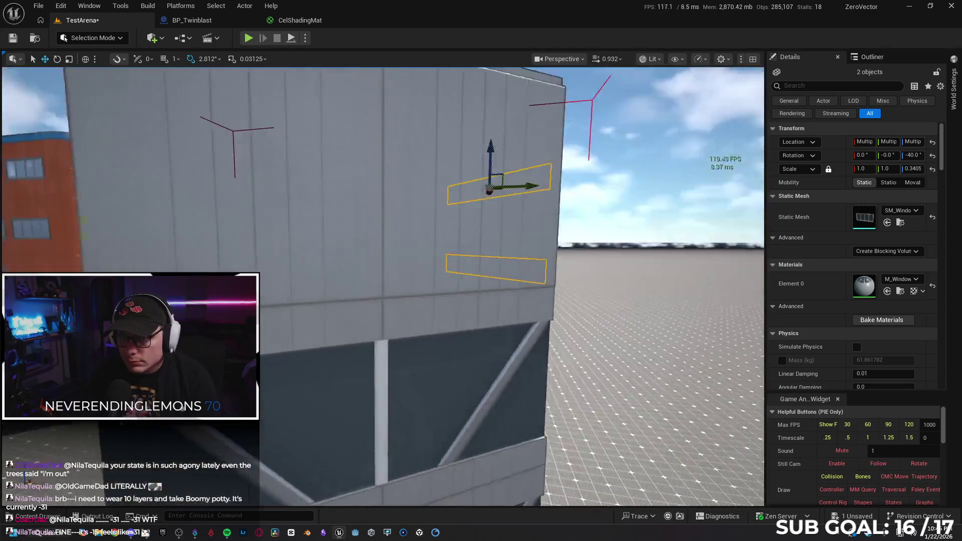
pyautogui.keyDown('ctrl'); pyautogui.click(392, 270); pyautogui.keyUp('ctrl')
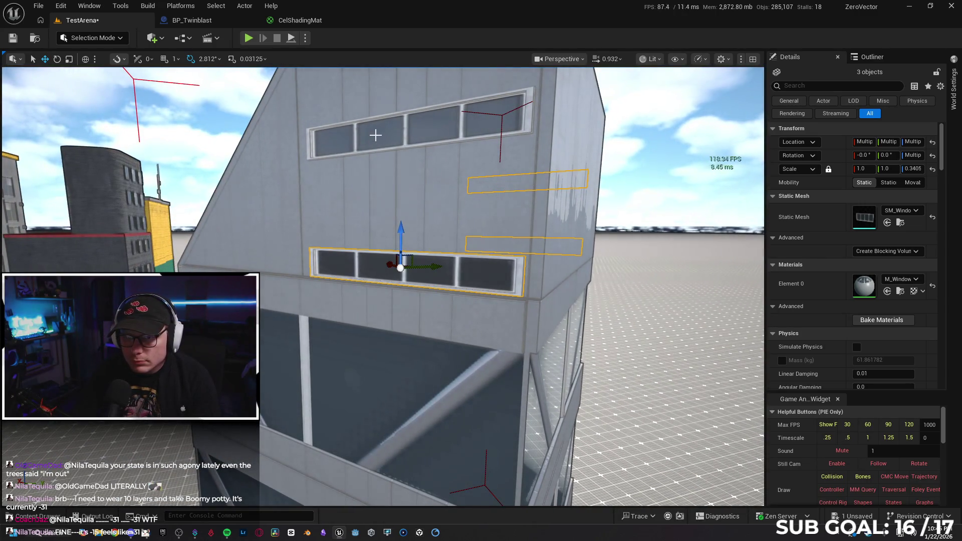
pyautogui.scroll(-5, 401, 91)
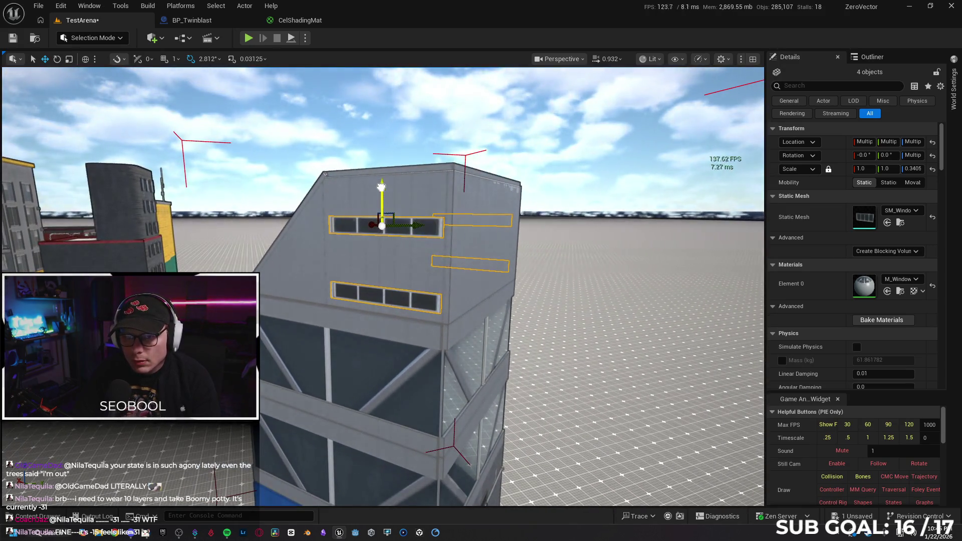
pyautogui.moveTo(381, 186); pyautogui.dragTo(383, 175)
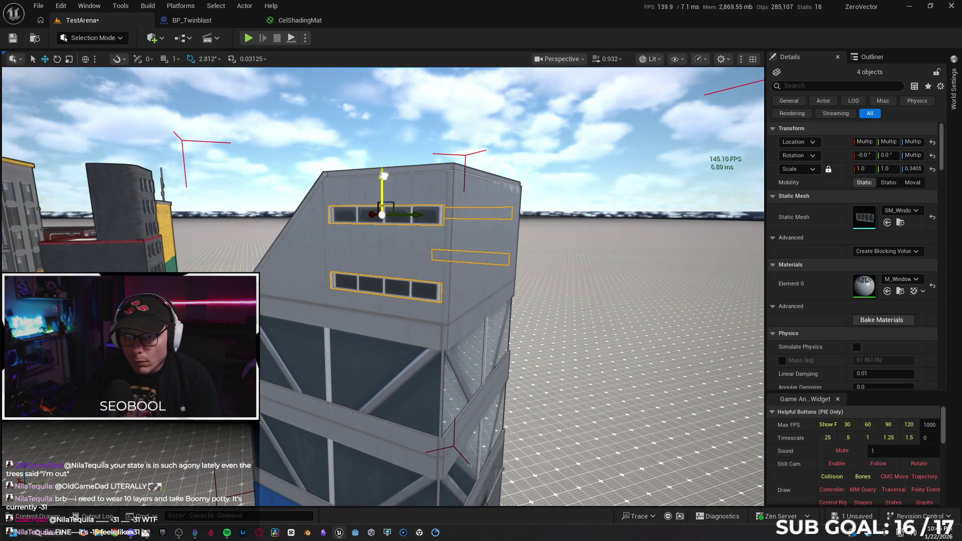
pyautogui.scroll(10, 383, 175)
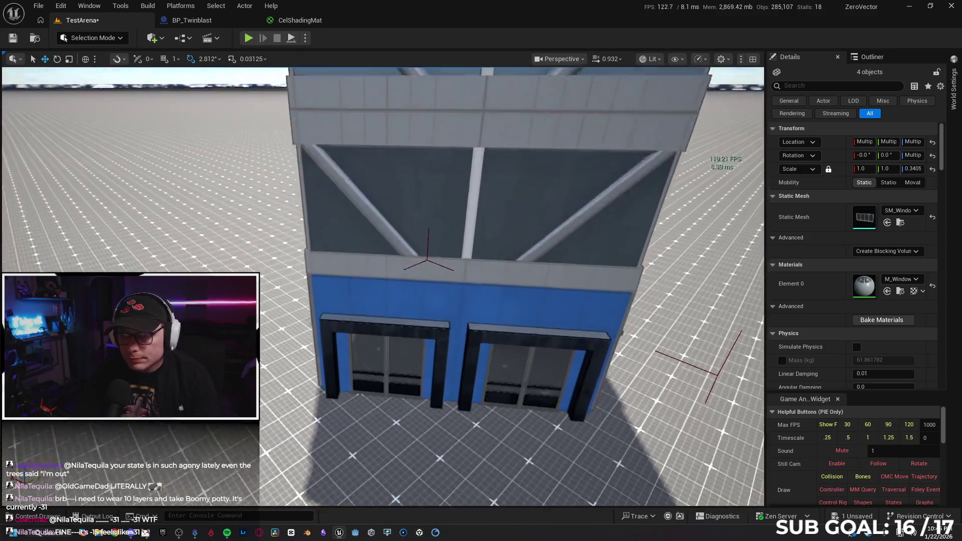
pyautogui.scroll(-5, 383, 176)
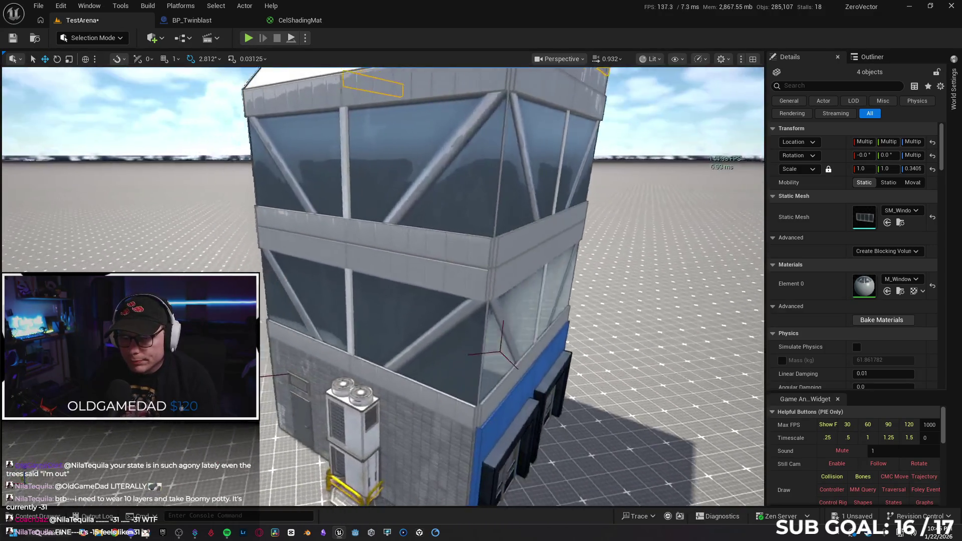
pyautogui.moveTo(384, 175)
pyautogui.mouseDown()
pyautogui.moveTo(308, 178)
pyautogui.moveTo(366, 170)
pyautogui.moveTo(372, 187)
pyautogui.mouseUp()
# Delete the upper AC unit and the SM_AC62 unit near the base.
pyautogui.click(372, 186)
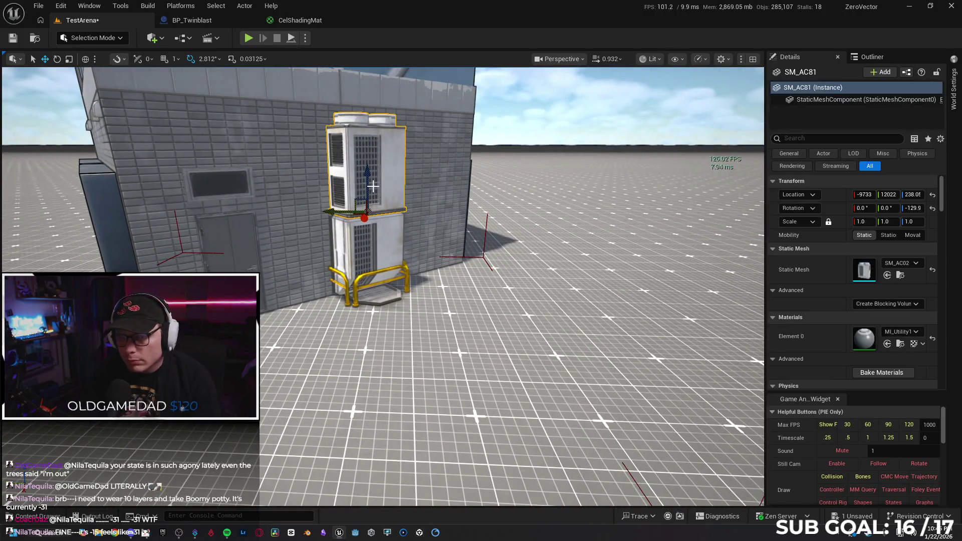
pyautogui.press('Delete')
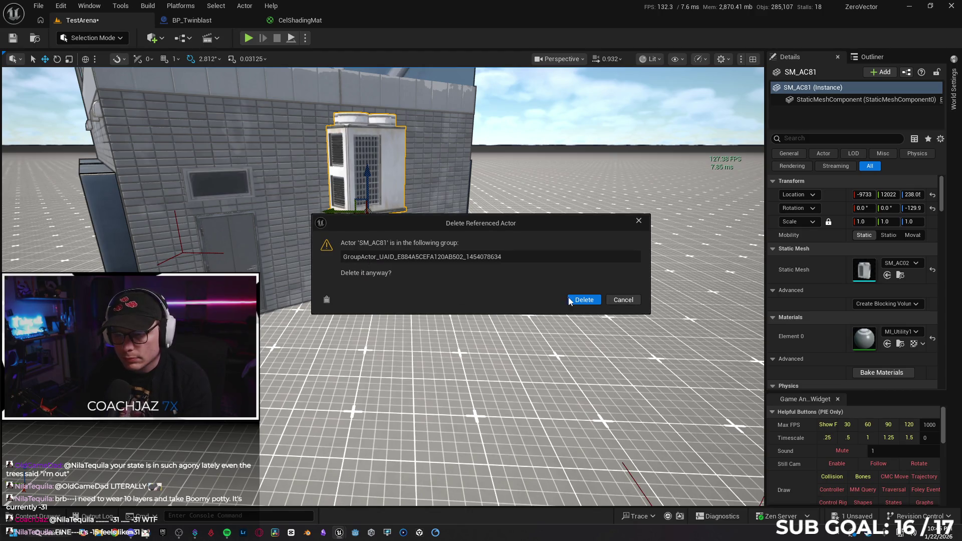
pyautogui.click(569, 299)
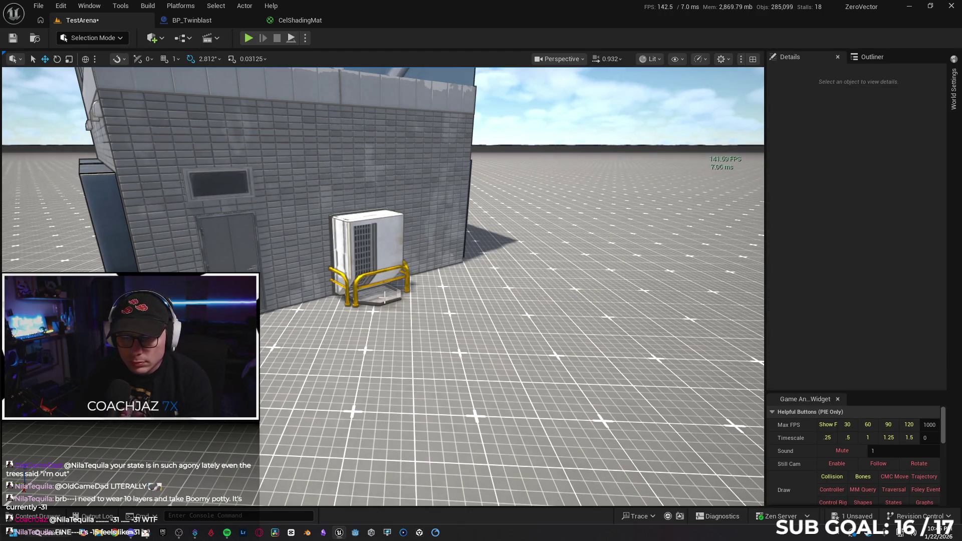
pyautogui.moveTo(418, 299); pyautogui.dragTo(371, 293)
pyautogui.click(321, 245)
pyautogui.press('Delete')
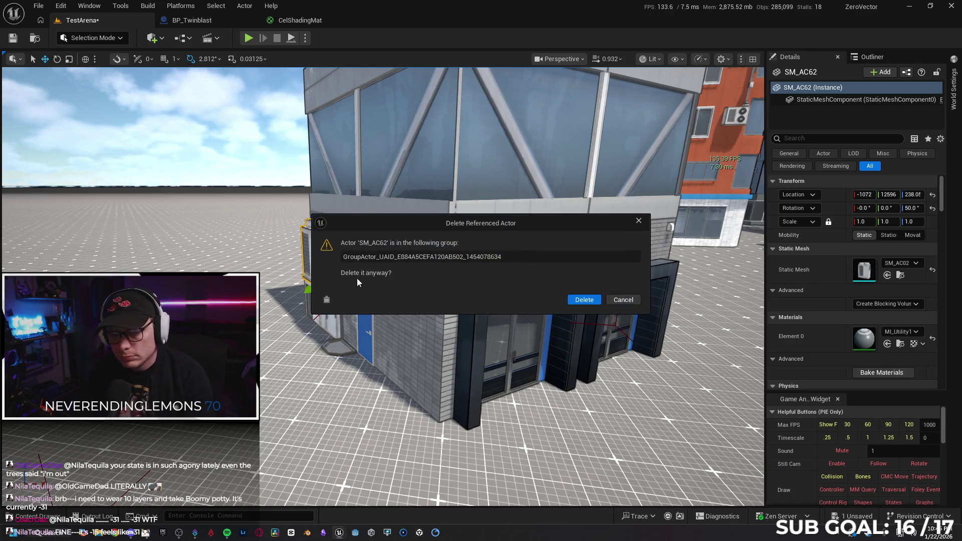
pyautogui.click(568, 299)
pyautogui.moveTo(569, 299); pyautogui.dragTo(563, 257)
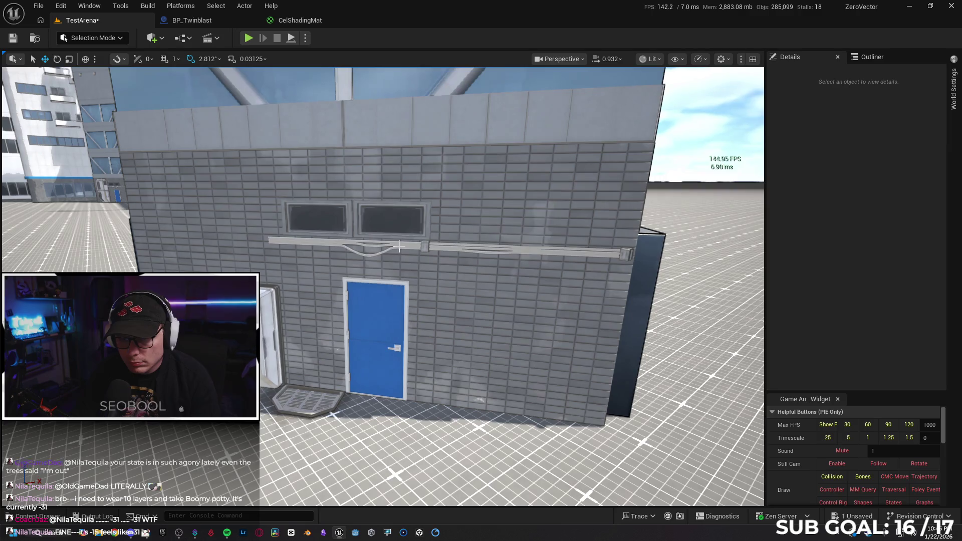
# Delete the two wall cables by the blue door and the ground drain.
pyautogui.click(414, 248)
pyautogui.keyDown('ctrl'); pyautogui.click(432, 250); pyautogui.keyUp('ctrl')
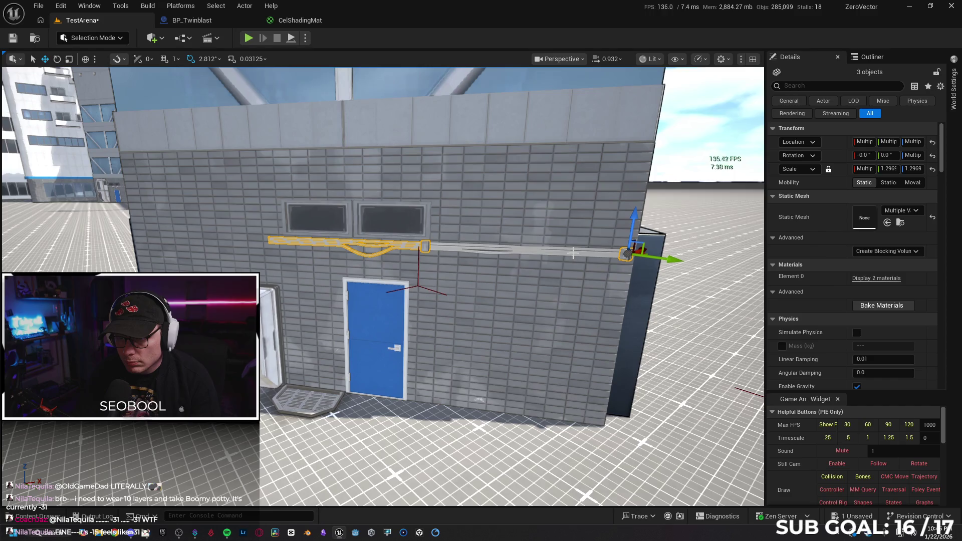
pyautogui.press('Delete')
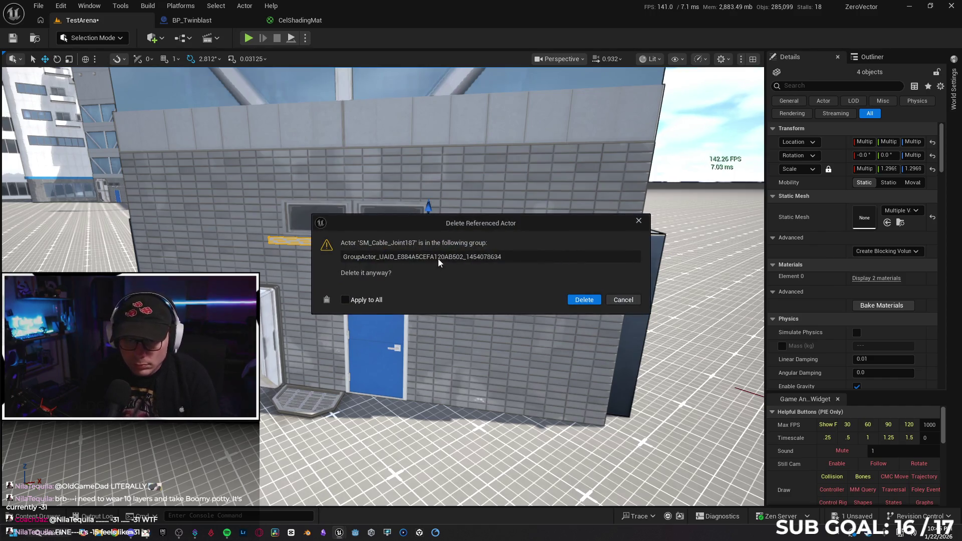
pyautogui.click(584, 300)
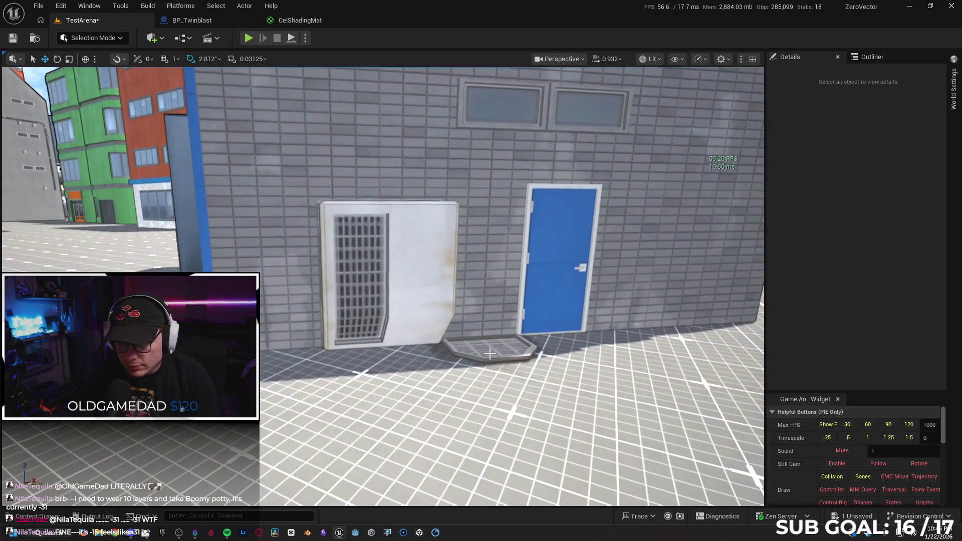
pyautogui.click(490, 353)
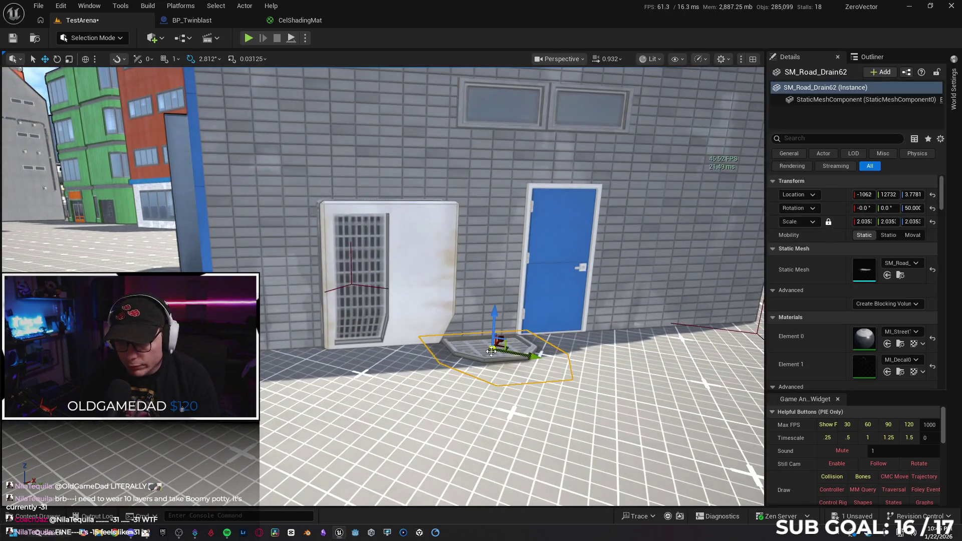
pyautogui.press('Delete')
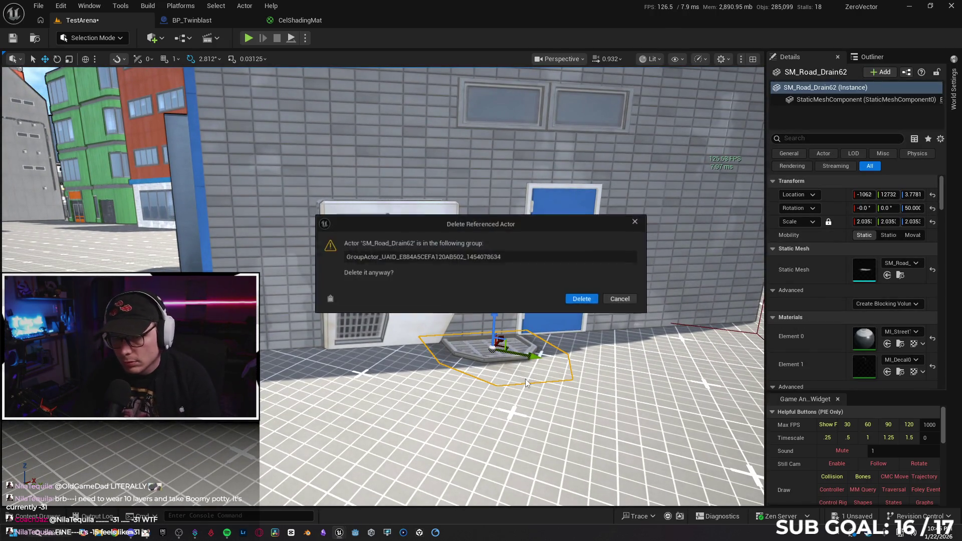
pyautogui.click(584, 300)
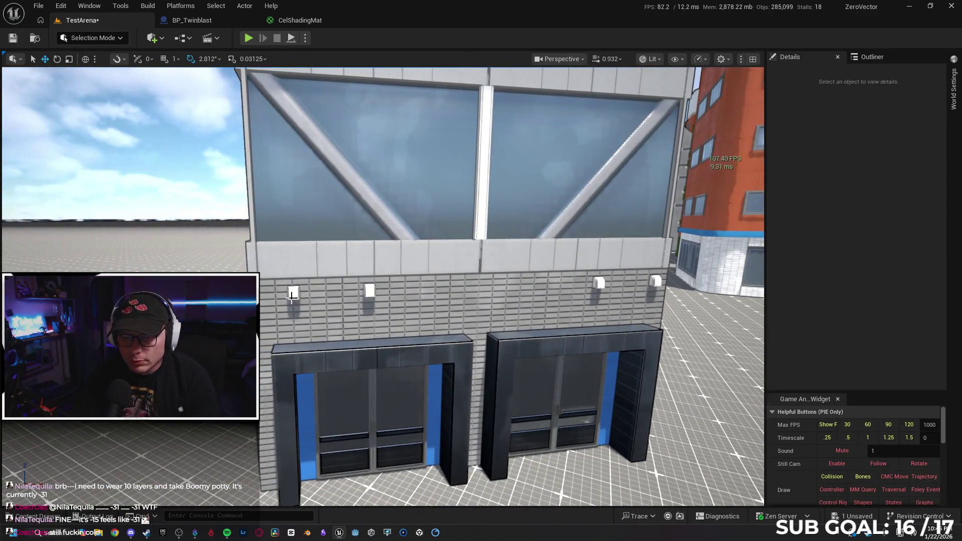
# Delete the SM_Vent fixtures above the glass doorways.
pyautogui.click(292, 295)
pyautogui.keyDown('ctrl'); pyautogui.click(370, 291); pyautogui.keyUp('ctrl')
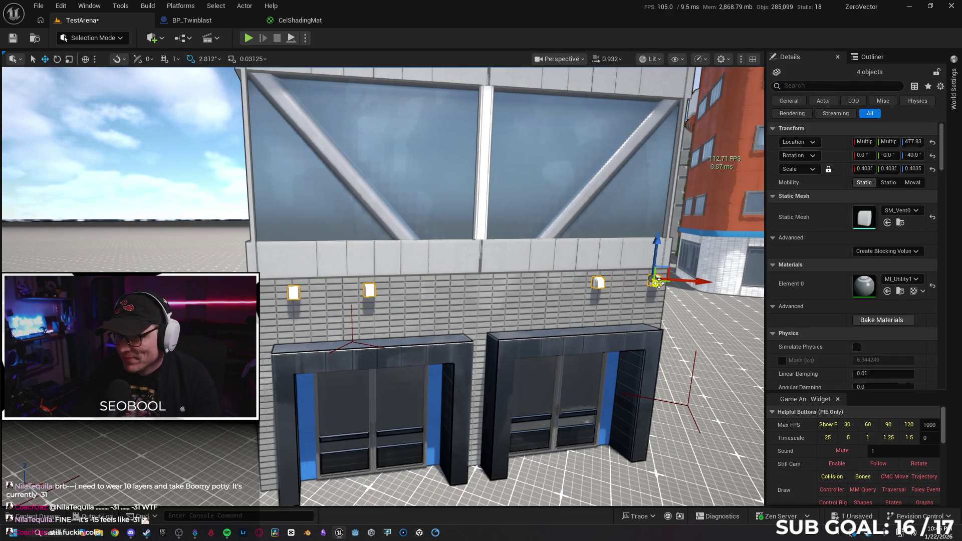
pyautogui.press('Delete')
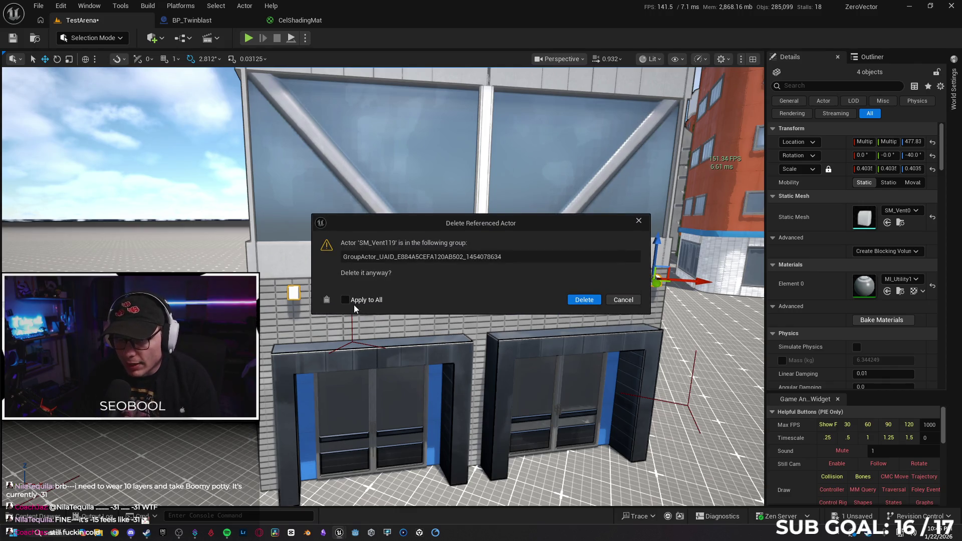
pyautogui.click(584, 300)
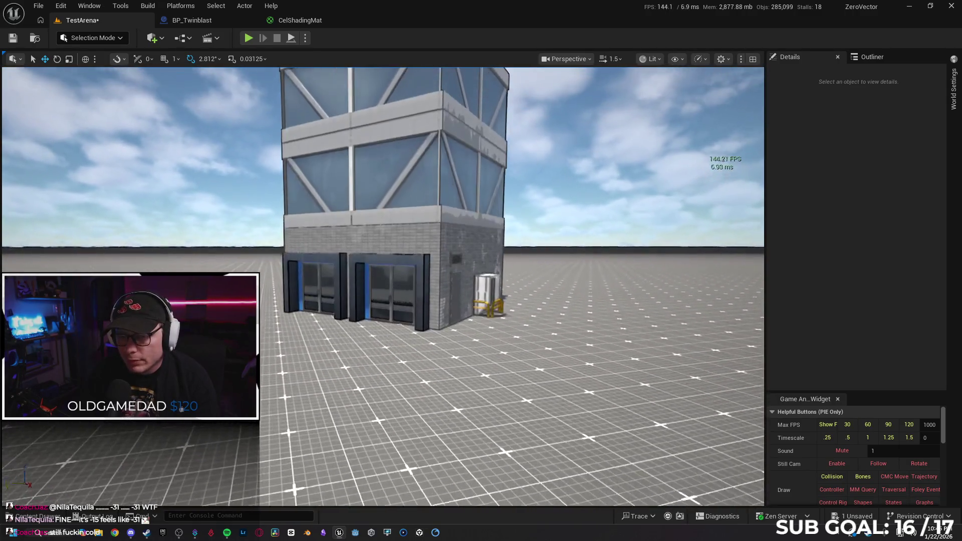
# Lock the building's group from the slanted top wall and frame it in view.
pyautogui.click(400, 262)
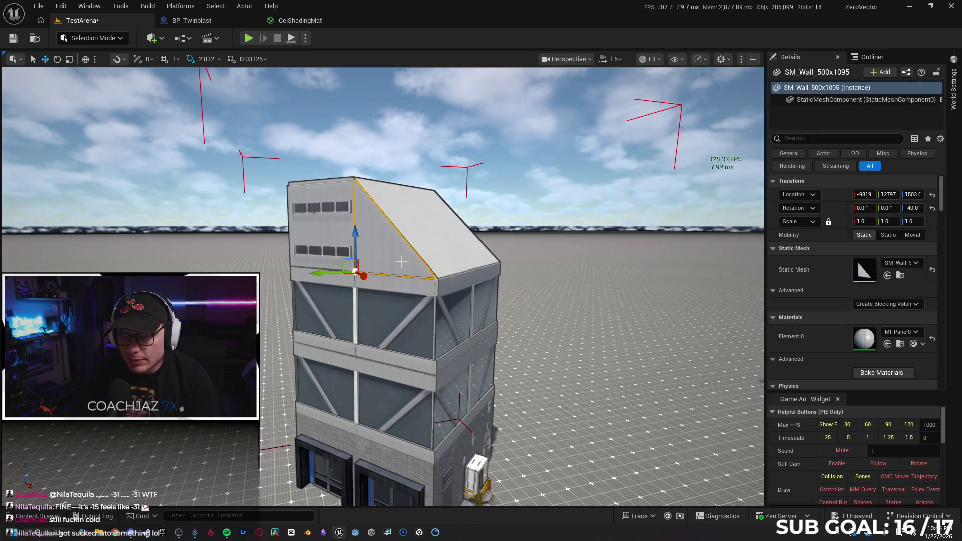
pyautogui.rightClick(401, 262)
pyautogui.moveTo(496, 418)
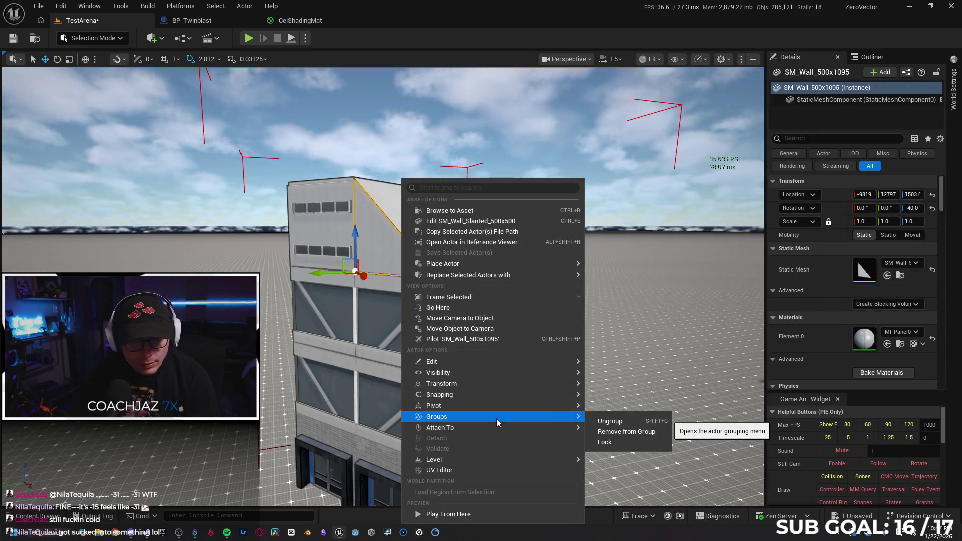
pyautogui.click(616, 442)
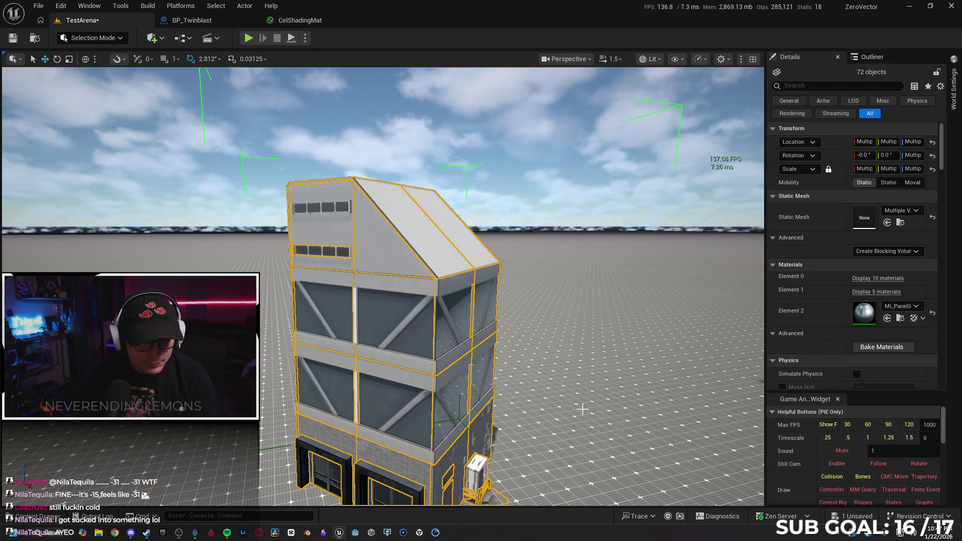
pyautogui.press('f')
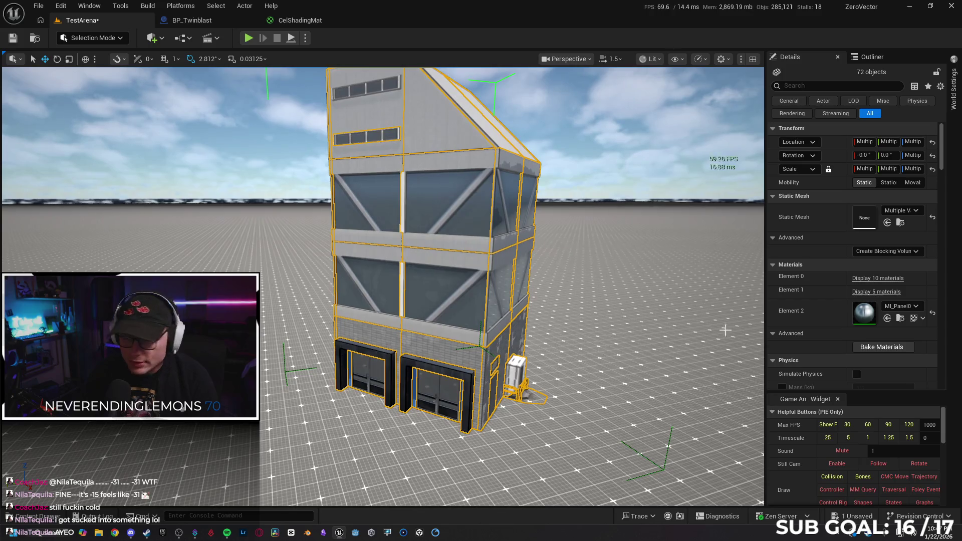
# Display Element 0's 10 materials and browse to the Tile_Panel02 material folder.
pyautogui.click(857, 278)
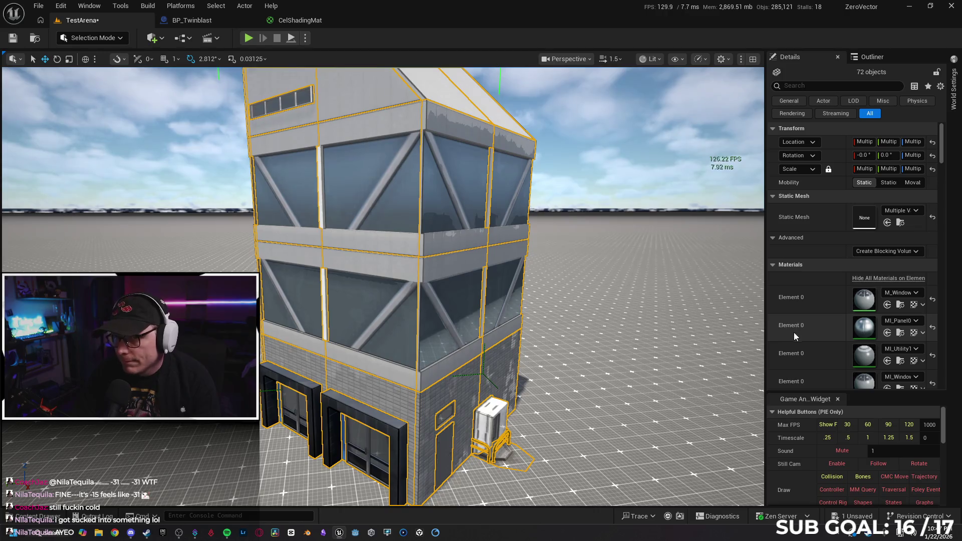
pyautogui.scroll(-2, 828, 311)
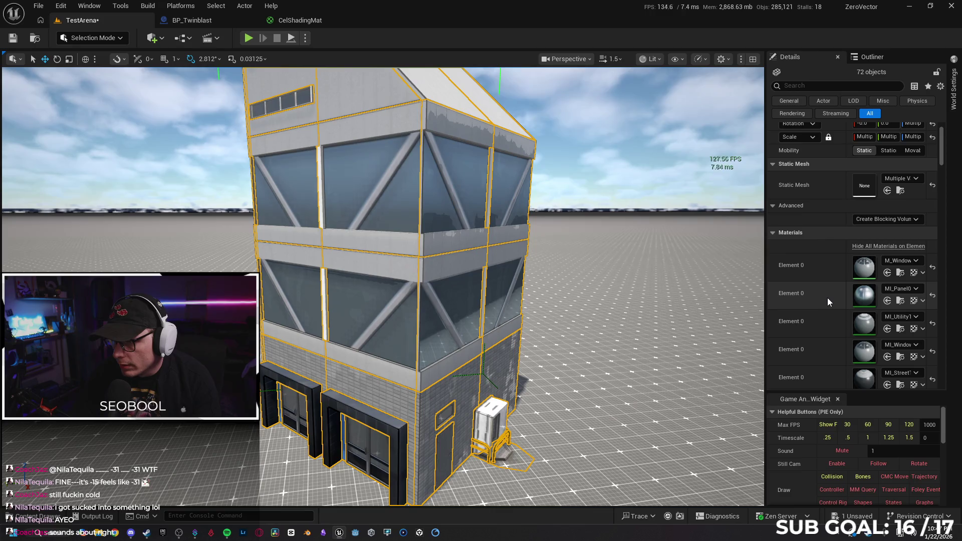
pyautogui.click(900, 302)
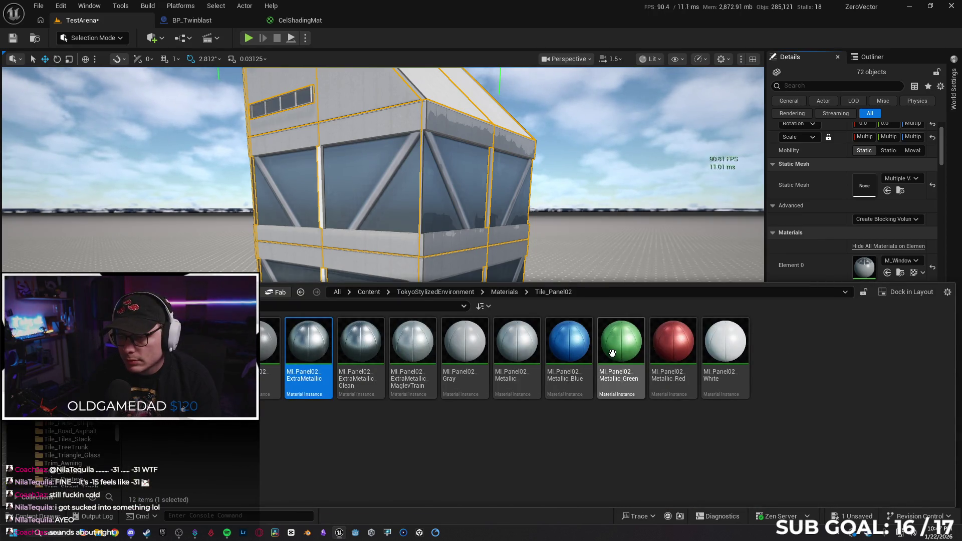
# Apply MI_Panel02_Metallic_Blue to the building's door material slot.
pyautogui.click(573, 348)
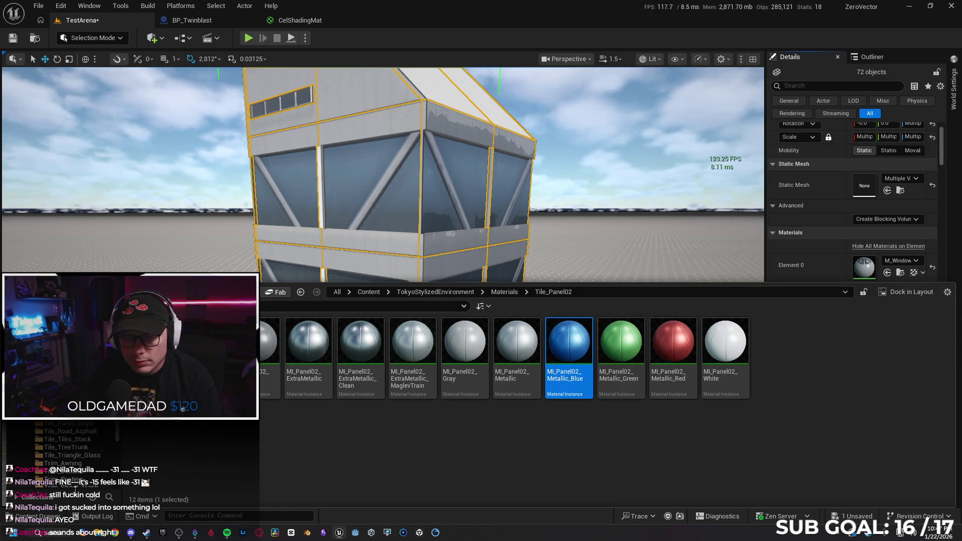
pyautogui.hotkey('ctrl', 'space')
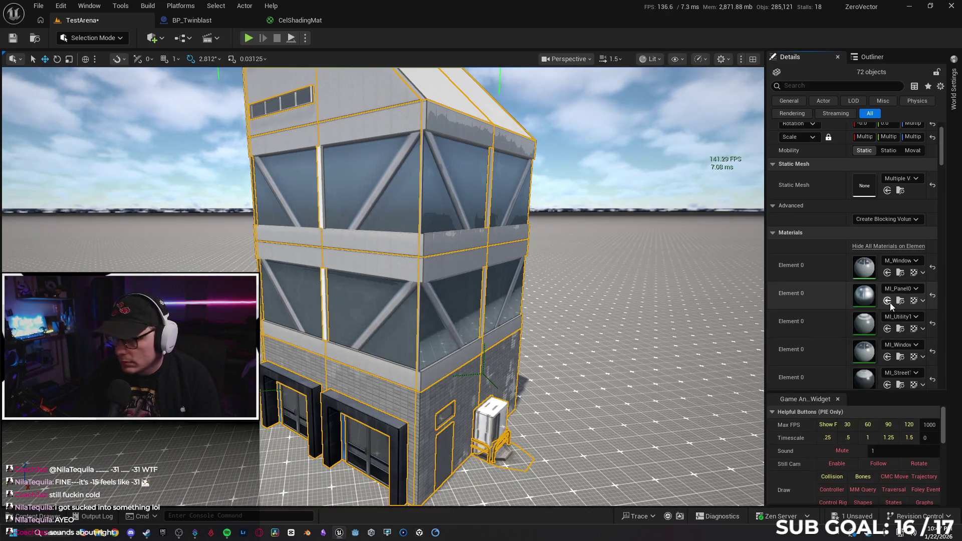
pyautogui.click(887, 300)
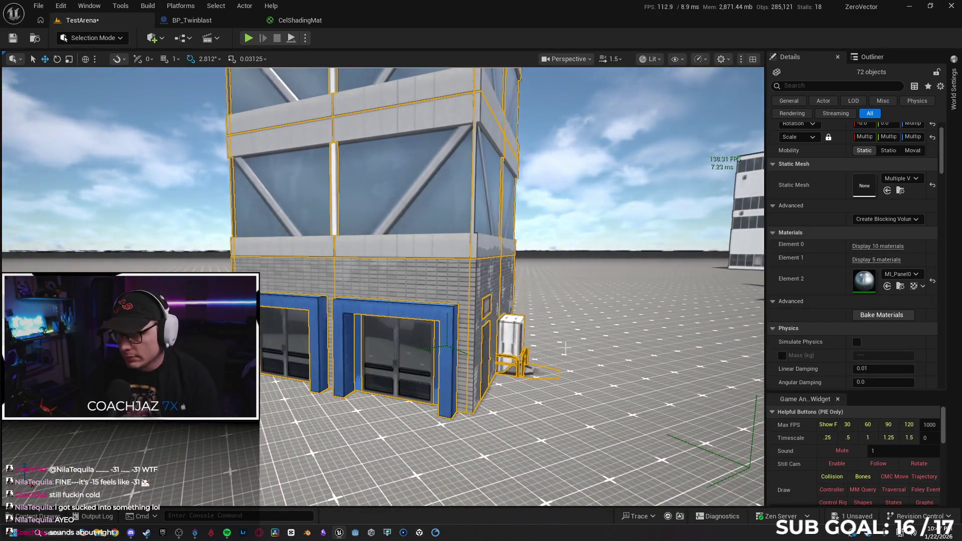
# Give the door frames the MI_Panel02_White material.
pyautogui.click(899, 286)
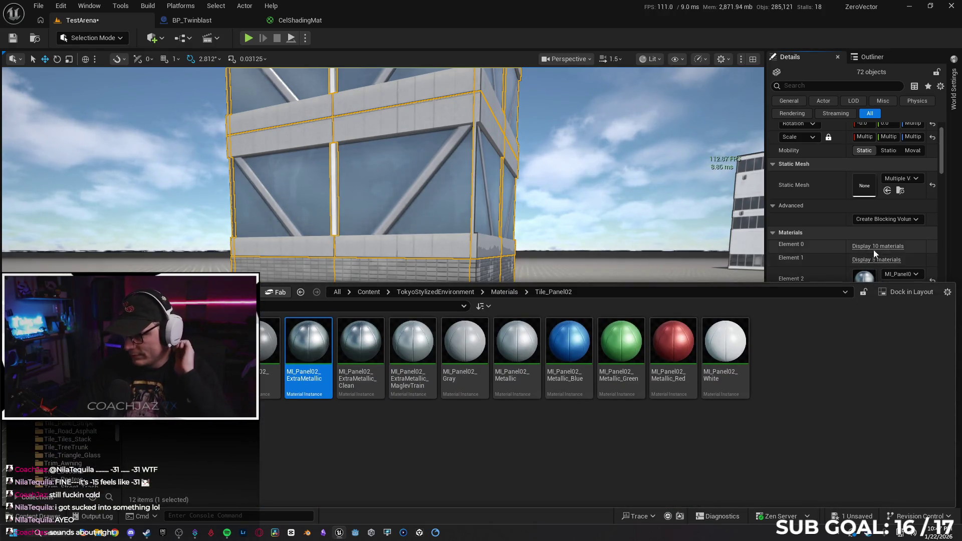
pyautogui.click(877, 245)
pyautogui.click(900, 301)
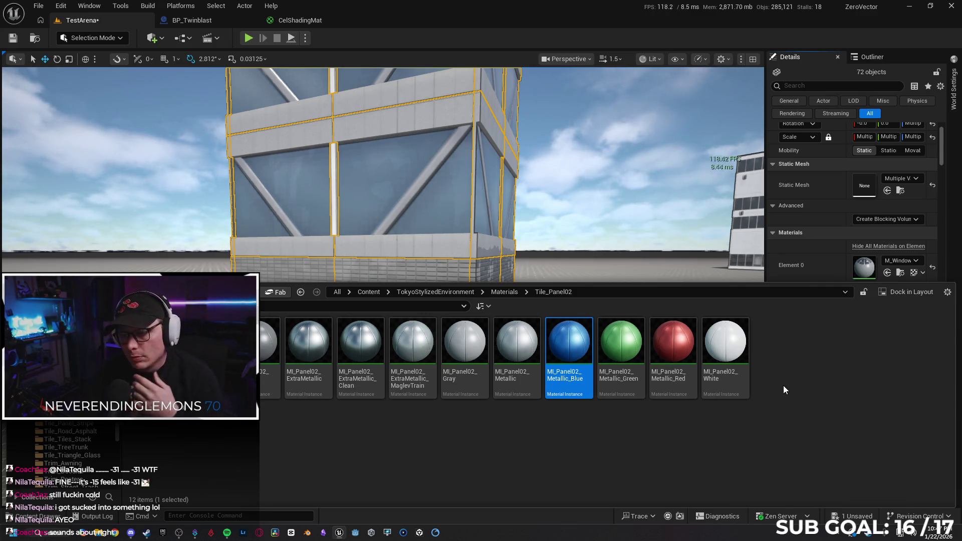
pyautogui.click(715, 349)
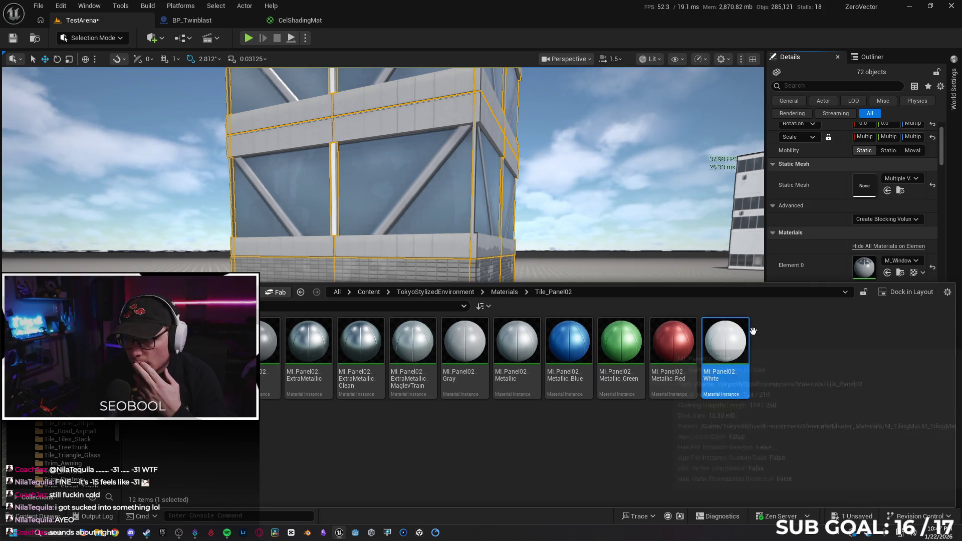
pyautogui.scroll(-4, 828, 240)
pyautogui.click(887, 205)
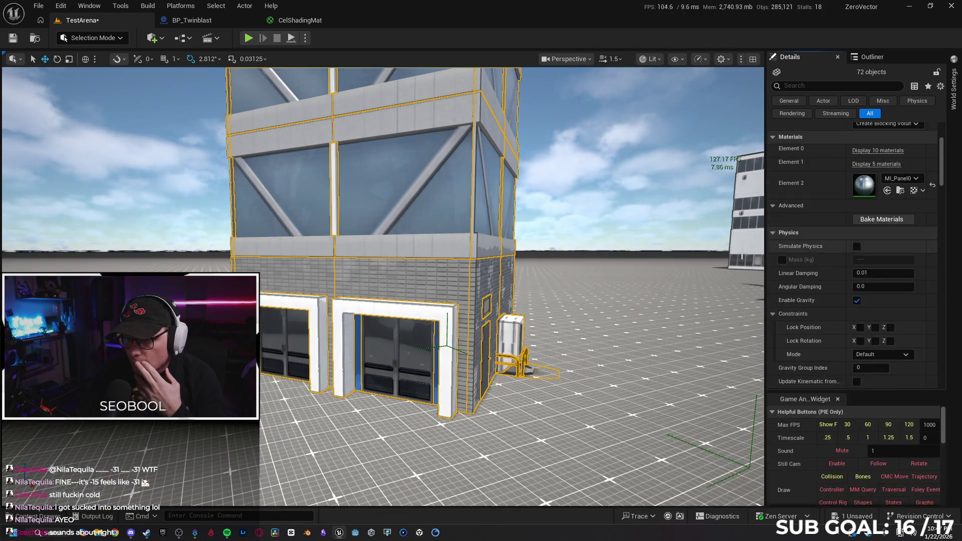
# Browse the blue door panel slot to the Tile_Panel_Plain materials folder.
pyautogui.scroll(10, 646, 294)
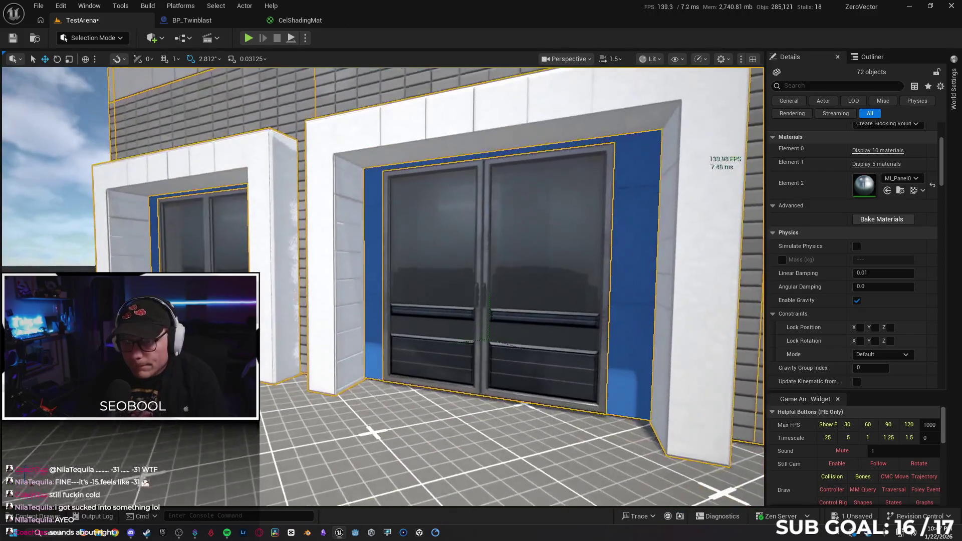
pyautogui.scroll(-10, 383, 286)
pyautogui.scroll(5, 383, 286)
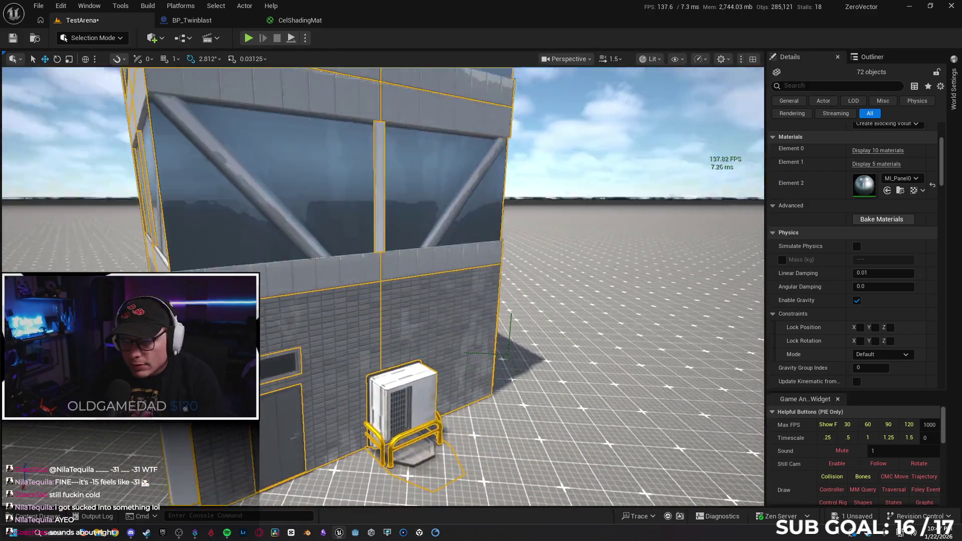
pyautogui.scroll(2, 383, 286)
pyautogui.click(877, 150)
pyautogui.scroll(-1, 822, 281)
pyautogui.scroll(-2, 822, 282)
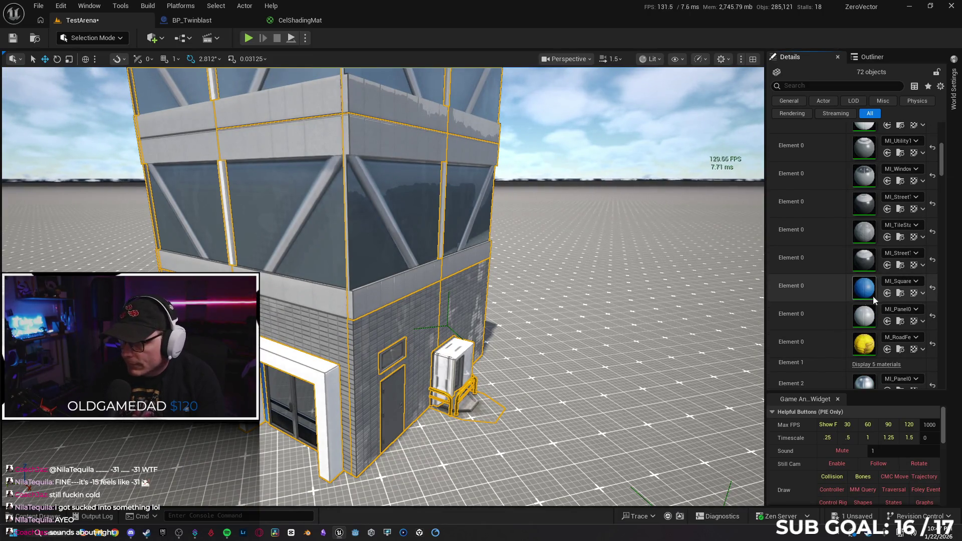
pyautogui.click(902, 293)
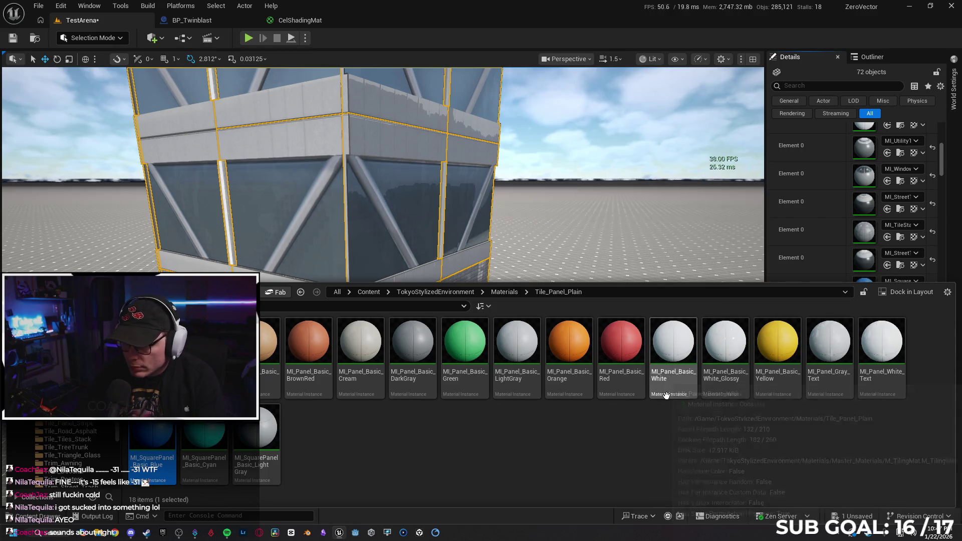
# Make the blue inner door panels MI_Panel_Basic_White_Glossy.
pyautogui.click(725, 345)
pyautogui.scroll(-1, 797, 257)
pyautogui.click(886, 260)
pyautogui.scroll(-10, 775, 307)
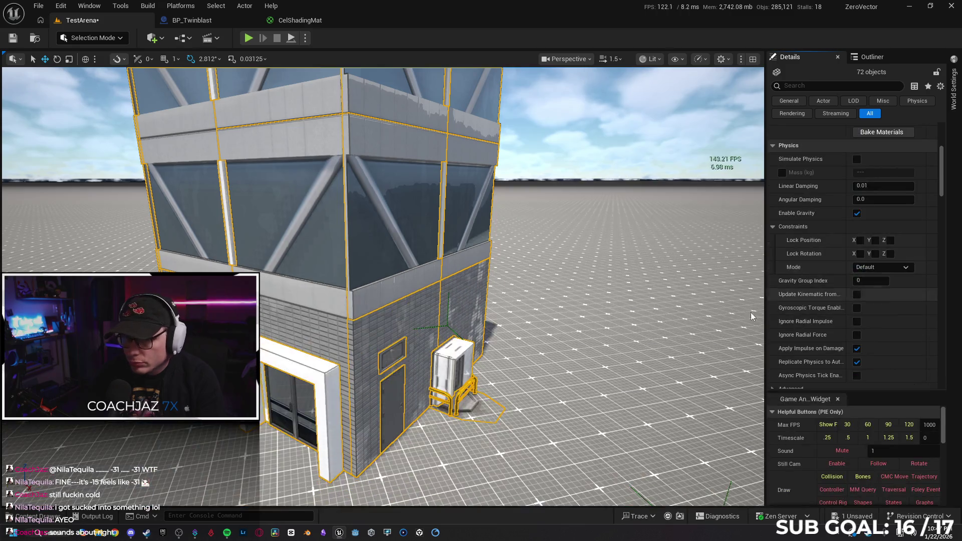
pyautogui.moveTo(618, 352); pyautogui.dragTo(611, 365)
# Browse the ground-floor wall slot to the Tile_Tiles_Stack materials.
pyautogui.click(56, 518)
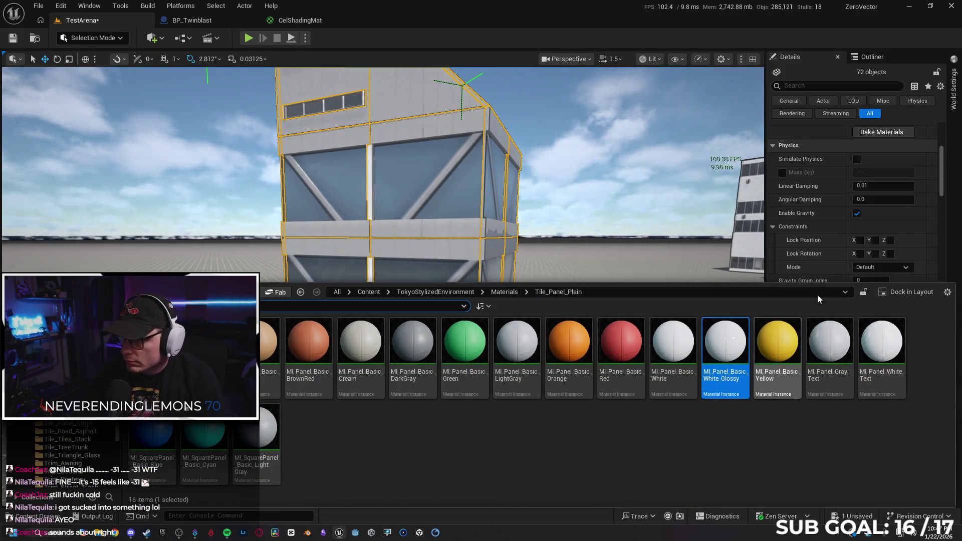
pyautogui.scroll(2, 842, 213)
pyautogui.scroll(2, 869, 202)
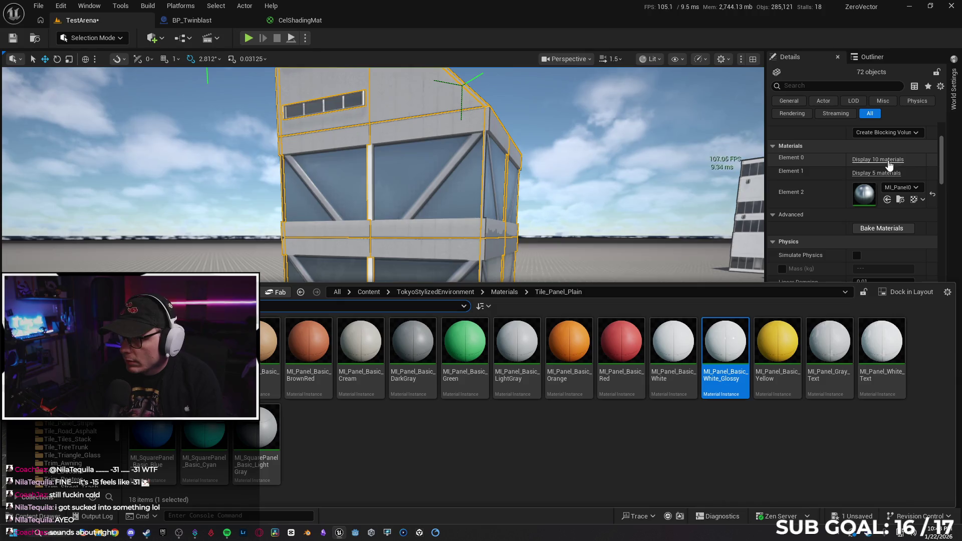
pyautogui.click(889, 159)
pyautogui.scroll(-1, 894, 311)
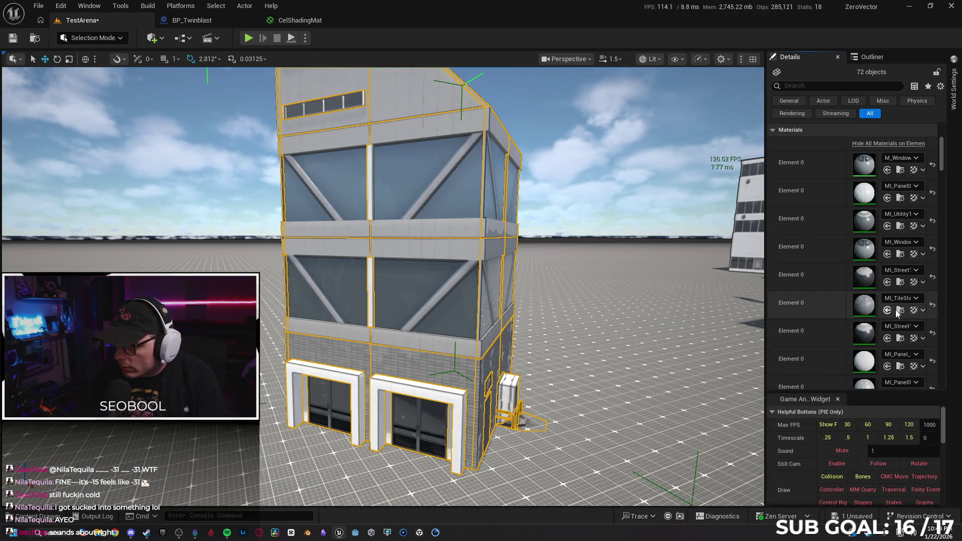
pyautogui.click(898, 310)
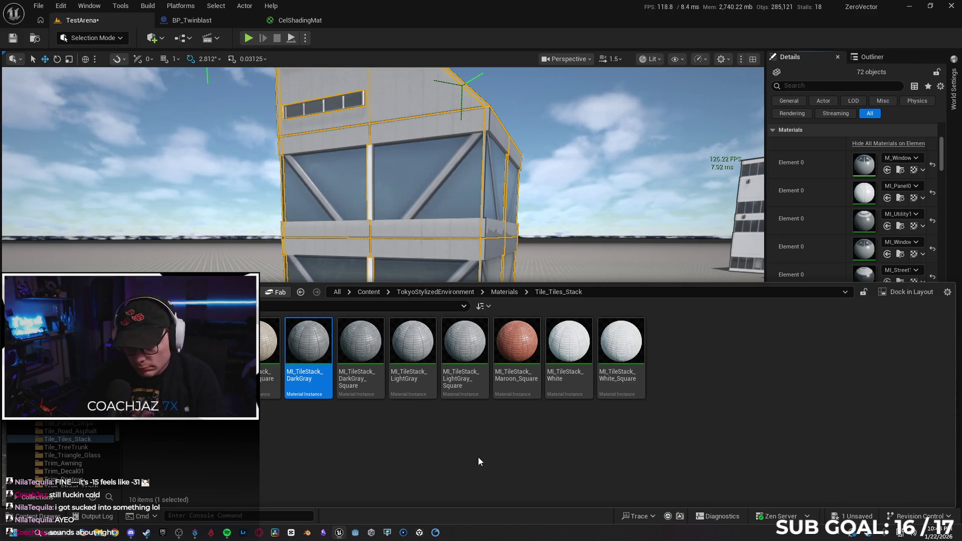
# Apply MI_TileStack_LightGray to the ground-floor tiled walls.
pyautogui.moveTo(566, 344)
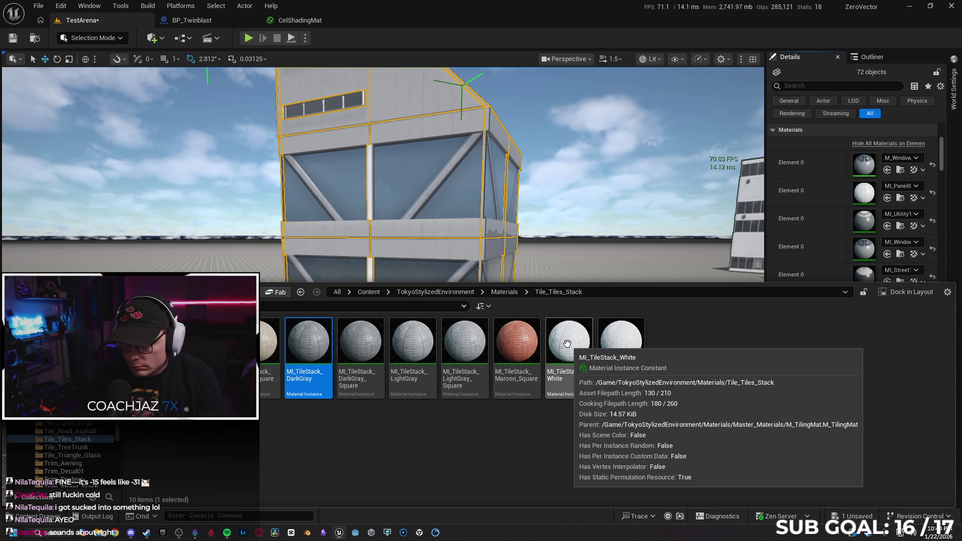
pyautogui.click(411, 353)
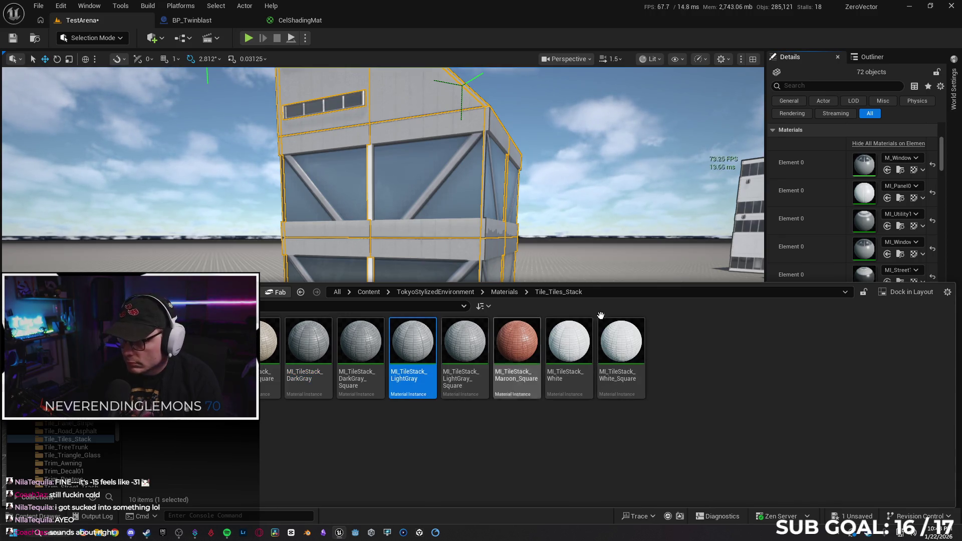
pyautogui.scroll(-2, 822, 207)
pyautogui.scroll(-10, 811, 206)
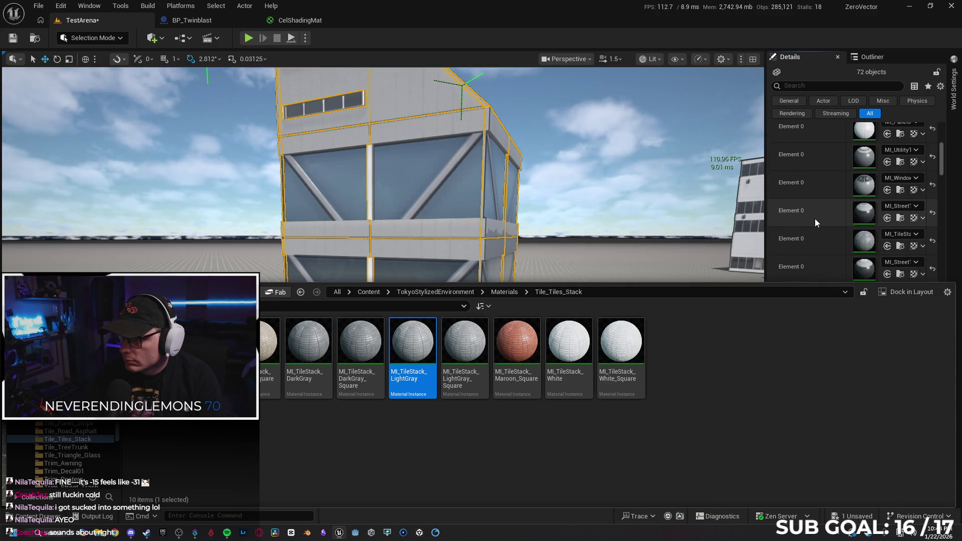
pyautogui.click(834, 267)
pyautogui.scroll(5, 381, 285)
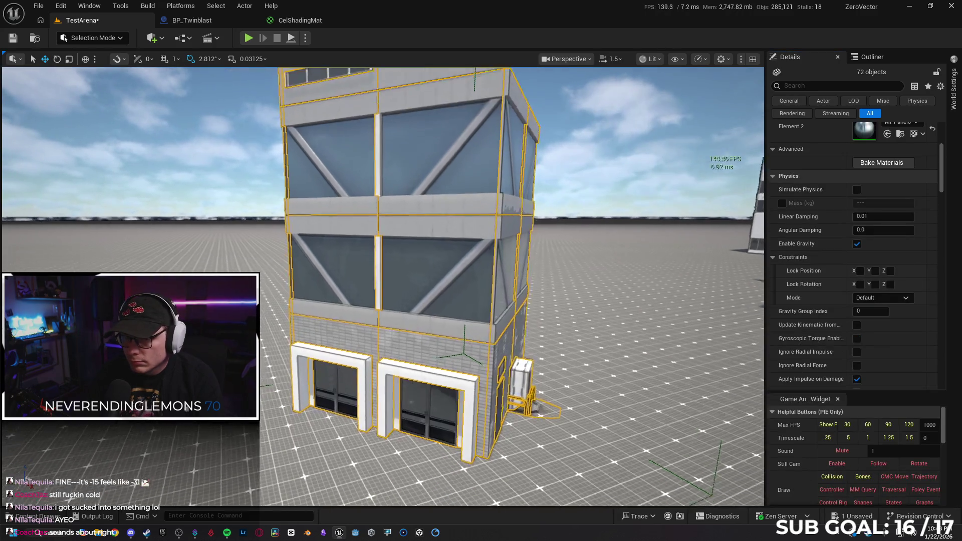